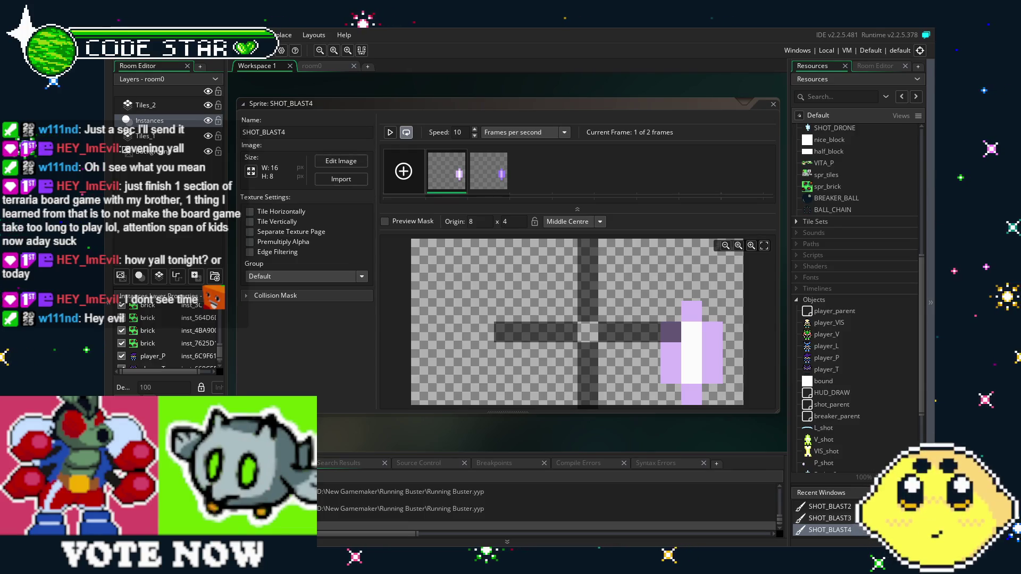
# Step: In the Resources tree, rename P_shot2 to P_shot5 by replacing its trailing 2 with 5
pyautogui.scroll(-2, 876, 365)
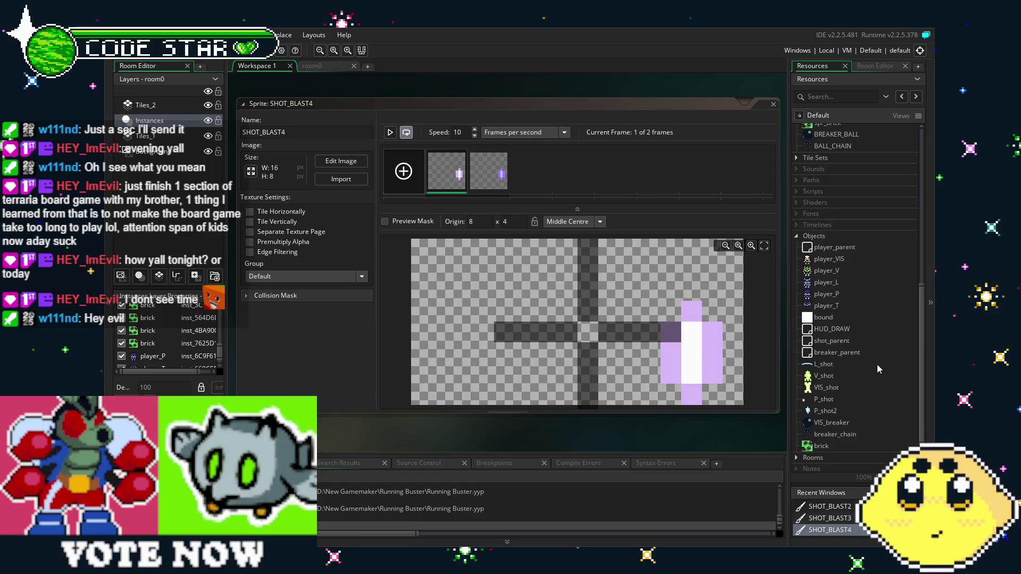
pyautogui.click(834, 401)
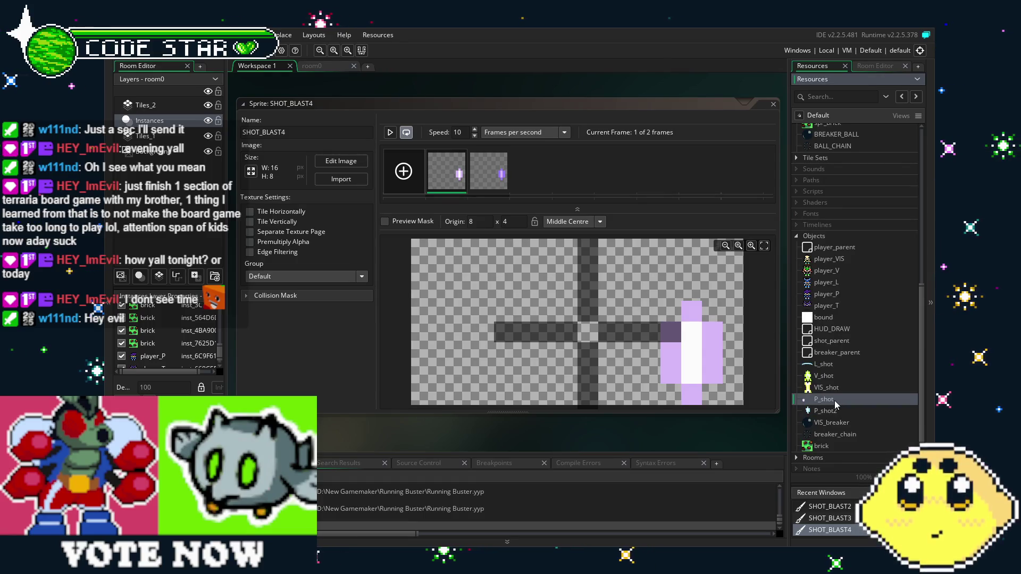
pyautogui.click(830, 411)
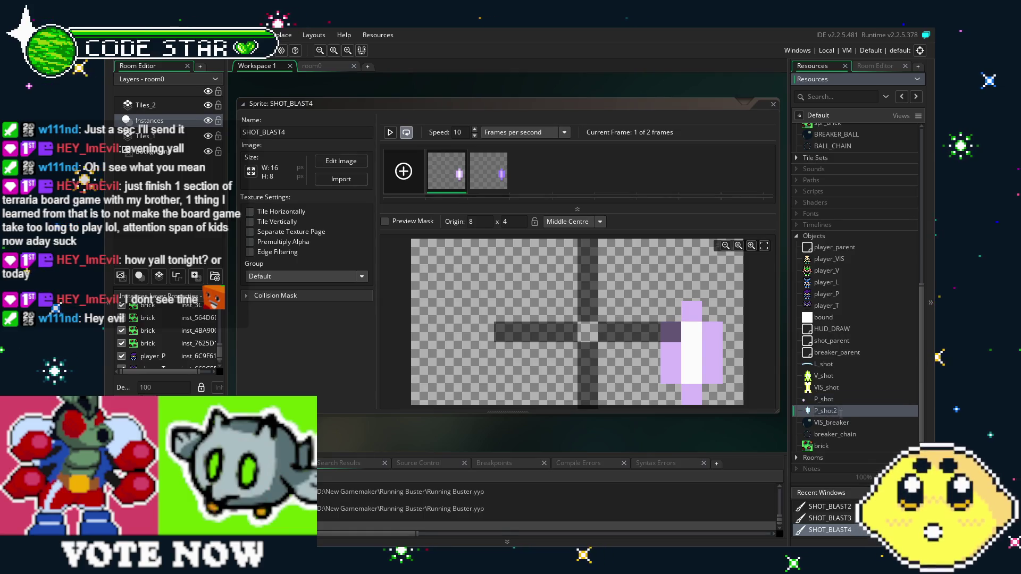
pyautogui.press('BackSpace')
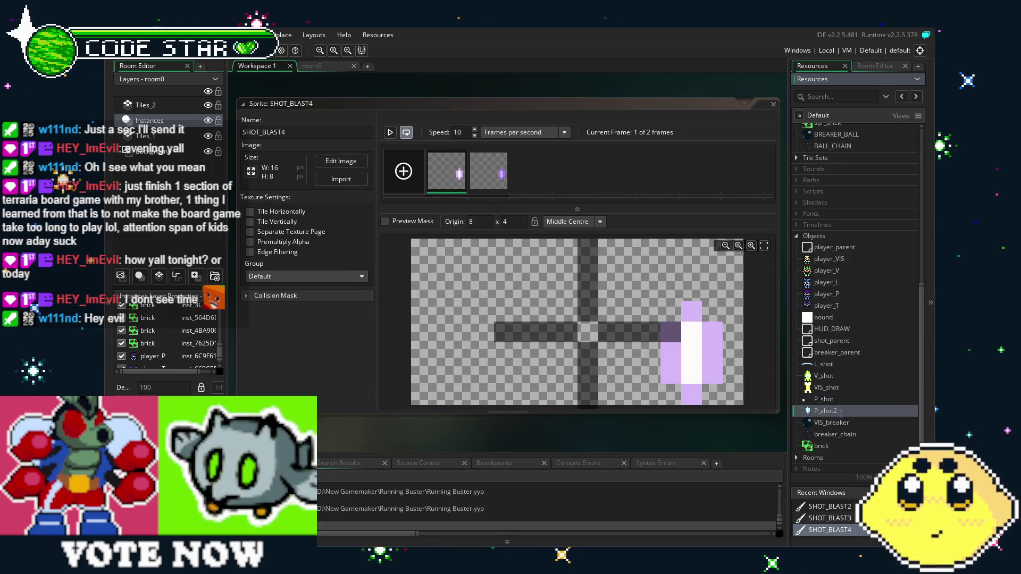
pyautogui.write('5')
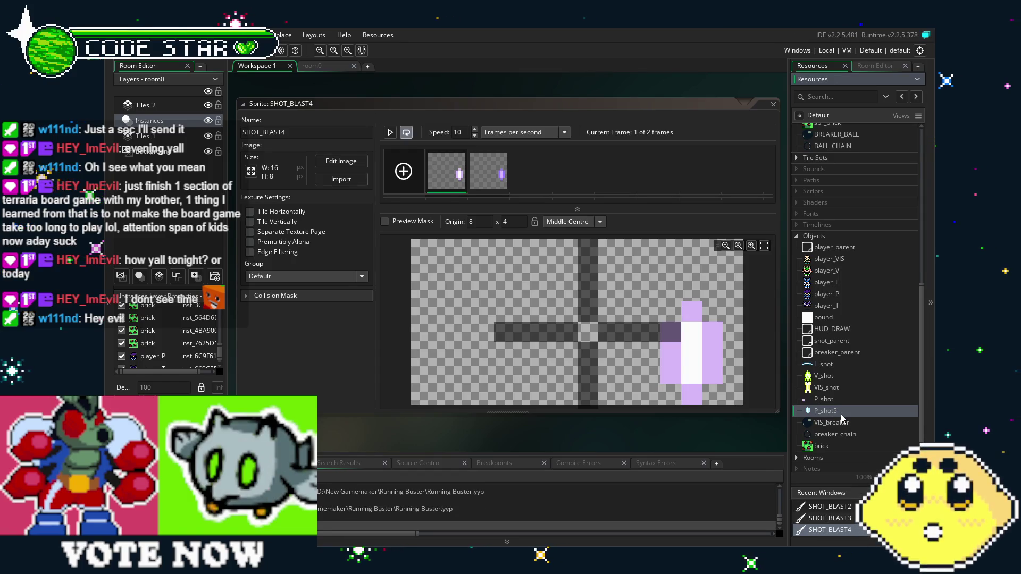
pyautogui.rightClick(832, 403)
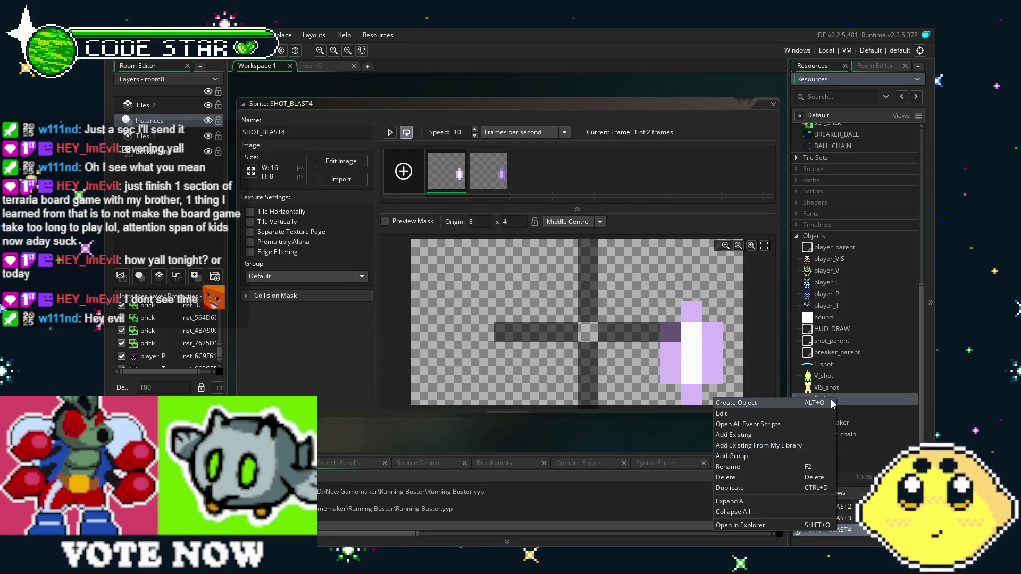
# Step: Duplicate P_shot and rename the P_shot1 copy to P_shot2
pyautogui.click(777, 488)
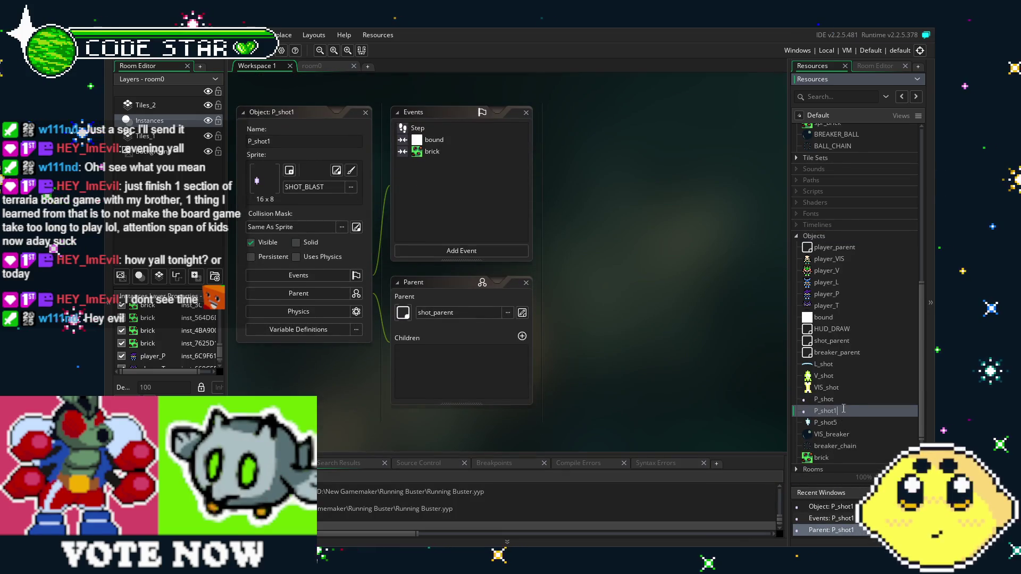
pyautogui.click(840, 400)
pyautogui.click(840, 415)
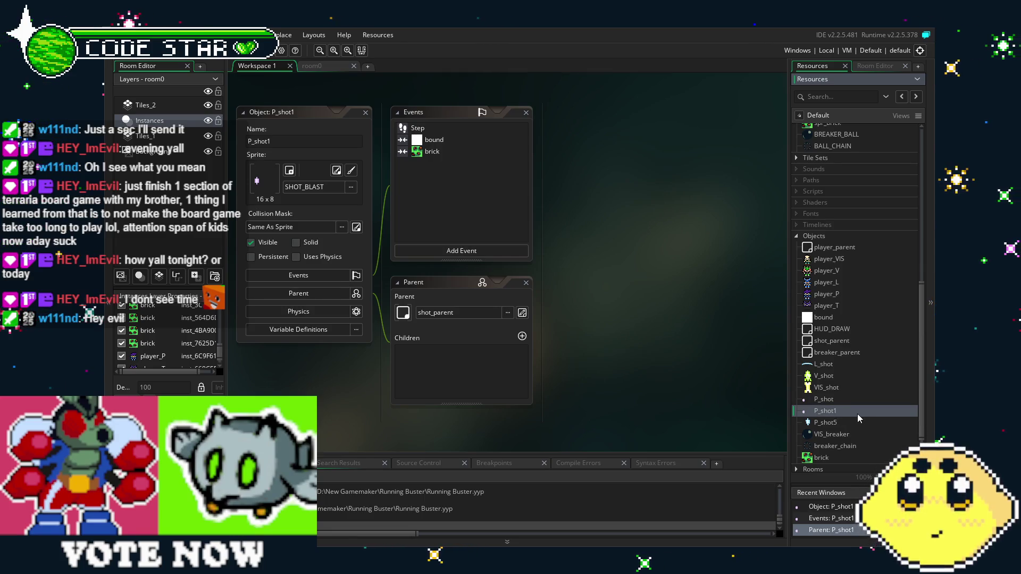
pyautogui.press('F2')
pyautogui.press('BackSpace')
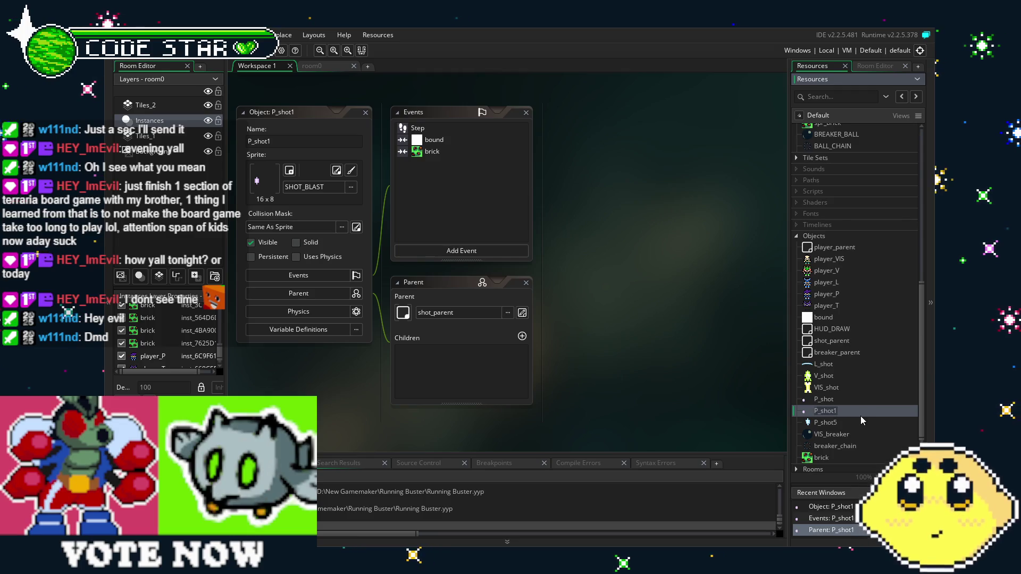
pyautogui.write('2')
pyautogui.press('Return')
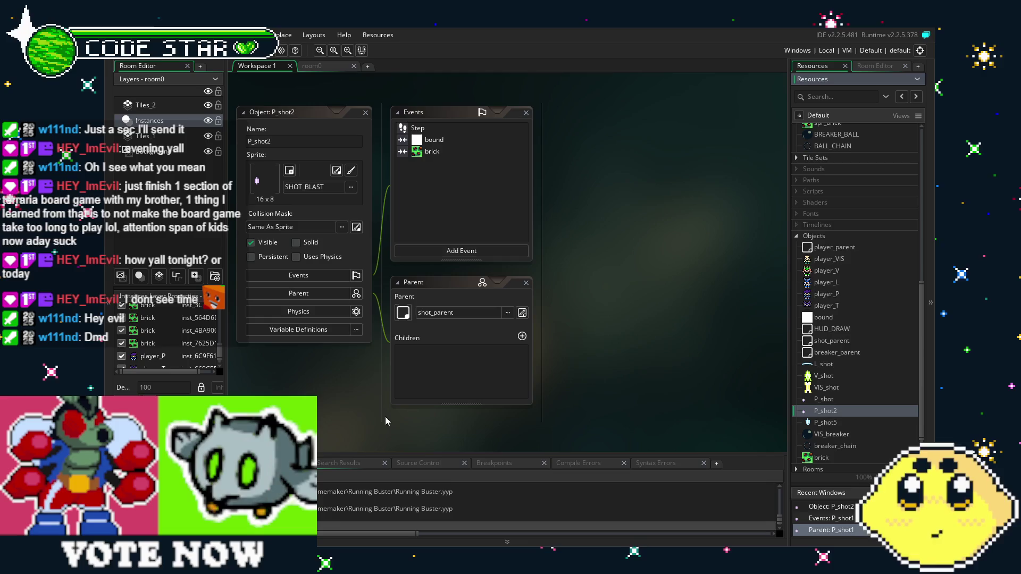
# Step: Duplicate P_shot2 and name the copy P_shot3
pyautogui.scroll(-2, 834, 412)
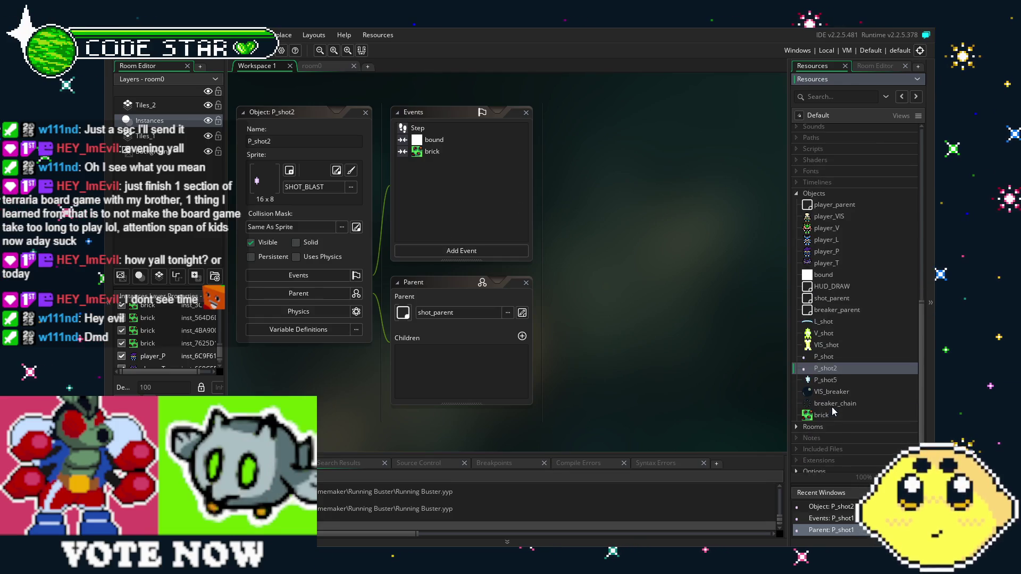
pyautogui.rightClick(830, 368)
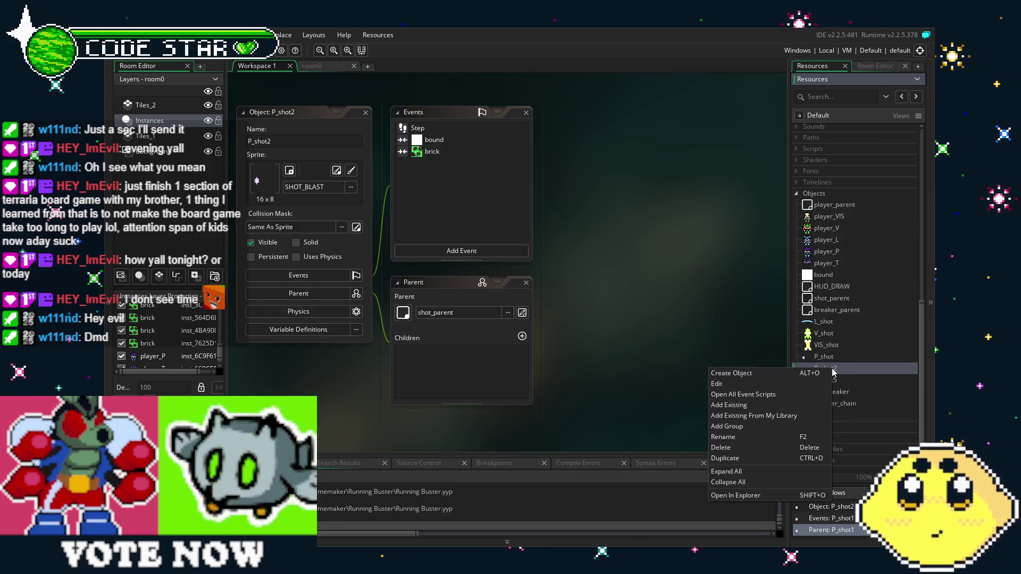
pyautogui.click(758, 457)
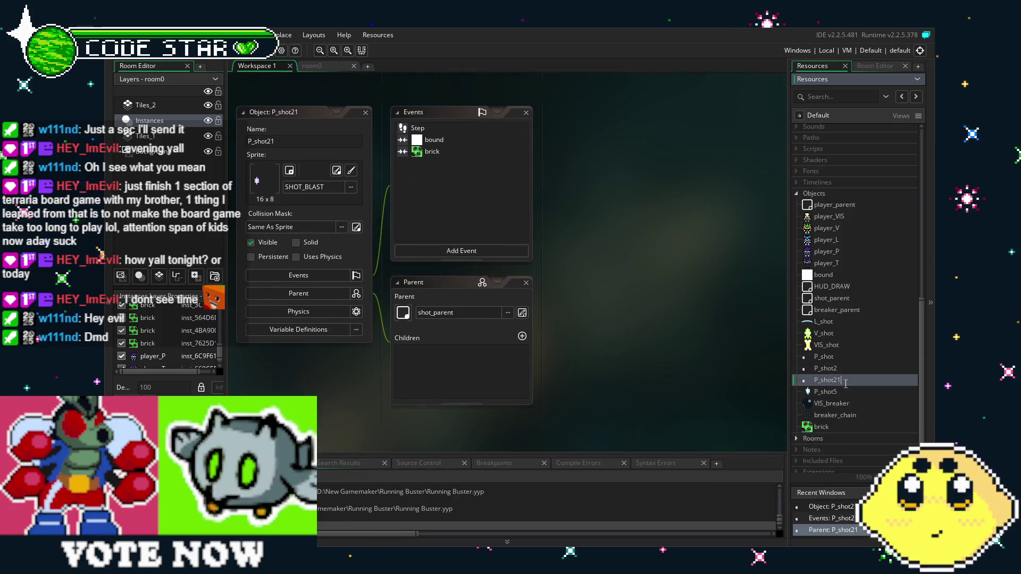
pyautogui.press('BackSpace')
pyautogui.press('BackSpace')
pyautogui.write('3')
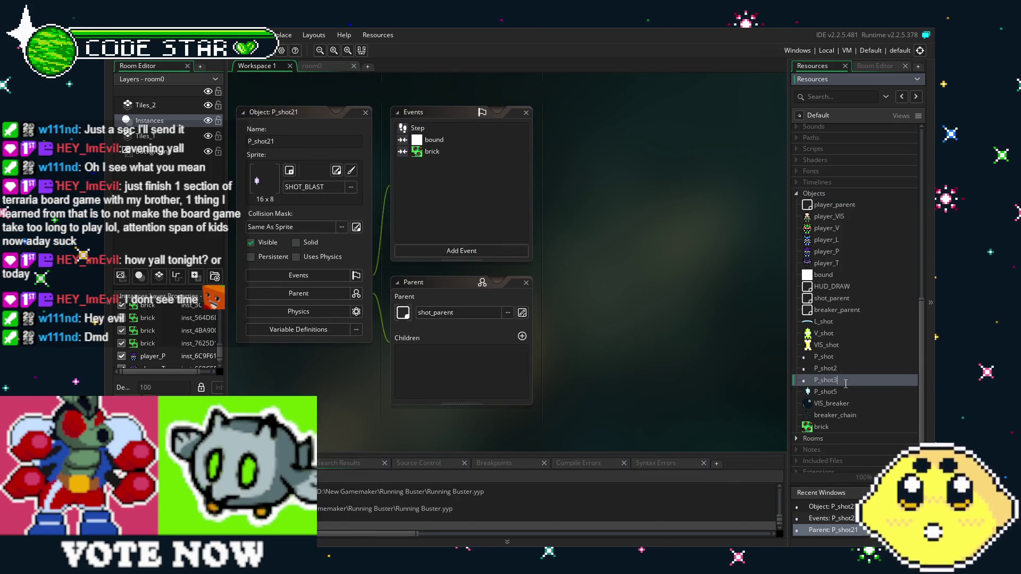
pyautogui.click(846, 390)
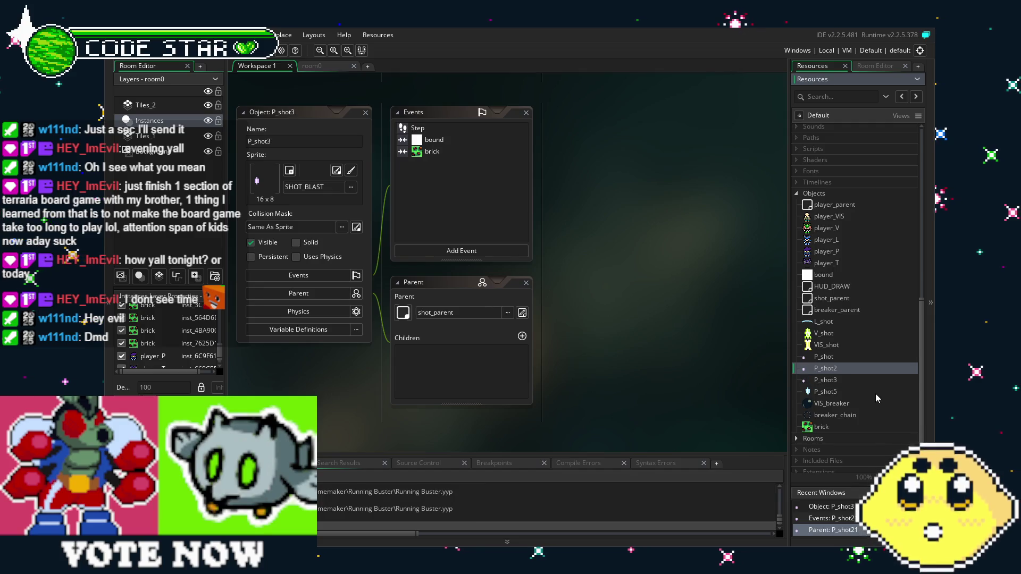
# Step: Duplicate P_shot3 and name the copy P_shot4
pyautogui.rightClick(840, 380)
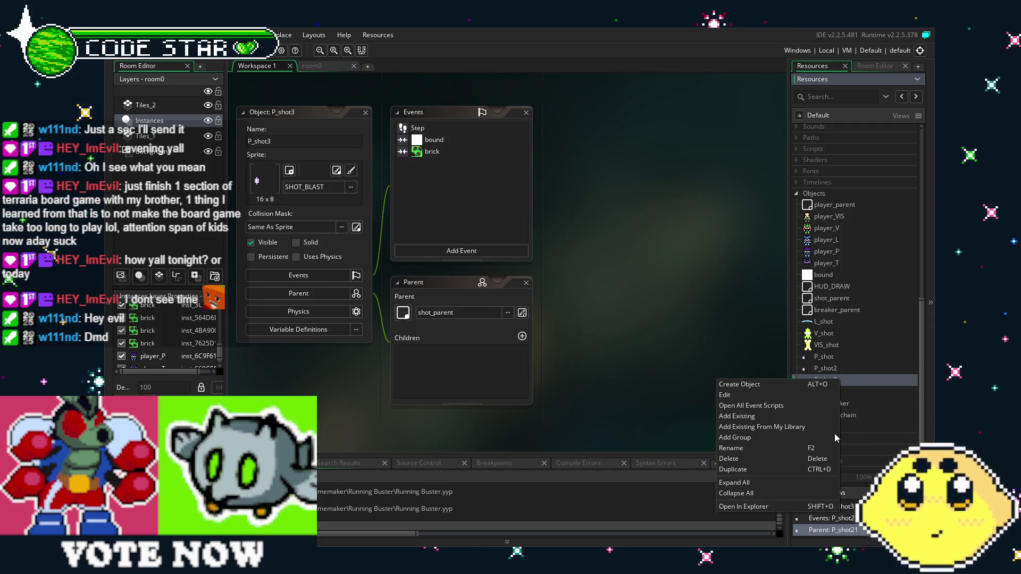
pyautogui.click(760, 471)
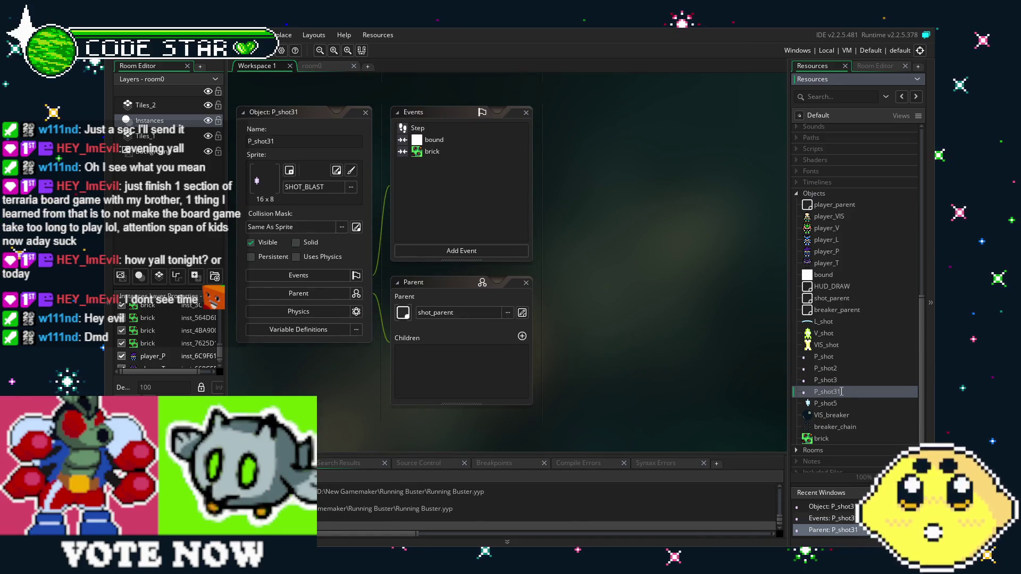
pyautogui.press('BackSpace')
pyautogui.press('BackSpace')
pyautogui.write('4')
pyautogui.click(609, 397)
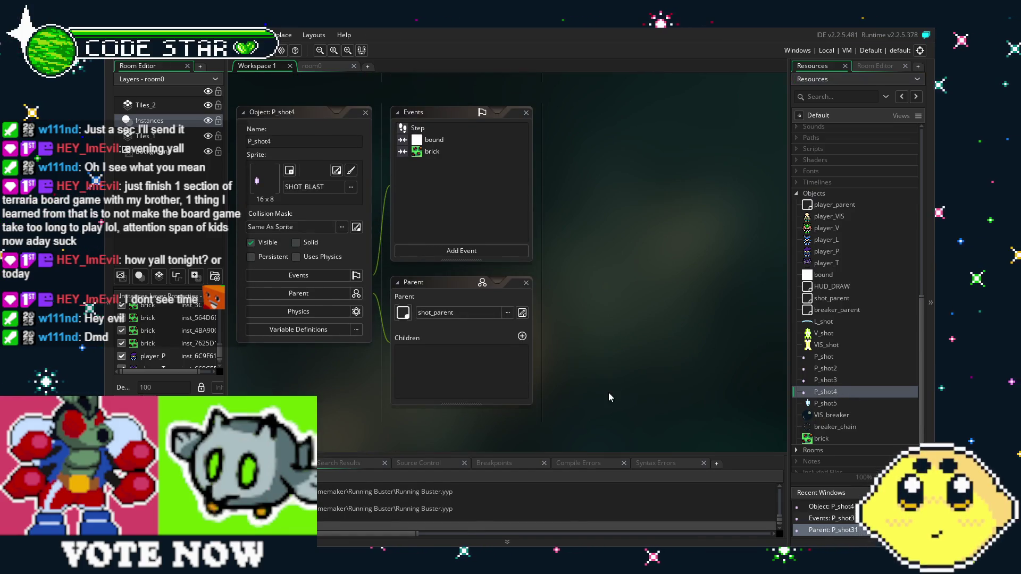
pyautogui.moveTo(611, 416); pyautogui.dragTo(638, 428)
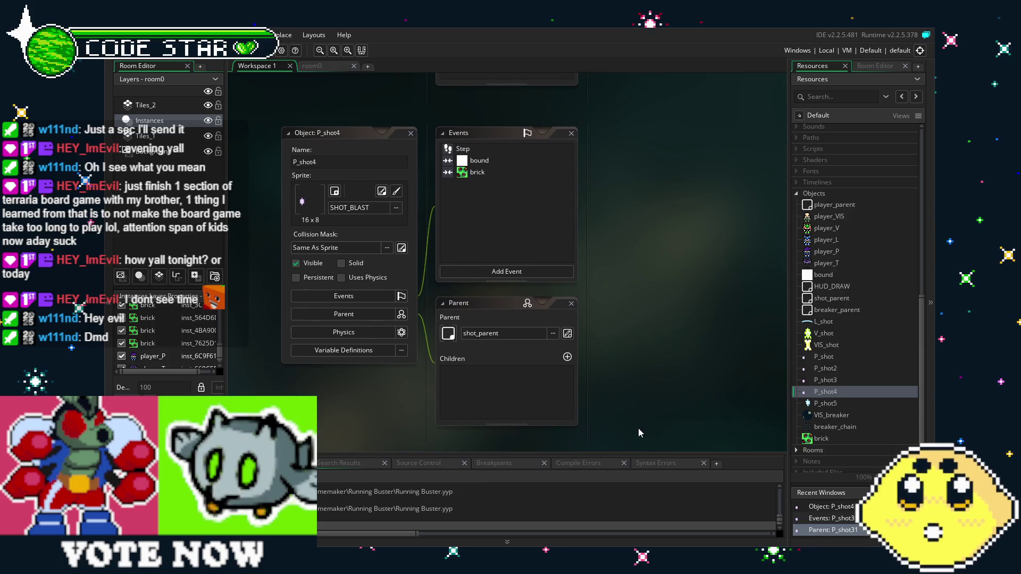
# Step: Set P_shot2's sprite to SHOT_BLAST2
pyautogui.doubleClick(826, 366)
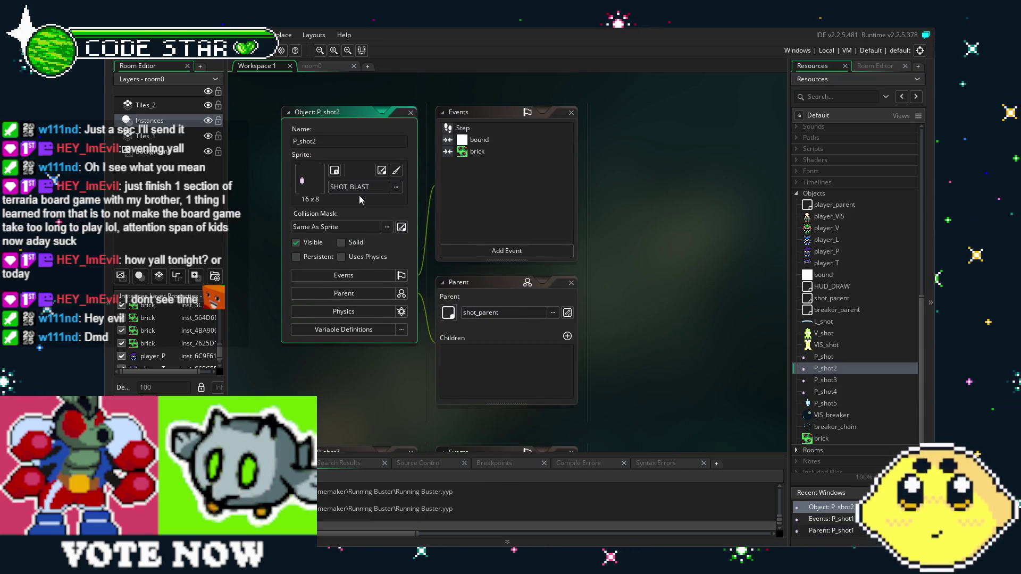
pyautogui.click(355, 189)
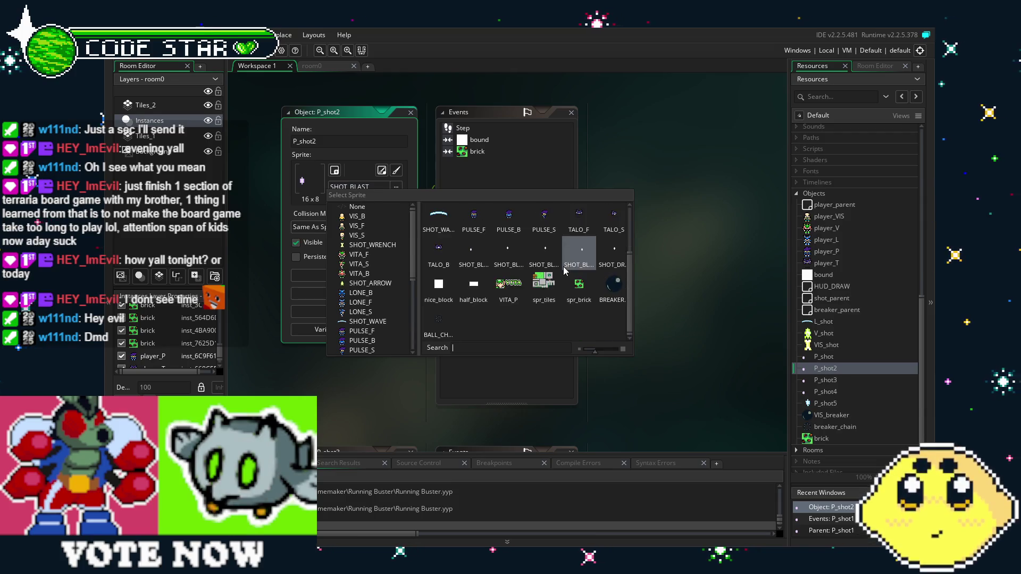
pyautogui.click(506, 254)
# Step: Set P_shot3's sprite to SHOT_BLAST3
pyautogui.click(841, 378)
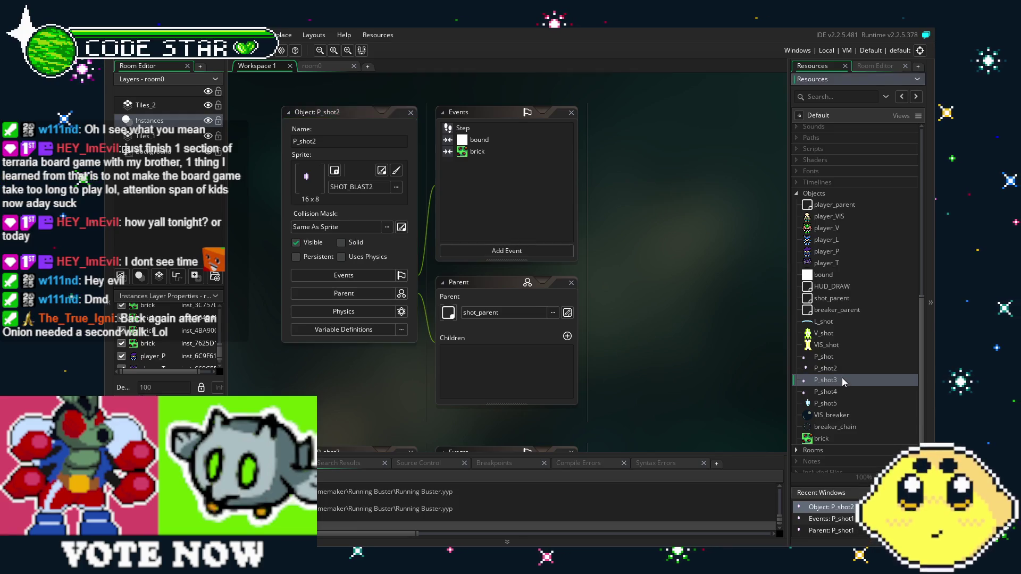
pyautogui.doubleClick(841, 379)
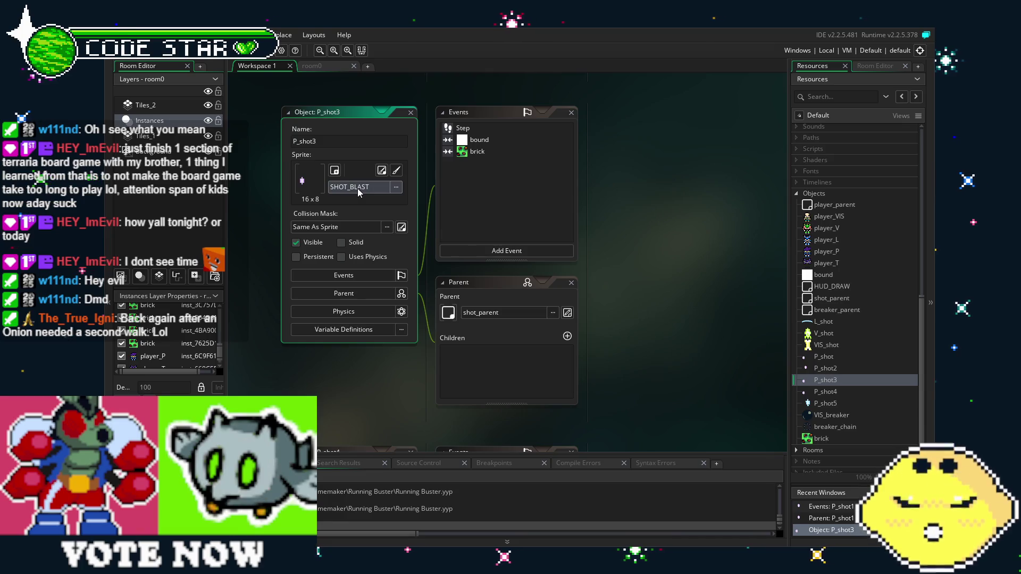
pyautogui.click(358, 188)
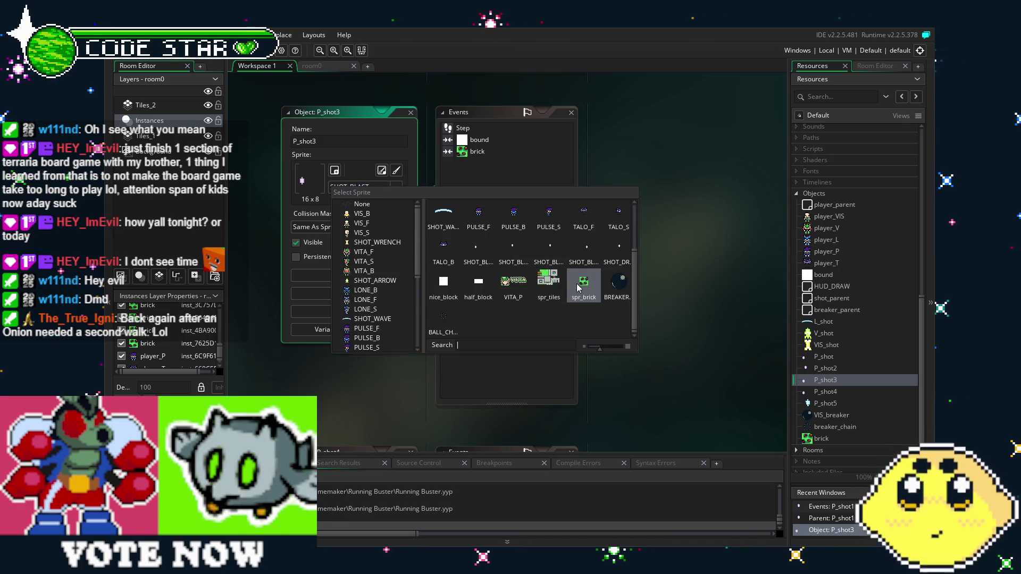
pyautogui.click(543, 256)
# Step: Set P_shot4's sprite to SHOT_BLAST4
pyautogui.doubleClick(817, 392)
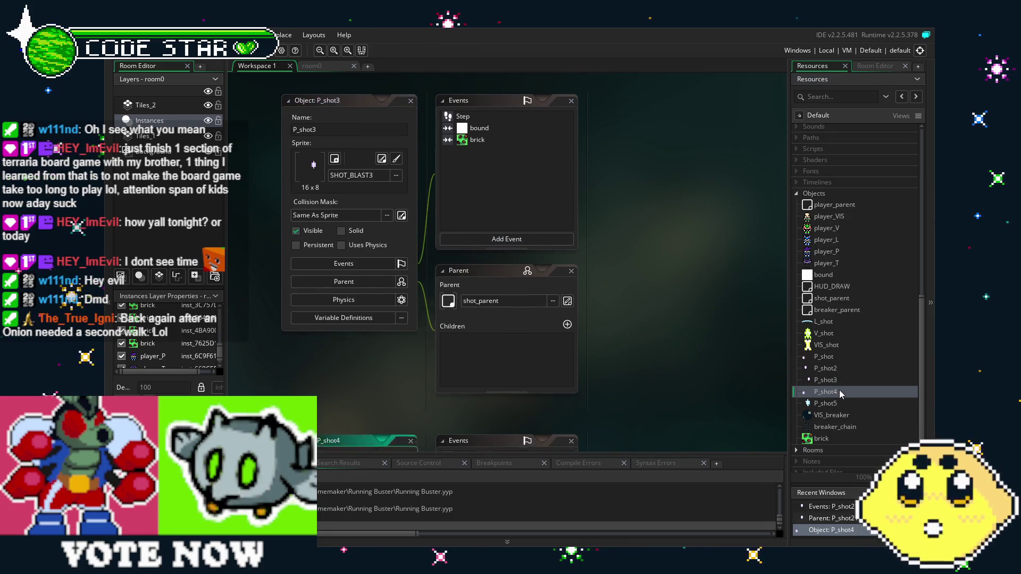
pyautogui.click(361, 188)
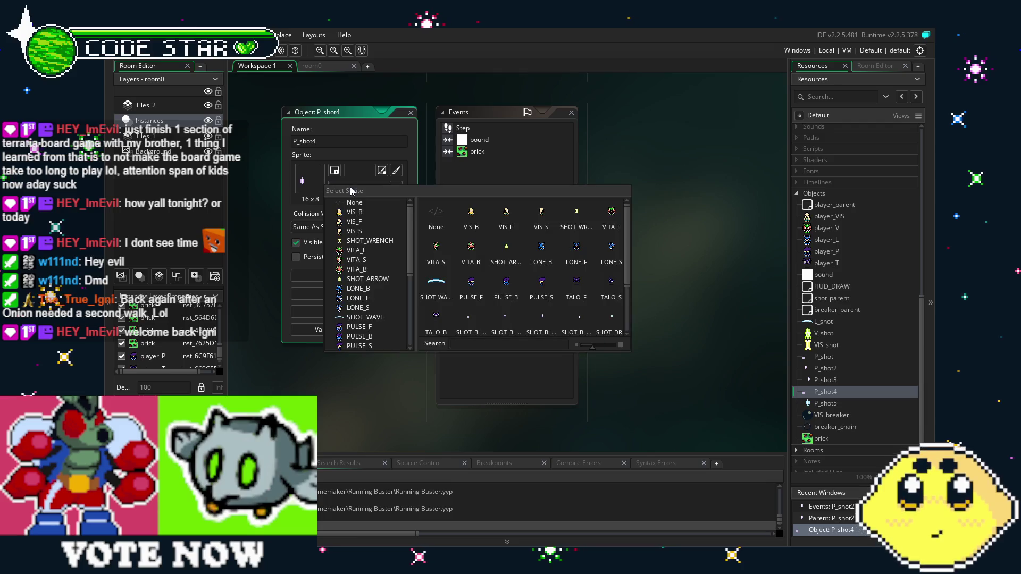
pyautogui.scroll(-2, 524, 276)
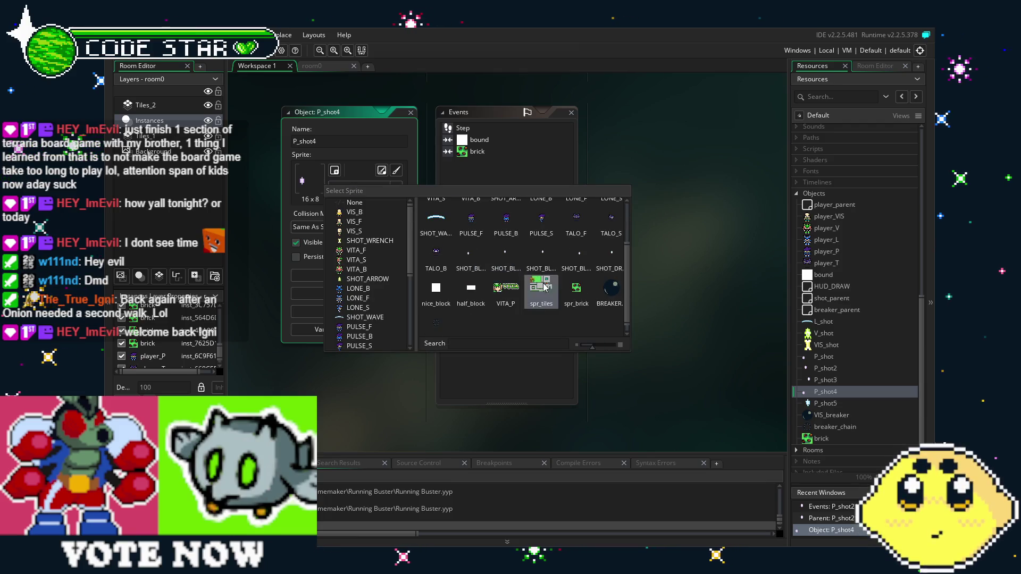
pyautogui.click(576, 254)
pyautogui.moveTo(701, 377); pyautogui.dragTo(690, 378)
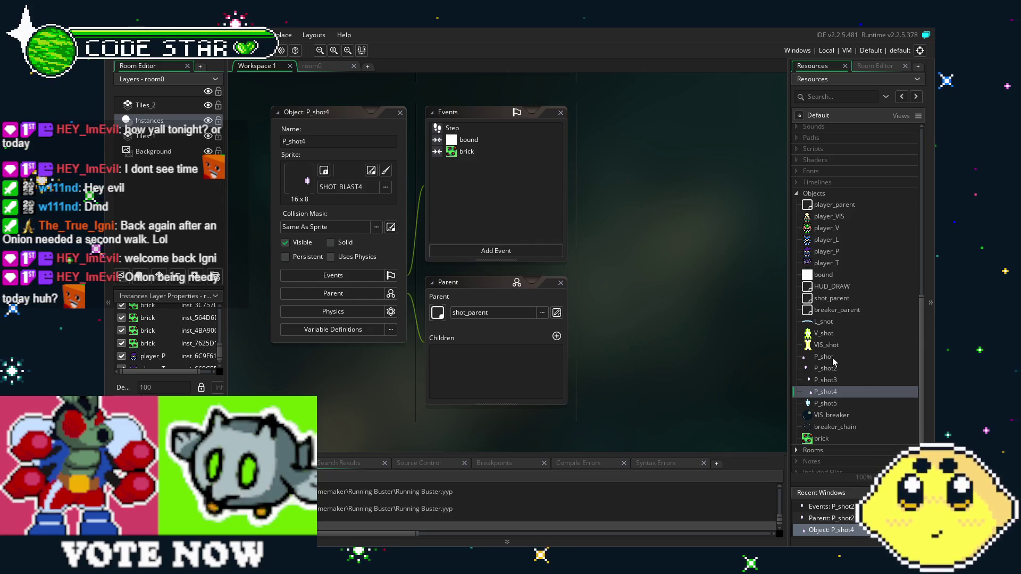
# Step: Open P_shot5, then open player_P's Key Down - X shot-spawning code
pyautogui.scroll(1, 850, 356)
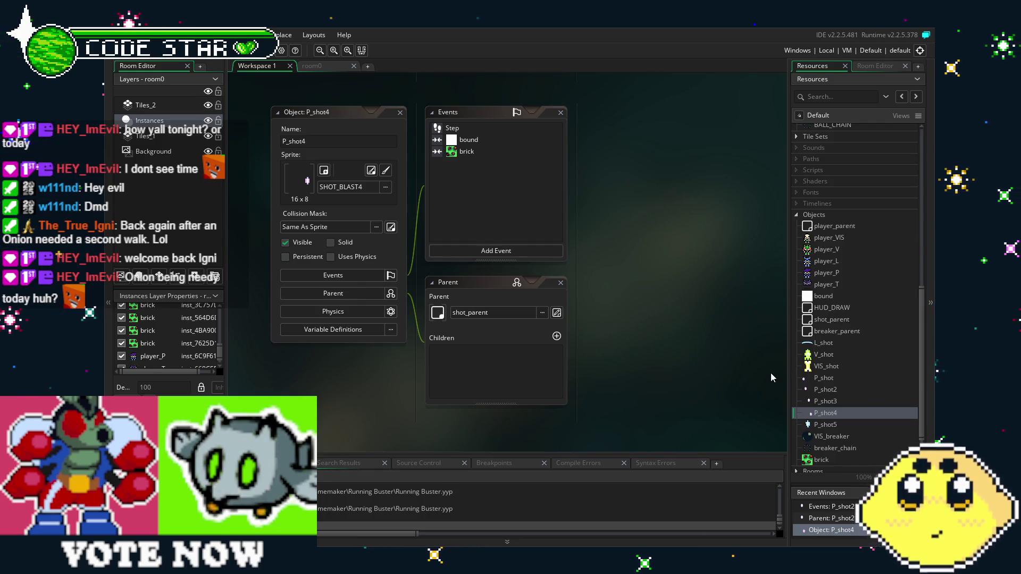
pyautogui.scroll(-3, 842, 266)
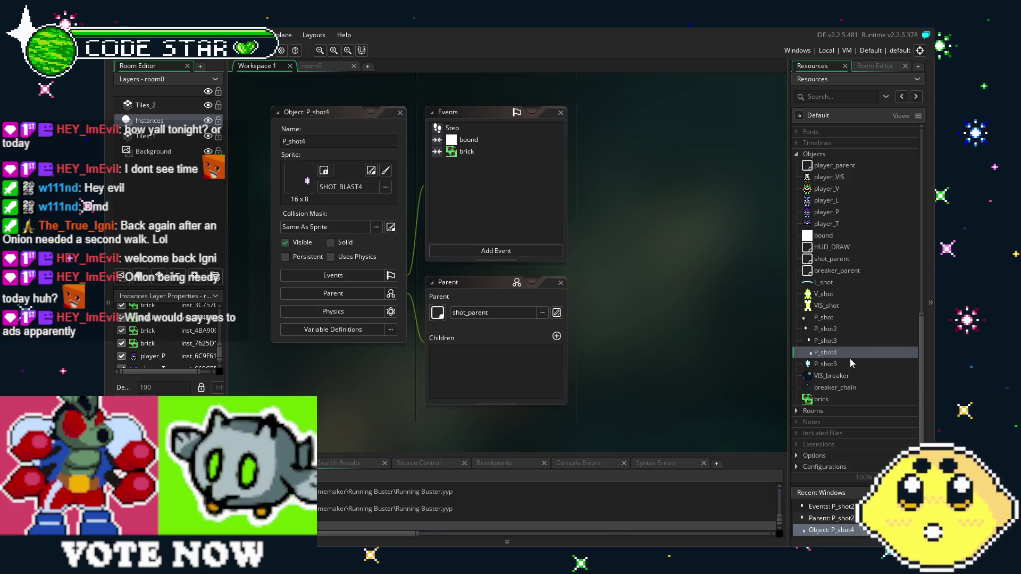
pyautogui.doubleClick(832, 364)
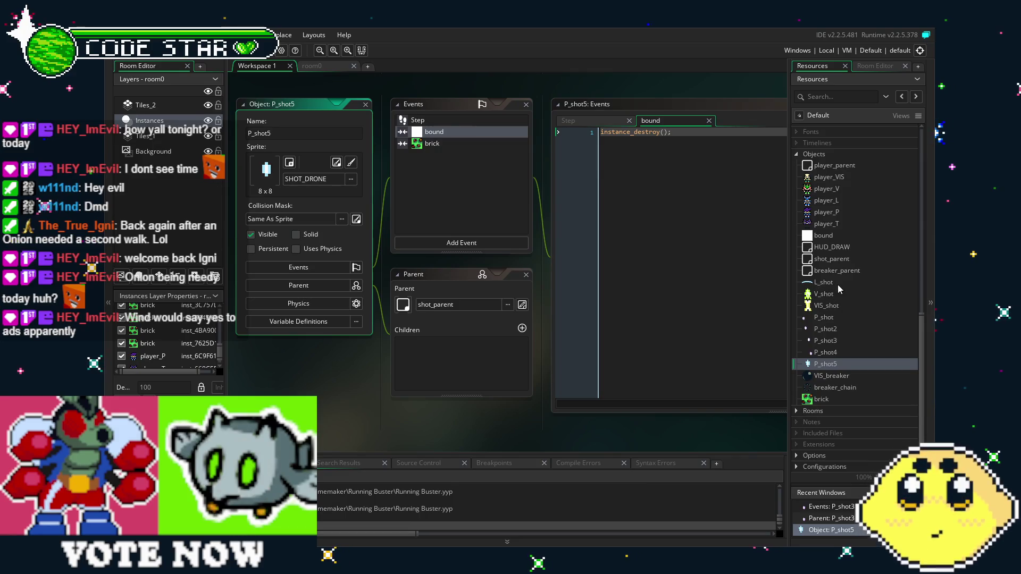
pyautogui.doubleClick(825, 212)
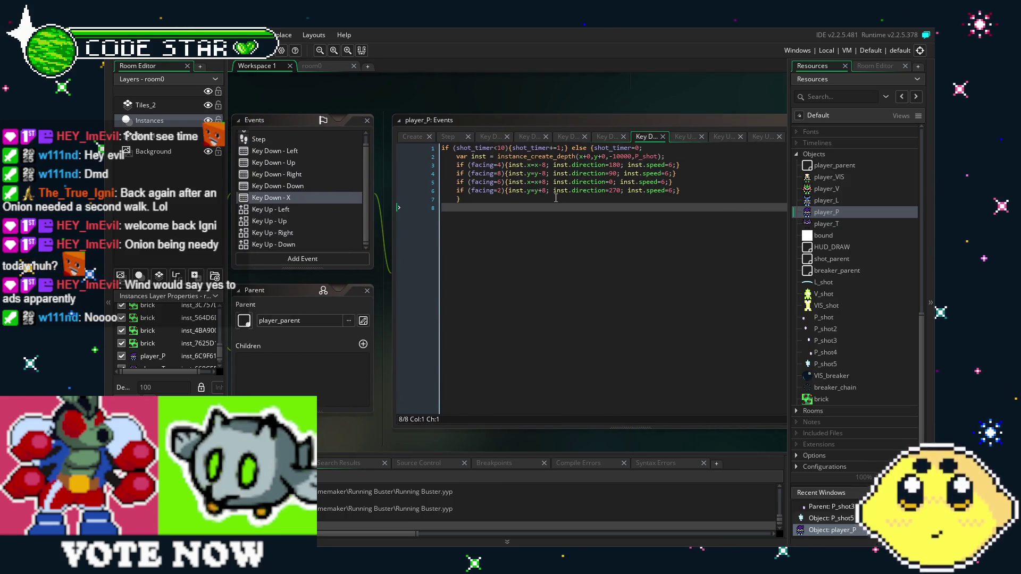
# Step: Copy the shot-creation and facing-check block and paste three copies below it
pyautogui.click(679, 190)
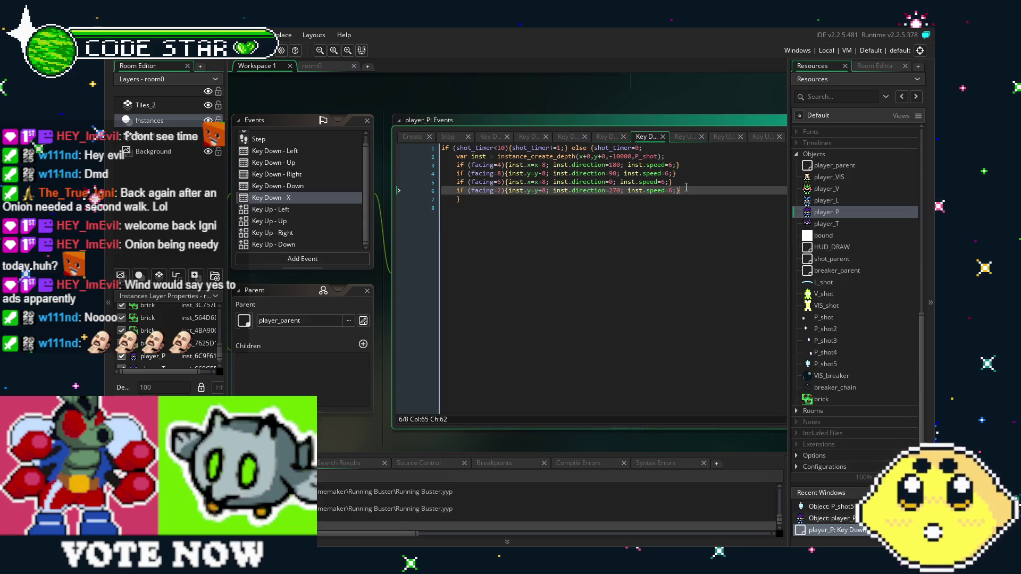
pyautogui.moveTo(681, 187); pyautogui.dragTo(454, 155)
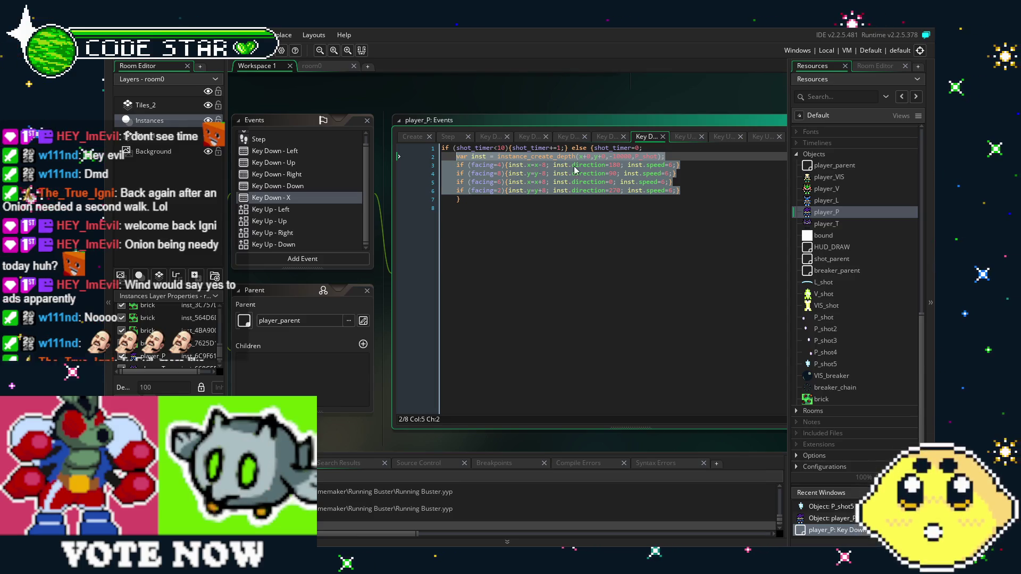
pyautogui.click(690, 190)
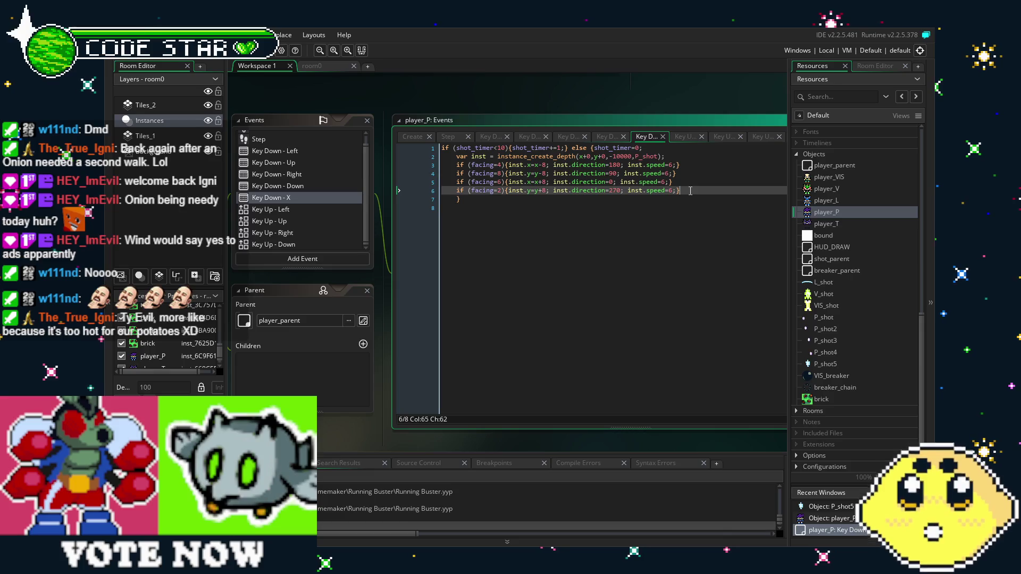
pyautogui.press('Return')
pyautogui.write('var inst = instance_create_depth(x+0,y+0,-10000,P_shot); \tif (facing=4){inst.x=x-8; inst.direction=180; inst.speed=6;} \tif (facing=8){inst.y=y-8; inst.direction=90; inst.speed=6;} \tif (facing=6){inst.x=x+8; inst.direction=0; inst.speed=6;} \tif (facing=2){inst.y=y+8; inst.direction=270; inst.speed=6;}')
pyautogui.press('Return')
pyautogui.write('var inst = instance_create_depth(x+0,y+0,-10000,P_shot); \tif (facing=4){inst.x=x-8; inst.direction=180; inst.speed=6;} \tif (facing=8){inst.y=y-8; inst.direction=90; inst.speed=6;} \tif (facing=6){inst.x=x+8; inst.direction=0; inst.speed=6;} \tif (facing=2){inst.y=y+8; inst.direction=270; inst.speed=6;}')
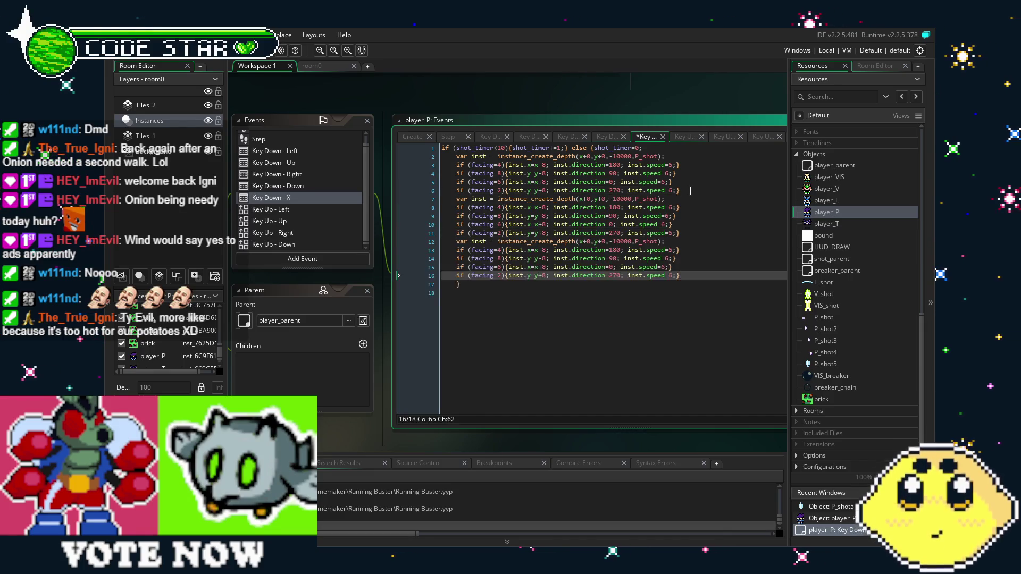
pyautogui.press('Return')
pyautogui.write('var inst = instance_create_depth(x+0,y+0,-10000,P_shot); \tif (facing=4){inst.x=x-8; inst.direction=180; inst.speed=6;} \tif (facing=8){inst.y=y-8; inst.direction=90; inst.speed=6;} \tif (facing=6){inst.x=x+8; inst.direction=0; inst.speed=6;} \tif (facing=2){inst.y=y+8; inst.direction=270; inst.speed=6;}')
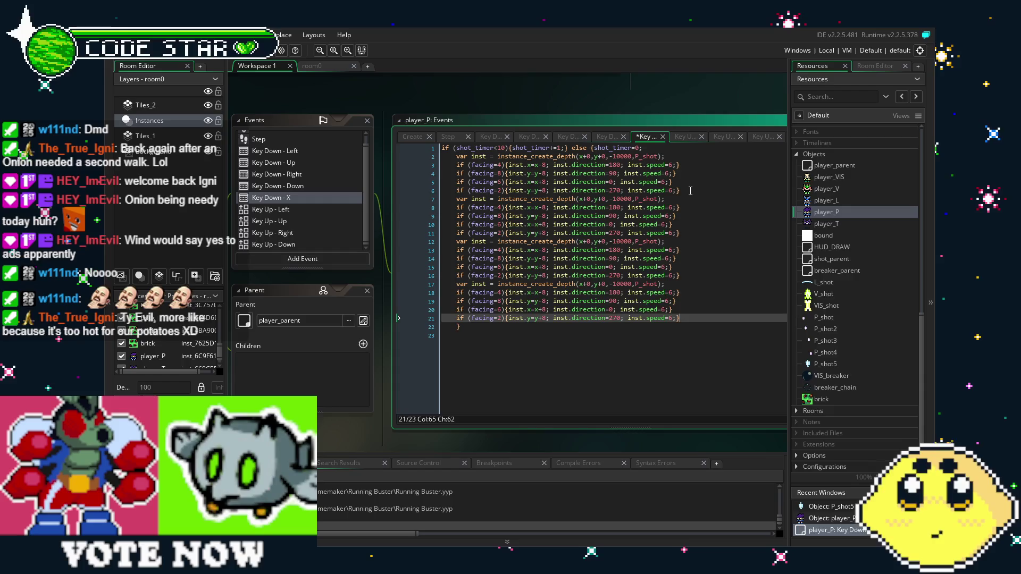
# Step: Rename the objects in the pasted copies to P_shot2, P_shot3 and P_shot4
pyautogui.click(659, 199)
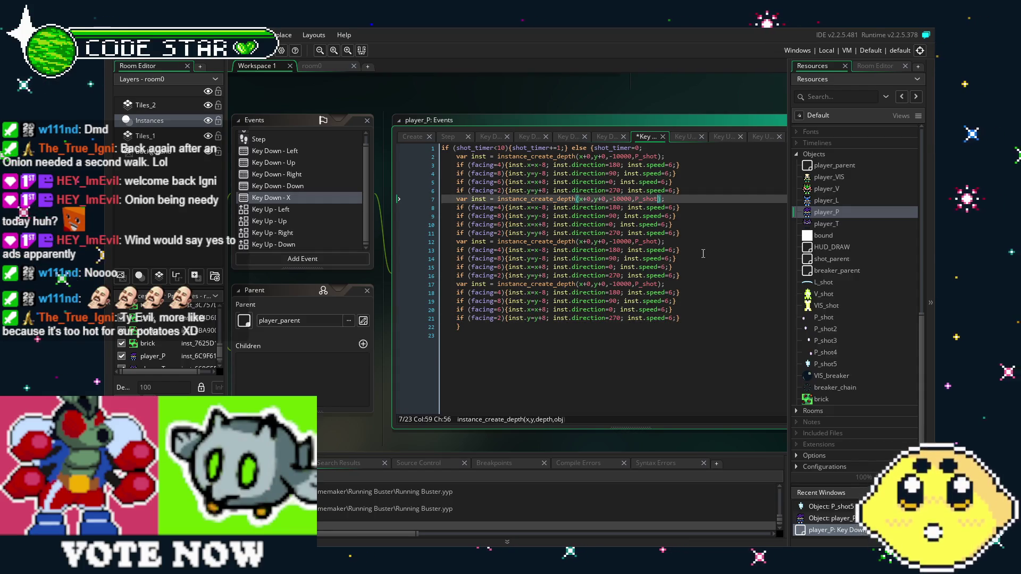
pyautogui.press('Down')
pyautogui.press('Down')
pyautogui.press('Down')
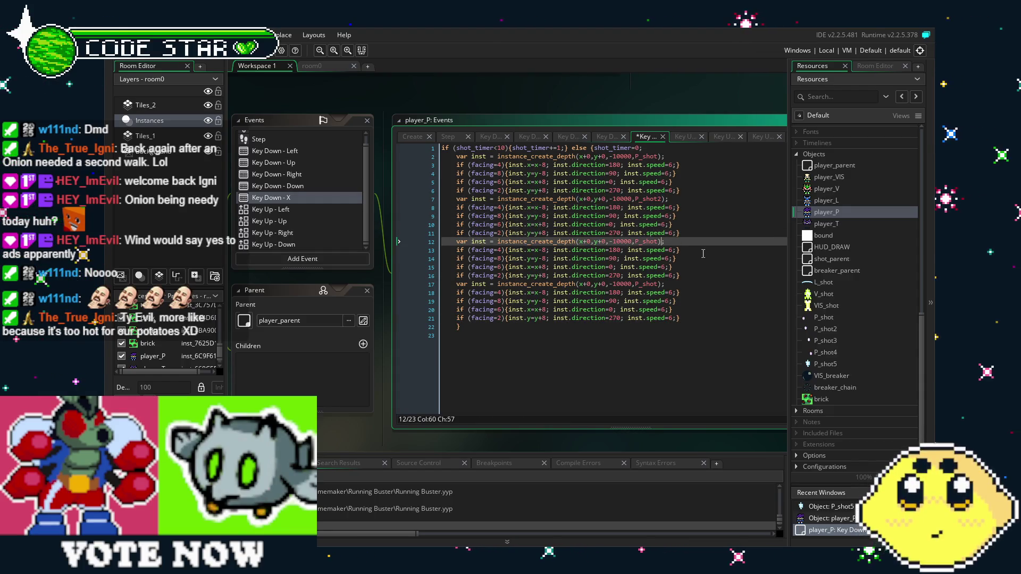
pyautogui.press('Left')
pyautogui.write('3')
pyautogui.press('Down')
pyautogui.press('Down')
pyautogui.press('Down')
pyautogui.press('Left')
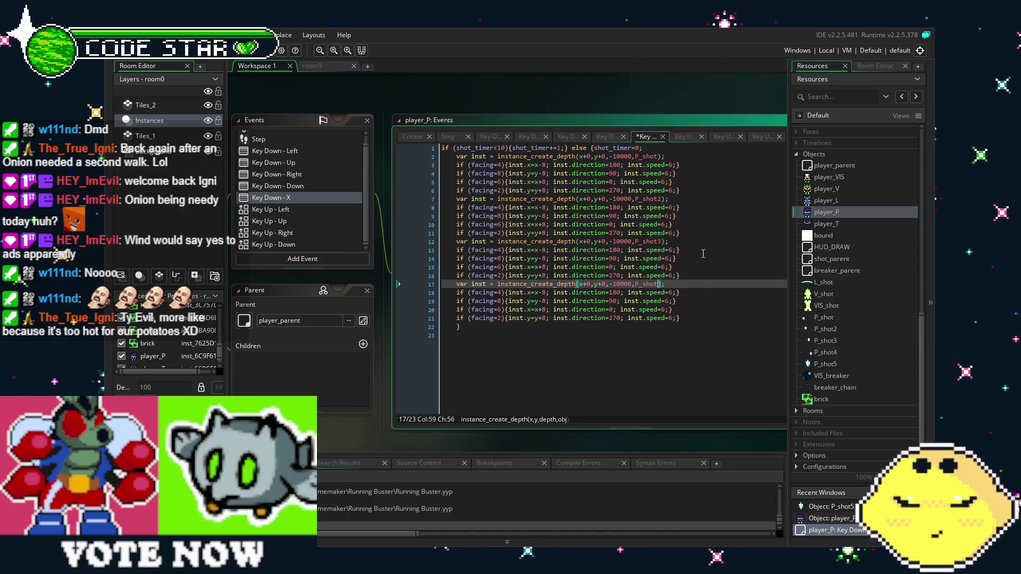
pyautogui.write('4')
pyautogui.click(609, 329)
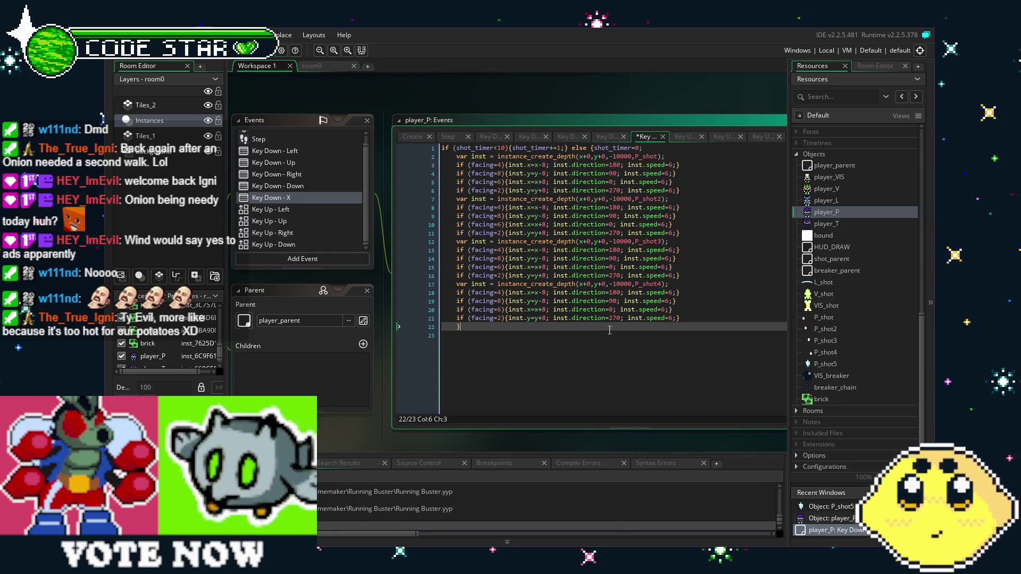
# Step: Unindent the var inst lines on lines 2, 7, 12 and 17
pyautogui.click(456, 200)
pyautogui.press('Up')
pyautogui.press('Up')
pyautogui.press('Up')
pyautogui.hotkey('shift', 'Tab')
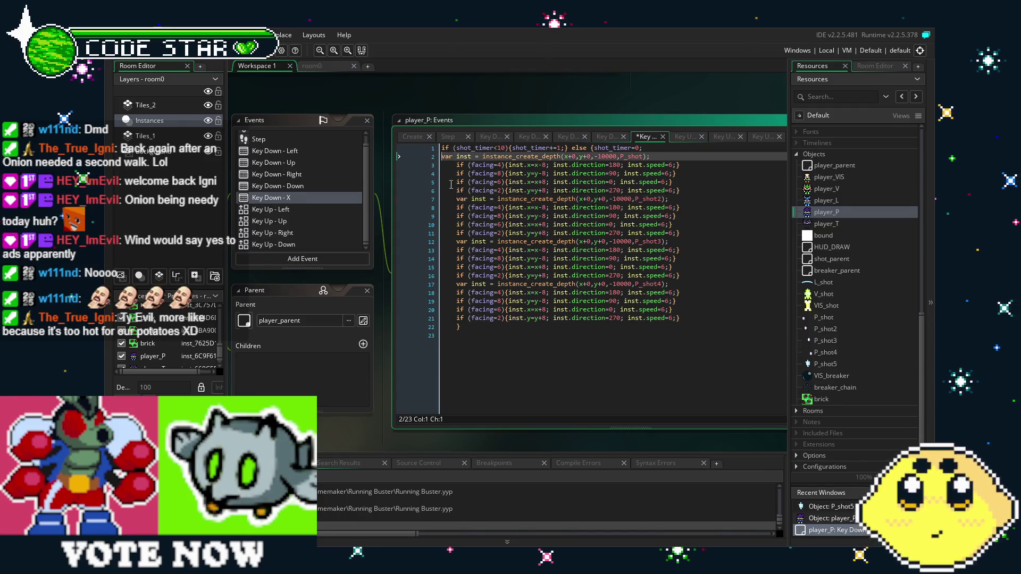
pyautogui.click(456, 200)
pyautogui.hotkey('shift', 'Tab')
pyautogui.click(456, 242)
pyautogui.hotkey('shift', 'Tab')
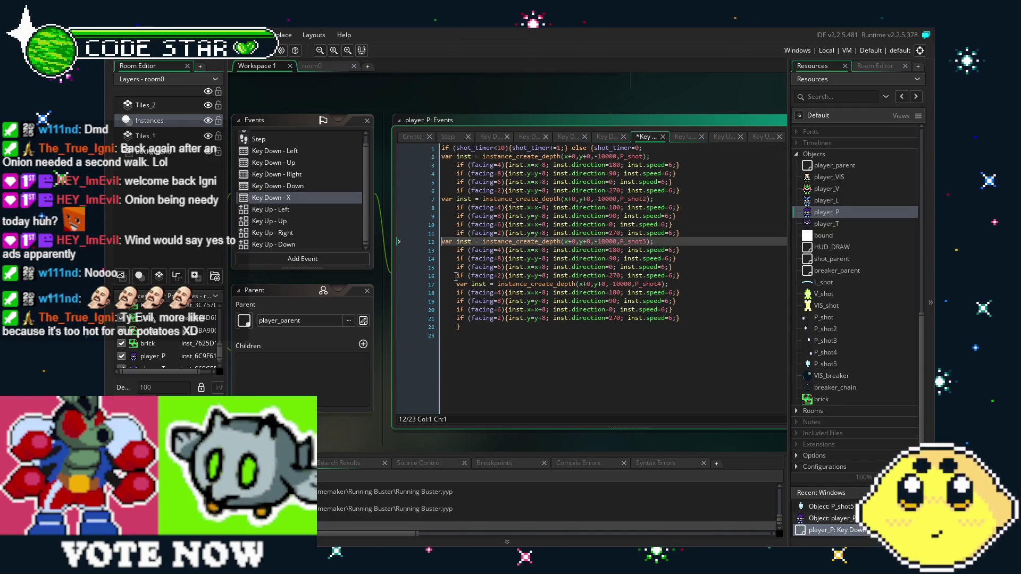
pyautogui.click(453, 286)
pyautogui.hotkey('shift', 'Tab')
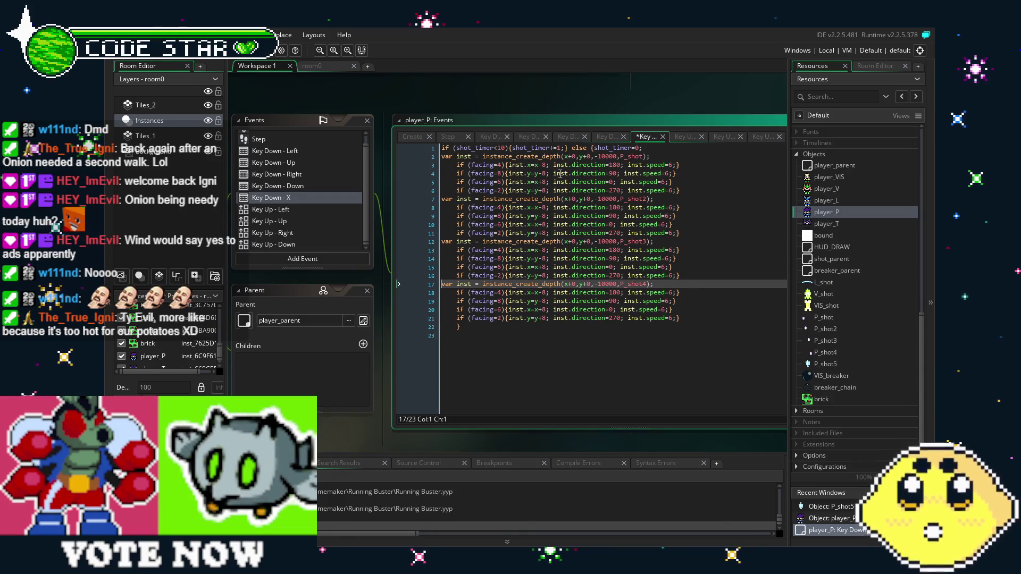
pyautogui.click(574, 157)
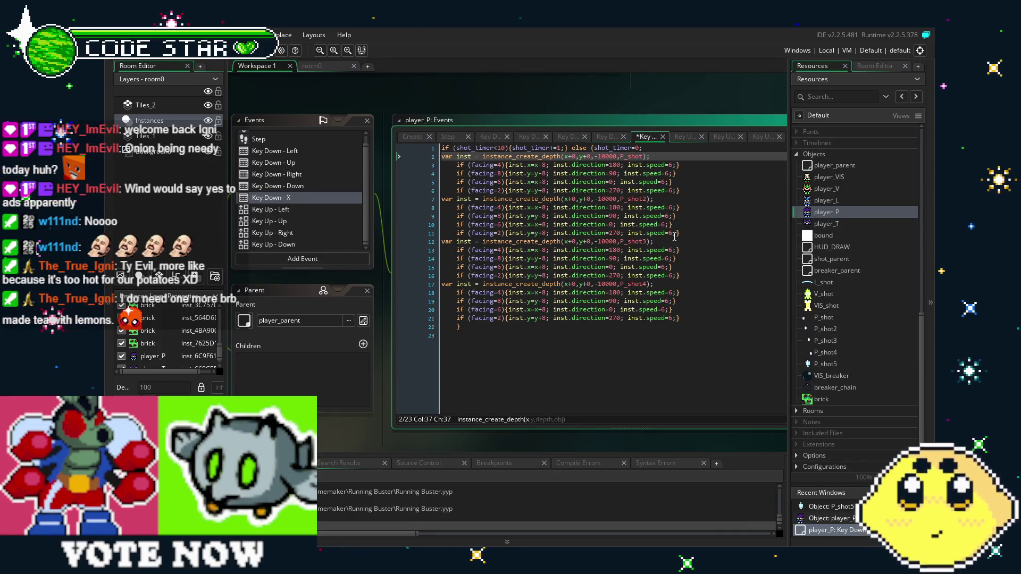
# Step: Switch to the room0 view and run the game
pyautogui.click(338, 64)
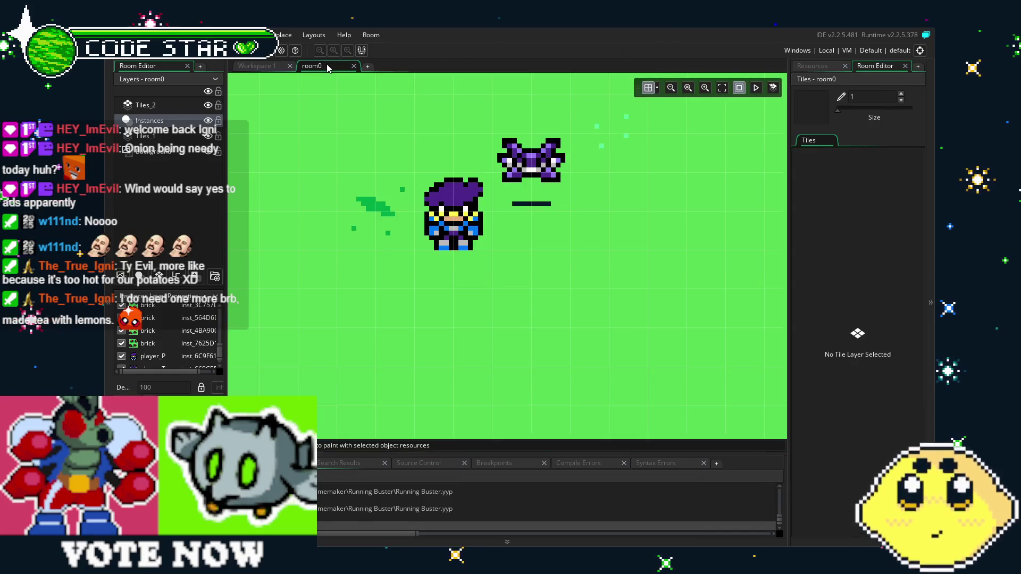
pyautogui.scroll(-2, 452, 194)
pyautogui.scroll(3, 452, 193)
pyautogui.scroll(-3, 452, 194)
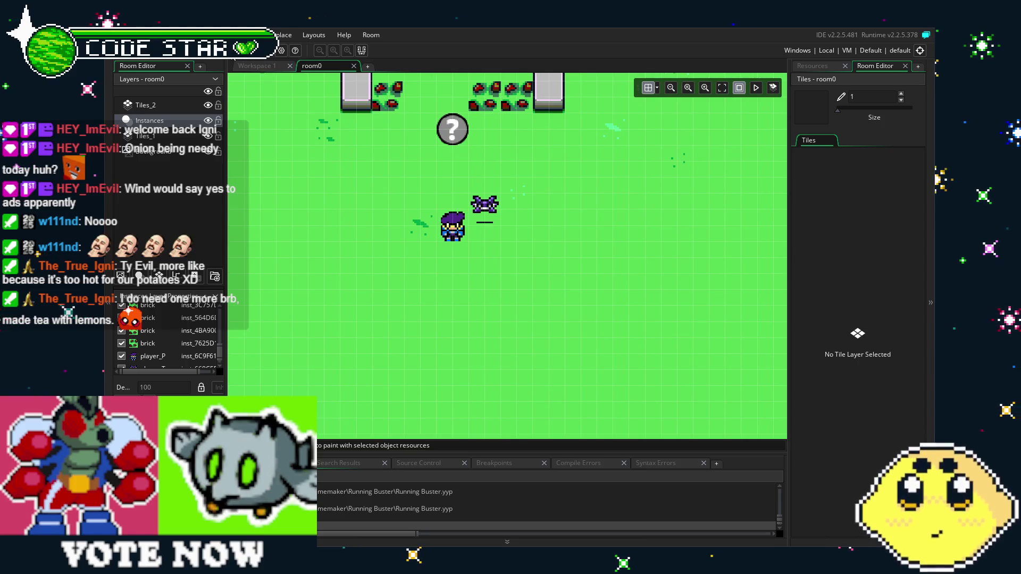
pyautogui.click(262, 50)
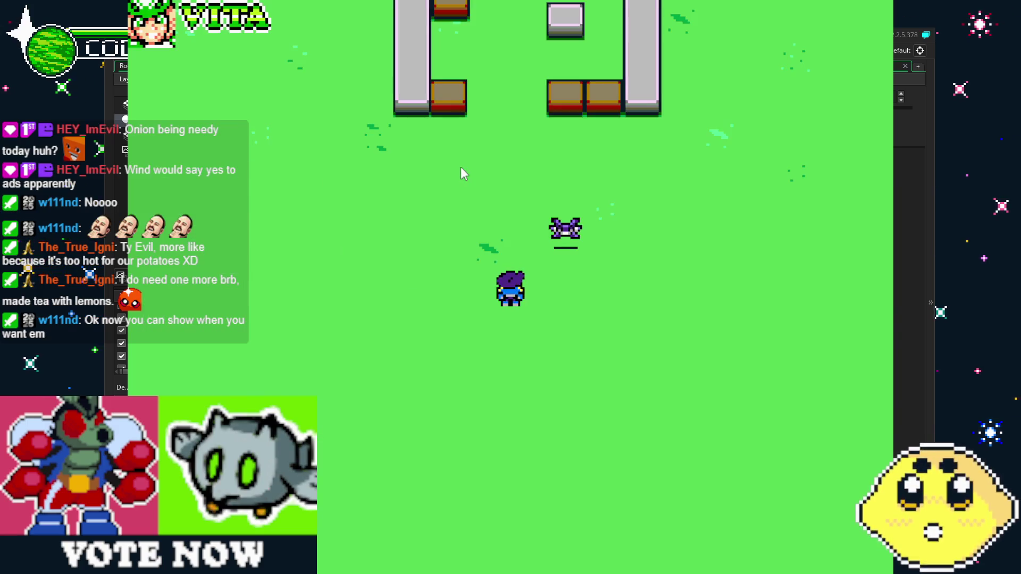
# Step: Walk the player around the room firing shots in every direction, then close the game
pyautogui.press('Up')
pyautogui.press('Down')
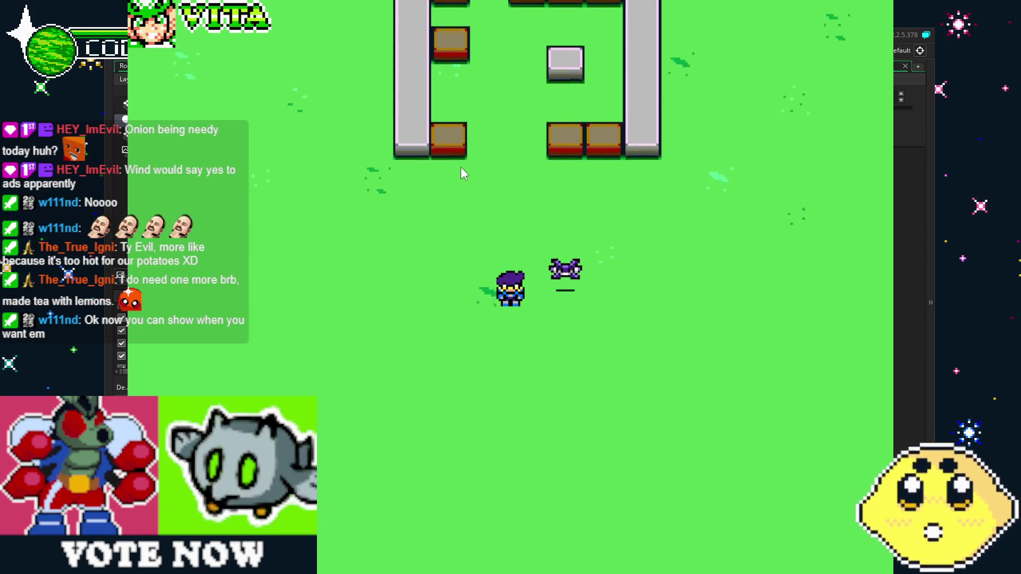
pyautogui.press('Left')
pyautogui.press('Up')
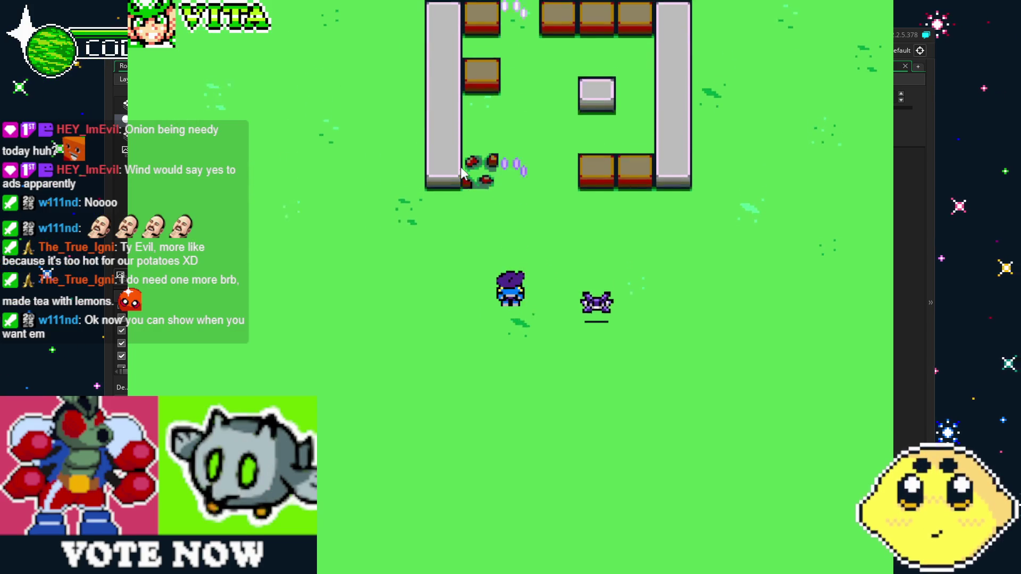
pyautogui.press('Left')
pyautogui.press('Up')
pyautogui.press('Left')
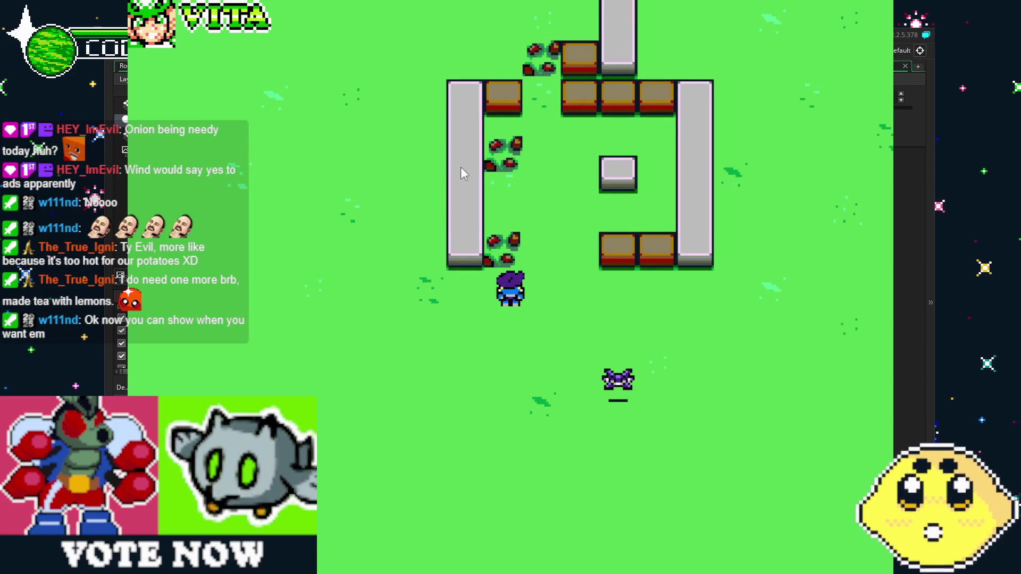
pyautogui.press('Up')
pyautogui.press('Down')
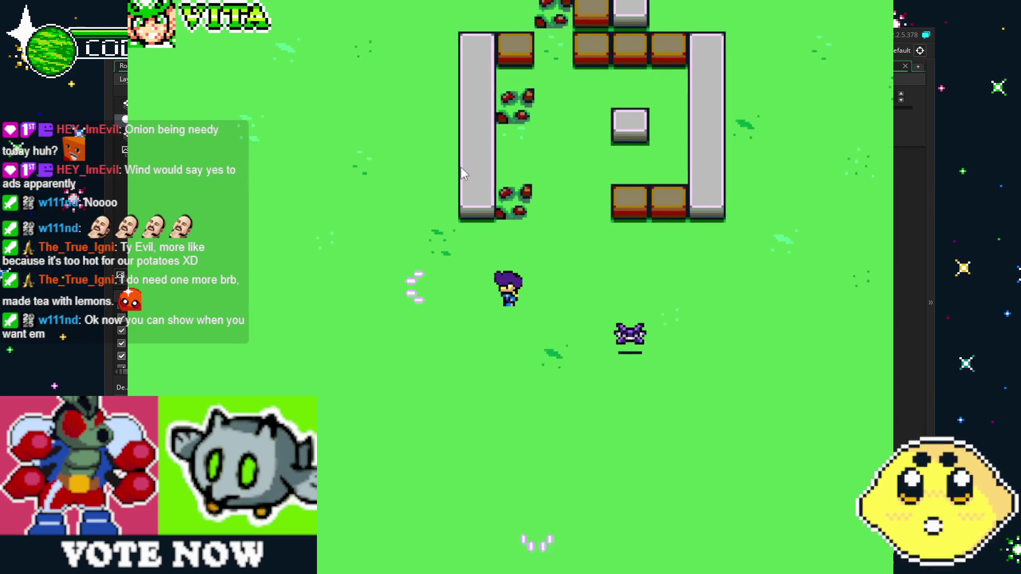
pyautogui.press('Left')
pyautogui.press('Up')
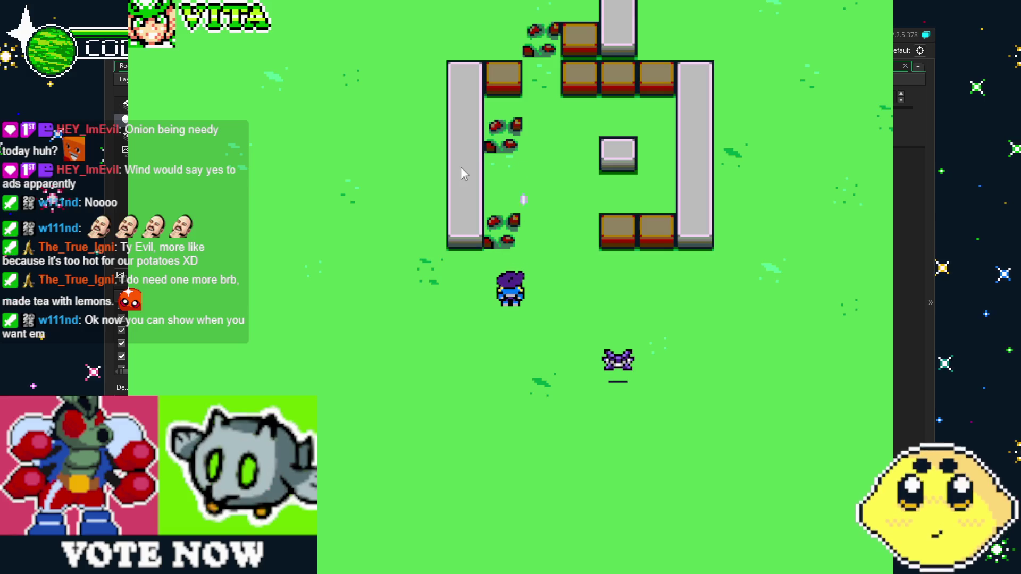
pyautogui.press('Up')
pyautogui.press('Right')
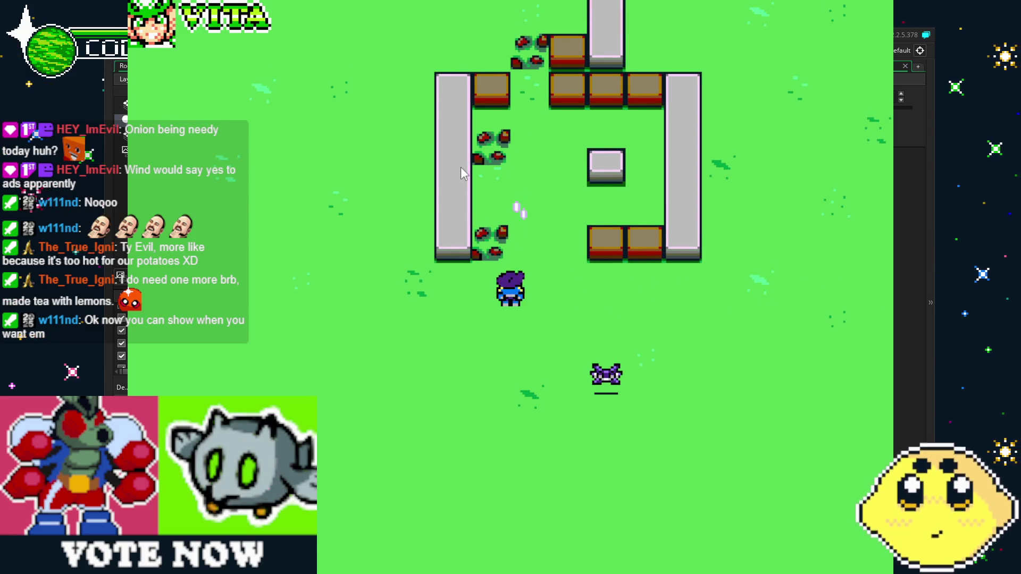
pyautogui.press('Right')
pyautogui.press('Up')
pyautogui.press('Up')
pyautogui.press('Left')
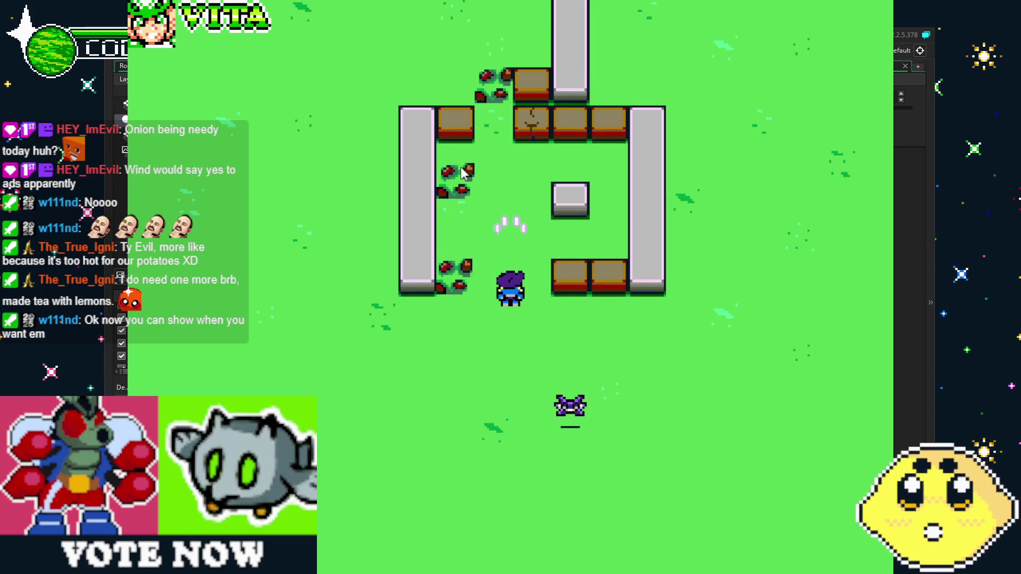
pyautogui.press('Down')
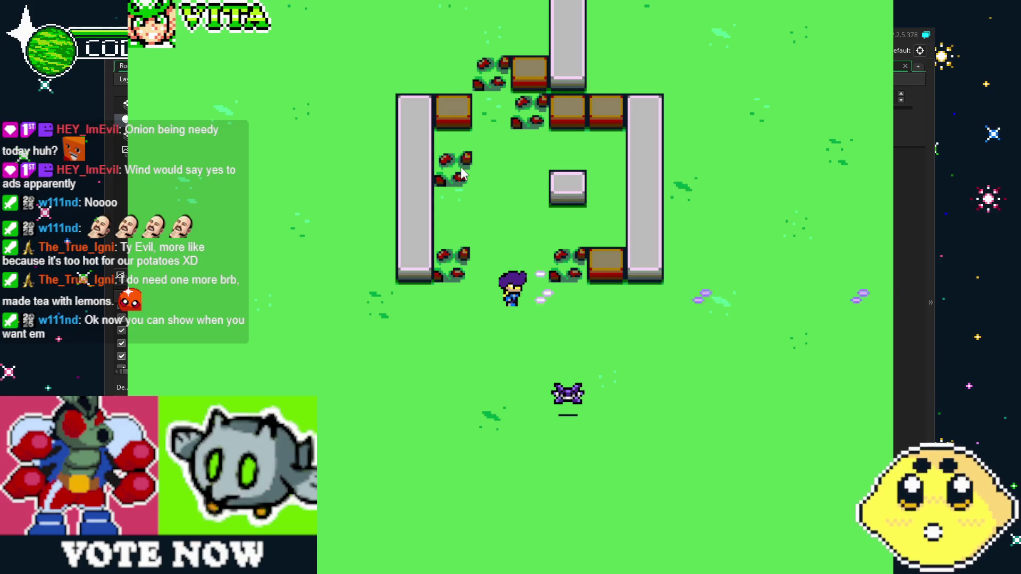
pyautogui.press('Down')
pyautogui.press('Right')
pyautogui.press('Up')
pyautogui.press('Left')
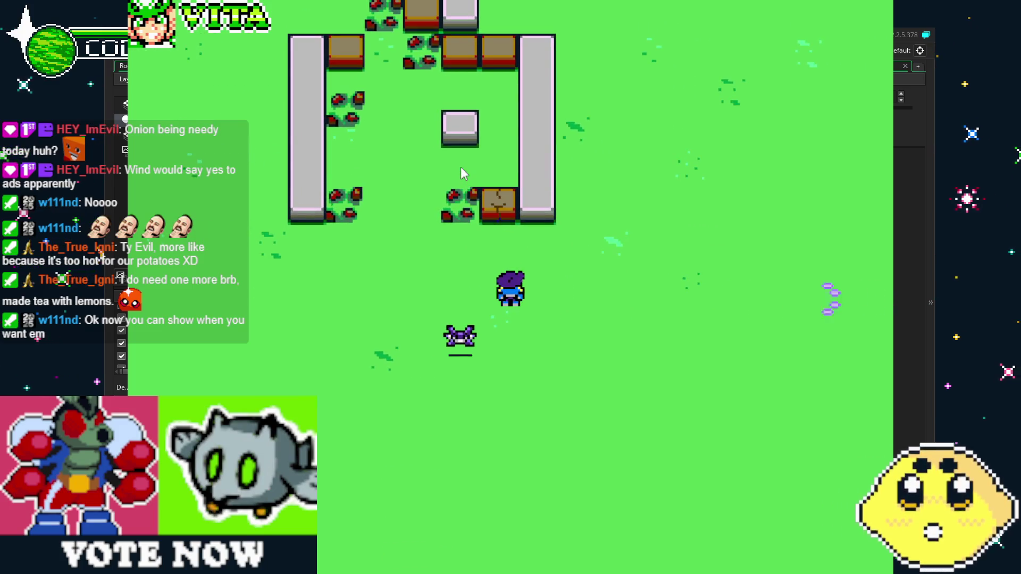
pyautogui.press('Down')
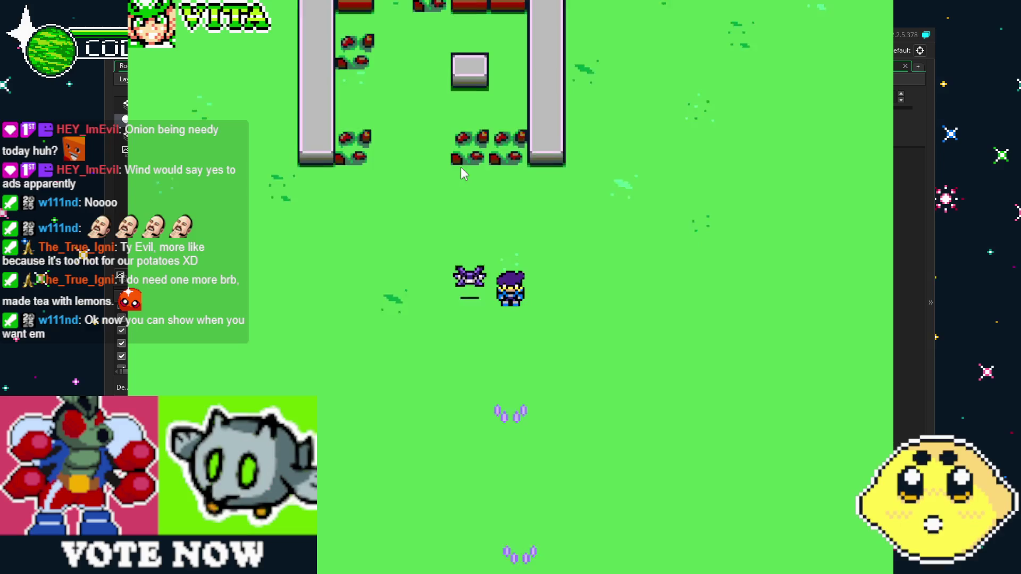
pyautogui.press('Left')
pyautogui.press('Up')
pyautogui.press('Up')
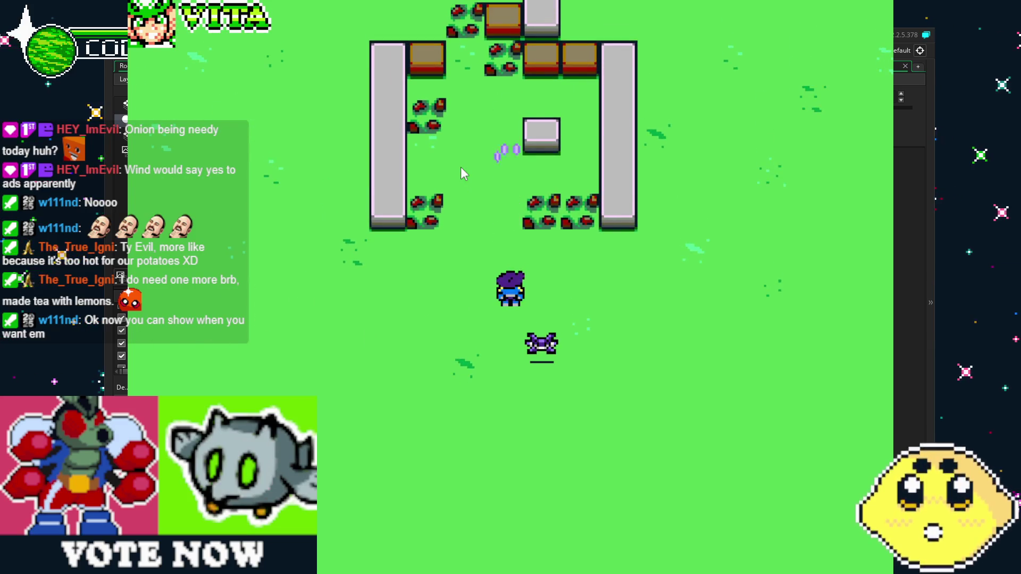
pyautogui.press('Escape')
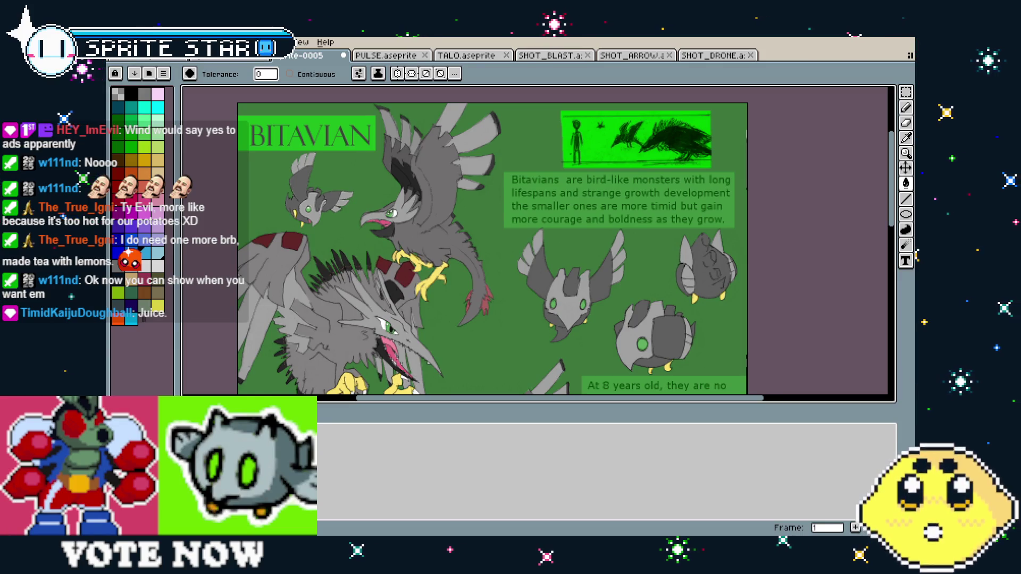
pyautogui.click(117, 42)
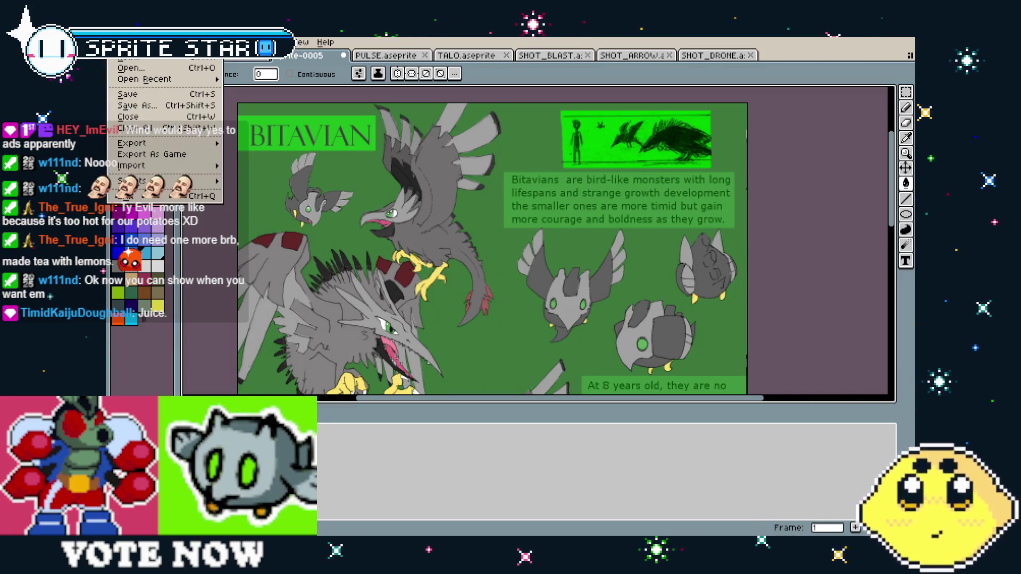
pyautogui.click(128, 55)
pyautogui.click(494, 385)
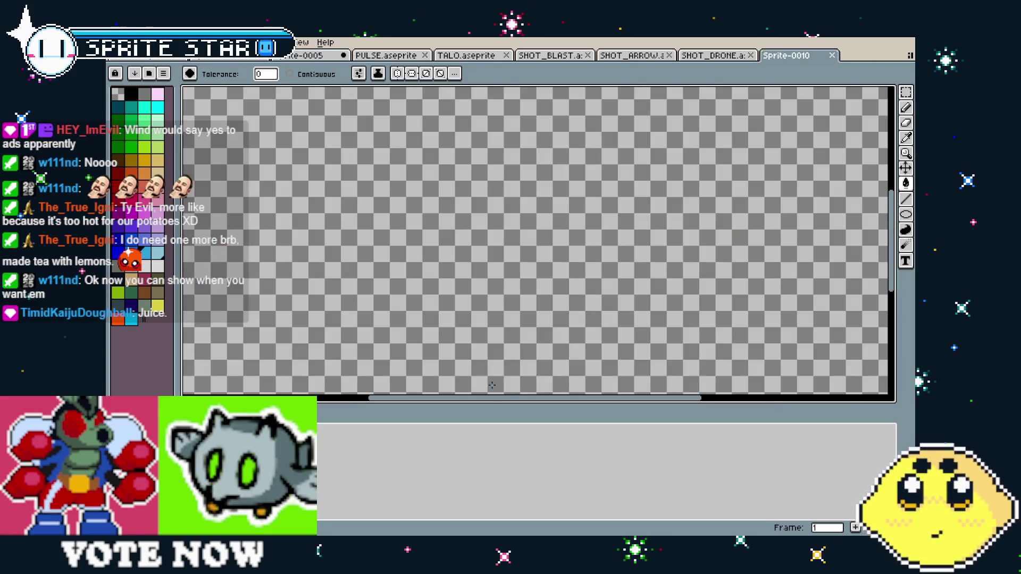
pyautogui.hotkey('ctrl', 'v')
pyautogui.scroll(-2, 498, 319)
pyautogui.press('Return')
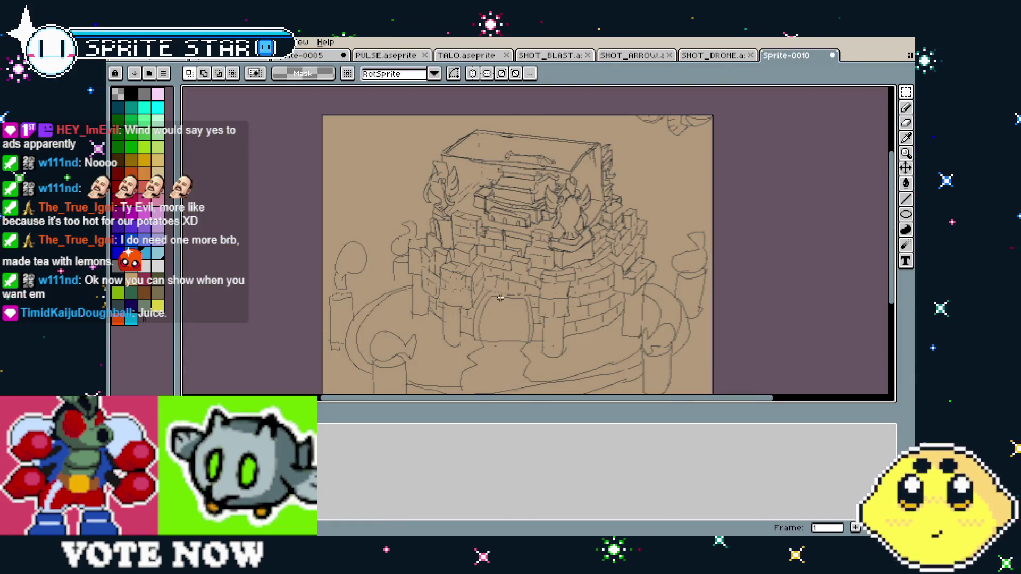
pyautogui.press('Tab')
pyautogui.scroll(2, 502, 300)
pyautogui.moveTo(500, 298)
pyautogui.mouseDown()
pyautogui.moveTo(463, 372)
pyautogui.moveTo(470, 383)
pyautogui.mouseUp()
pyautogui.moveTo(657, 461)
pyautogui.mouseDown()
pyautogui.moveTo(679, 439)
pyautogui.moveTo(670, 450)
pyautogui.mouseUp()
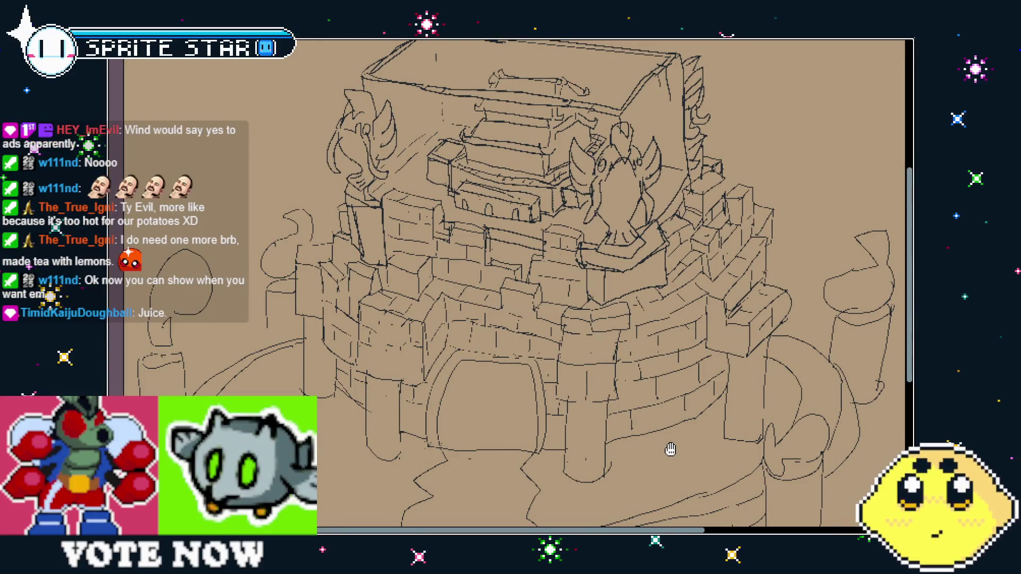
pyautogui.scroll(2, 662, 231)
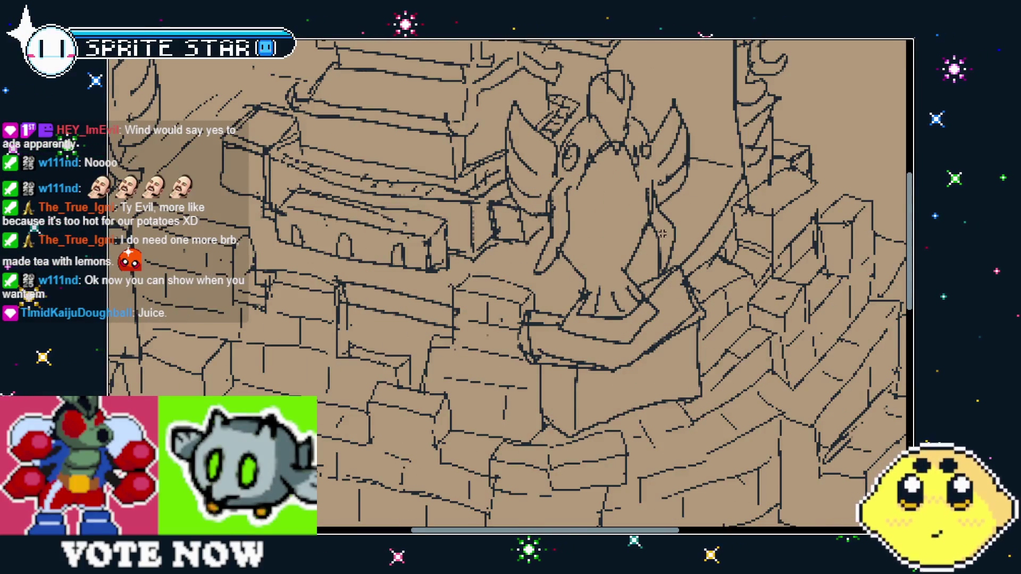
pyautogui.moveTo(513, 264)
pyautogui.mouseDown()
pyautogui.moveTo(737, 264)
pyautogui.moveTo(699, 333)
pyautogui.moveTo(670, 332)
pyautogui.mouseUp()
pyautogui.scroll(-5, 670, 332)
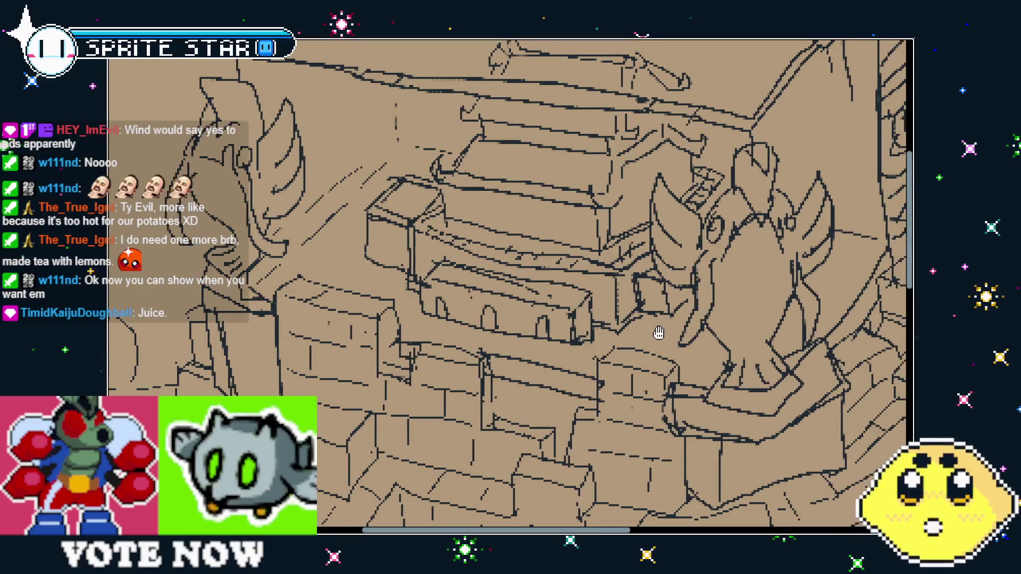
pyautogui.moveTo(653, 428)
pyautogui.mouseDown()
pyautogui.moveTo(600, 224)
pyautogui.moveTo(586, 217)
pyautogui.mouseUp()
pyautogui.scroll(4, 586, 218)
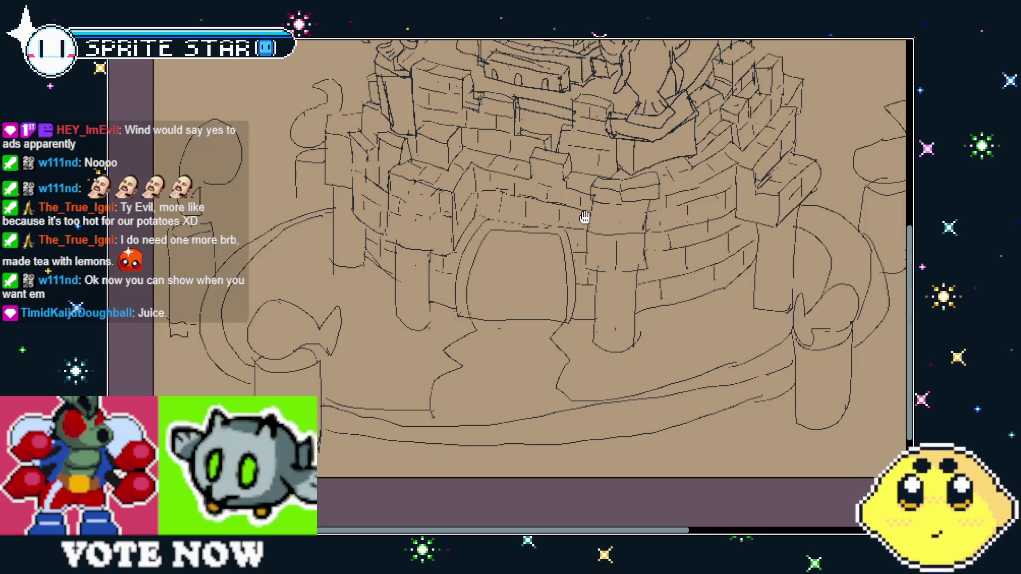
pyautogui.moveTo(386, 301); pyautogui.dragTo(544, 337)
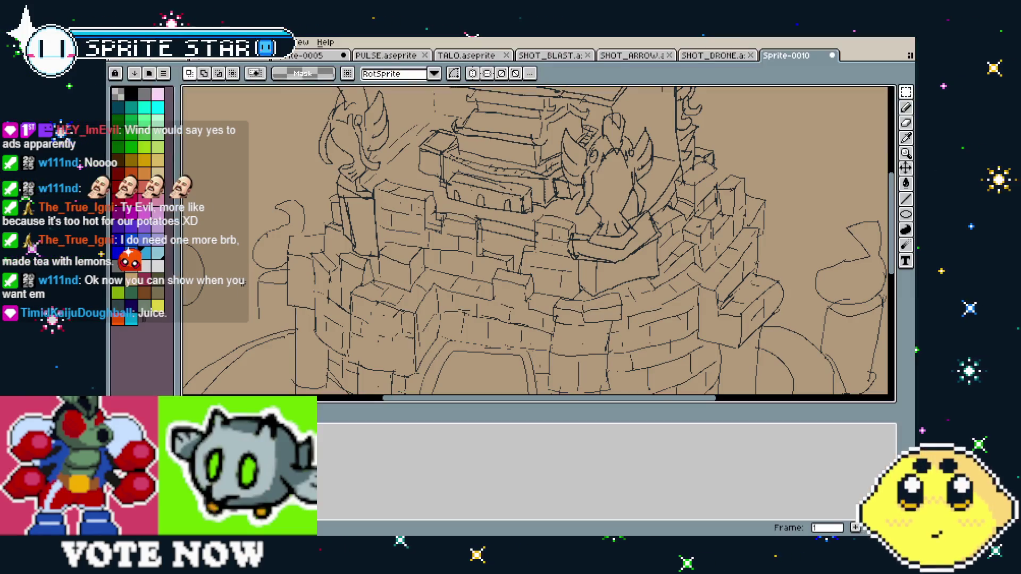
# Step: Show the interface and create a new 543×368 blank sprite
pyautogui.hotkey('ctrl', 'shift', 'f')
pyautogui.hotkey('alt', 'f')
pyautogui.press('Return')
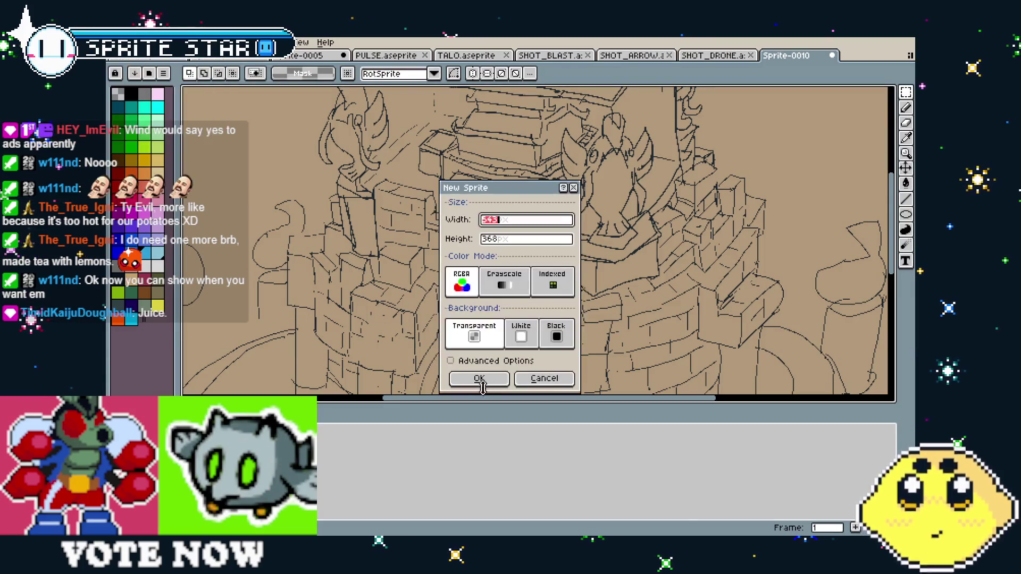
pyautogui.press('Return')
# Step: Paste the knight sketch onto the canvas and hide the interface to view it
pyautogui.hotkey('ctrl', 'v')
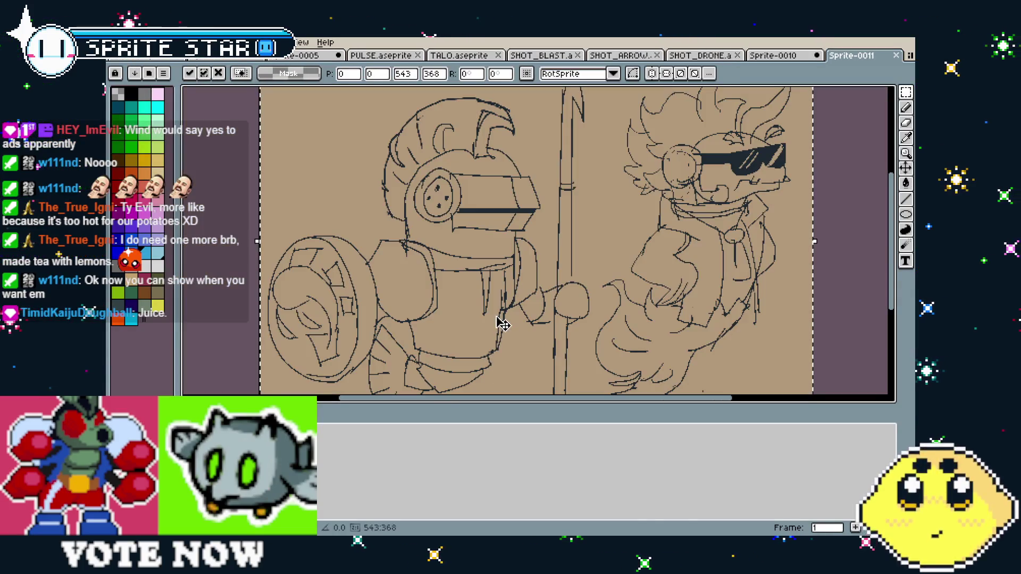
pyautogui.press('Return')
pyautogui.hscroll(2, 422, 314)
pyautogui.hotkey('ctrl', 'shift', 'f')
pyautogui.hotkey('ctrl', 'shift', 'f')
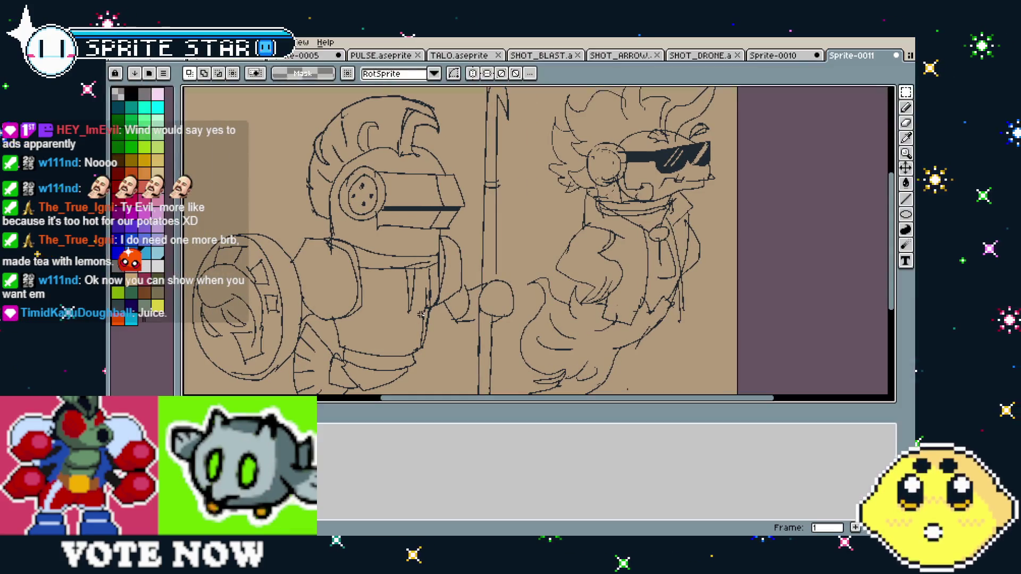
pyautogui.hotkey('ctrl', 'shift', 'f')
pyautogui.moveTo(421, 314); pyautogui.dragTo(431, 363)
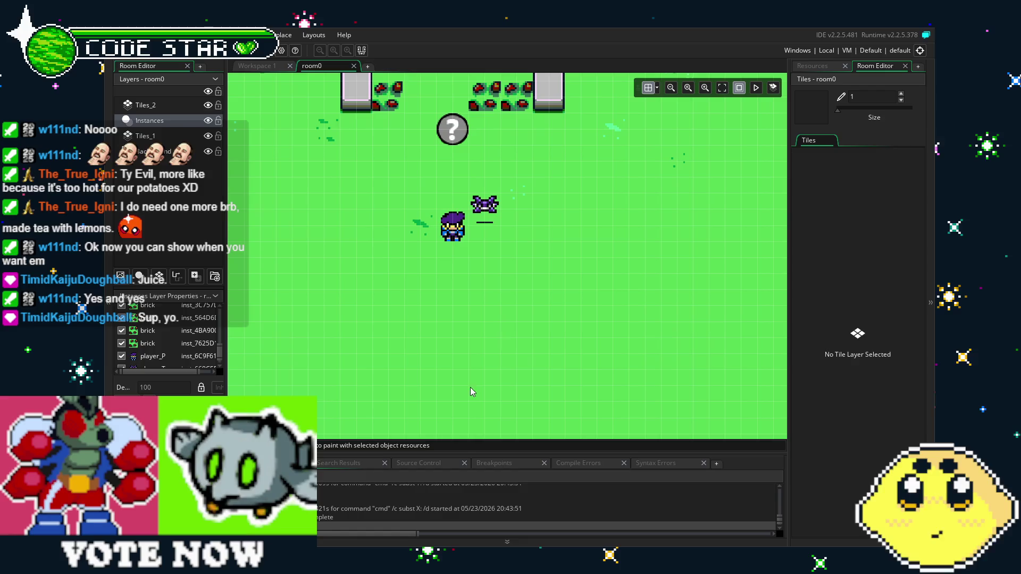
pyautogui.moveTo(470, 387)
pyautogui.mouseDown()
pyautogui.moveTo(528, 333)
pyautogui.moveTo(540, 336)
pyautogui.moveTo(492, 369)
pyautogui.mouseUp()
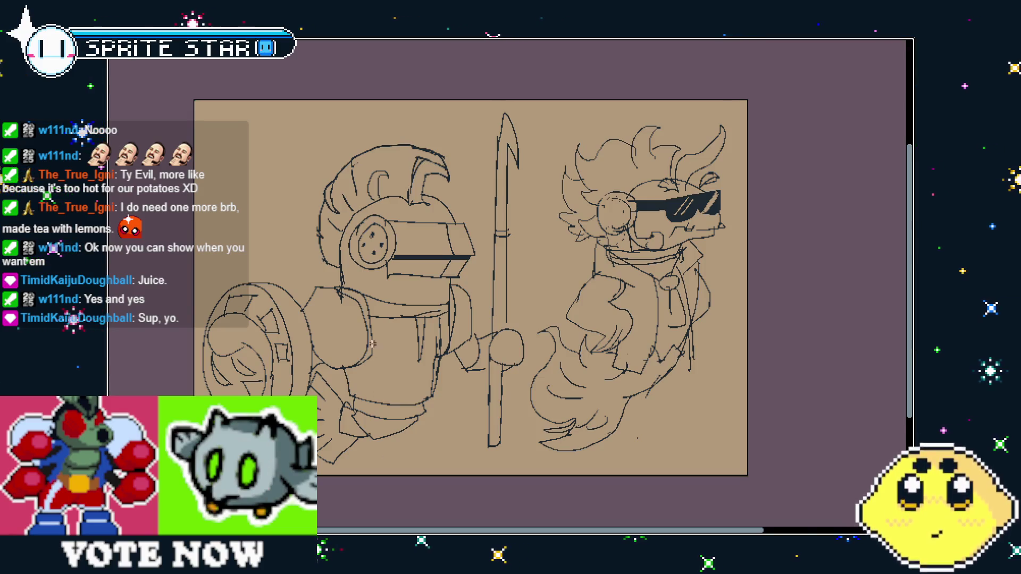
# Step: Show the interface, switch to the monster-and-robot sketch, and enlarge the canvas to view both figures
pyautogui.press('Tab')
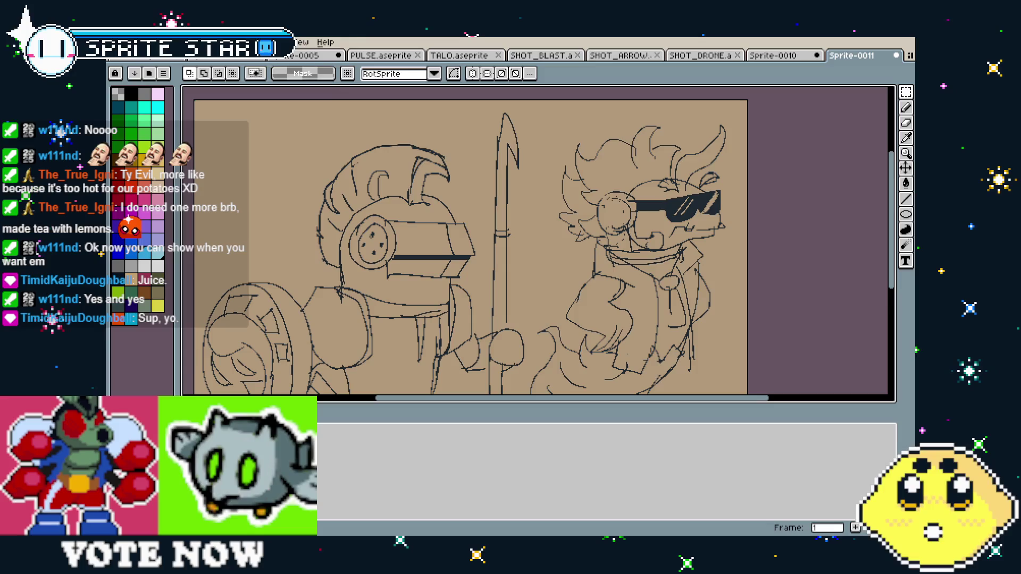
pyautogui.hotkey('ctrl', 'Tab')
pyautogui.scroll(-2, 397, 232)
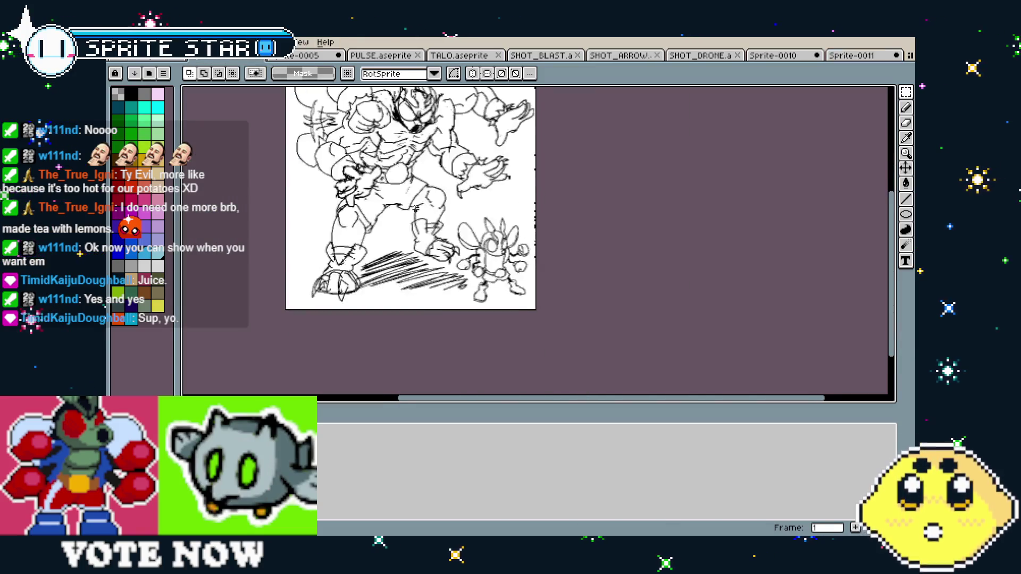
pyautogui.scroll(2, 426, 245)
pyautogui.scroll(-2, 426, 245)
pyautogui.scroll(2, 465, 196)
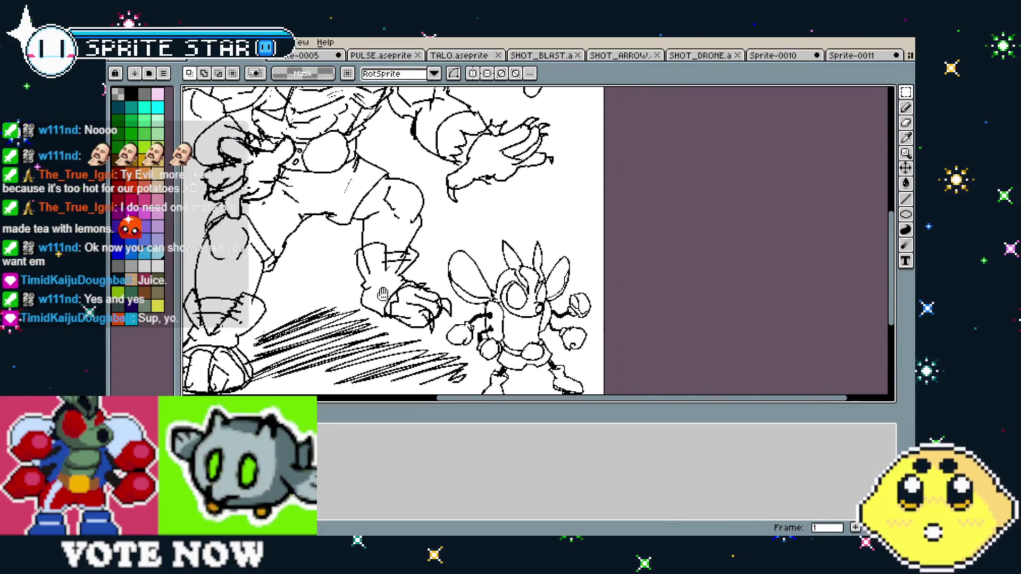
pyautogui.moveTo(465, 404); pyautogui.dragTo(465, 492)
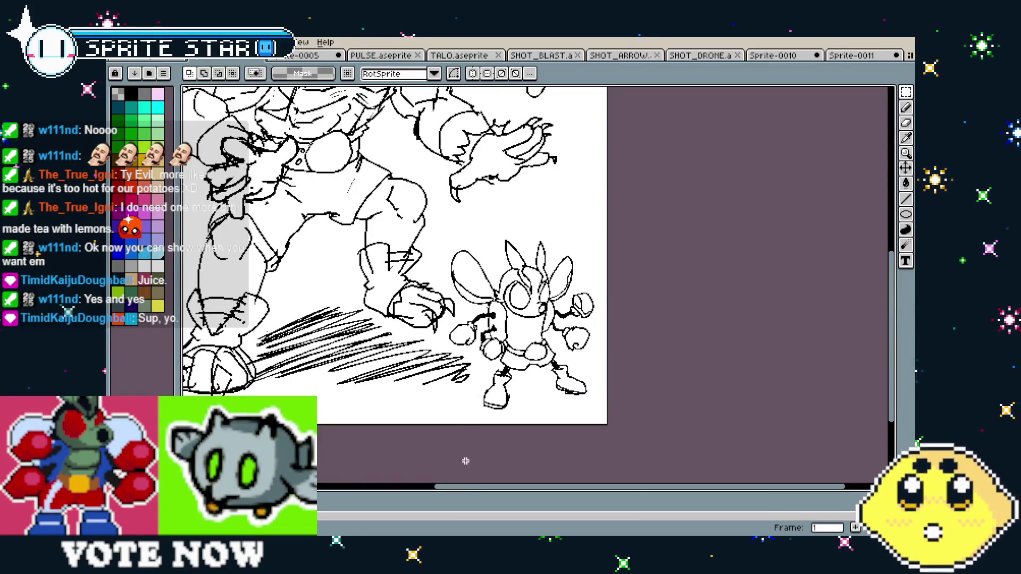
pyautogui.moveTo(415, 284)
pyautogui.mouseDown()
pyautogui.moveTo(510, 346)
pyautogui.moveTo(497, 321)
pyautogui.moveTo(478, 345)
pyautogui.mouseUp()
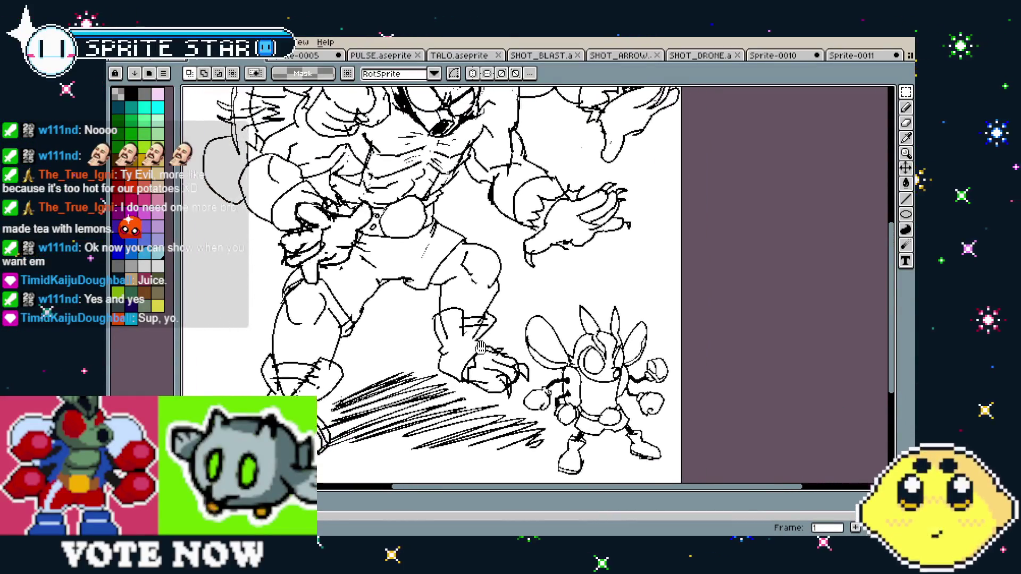
pyautogui.scroll(-2, 614, 408)
pyautogui.scroll(2, 498, 311)
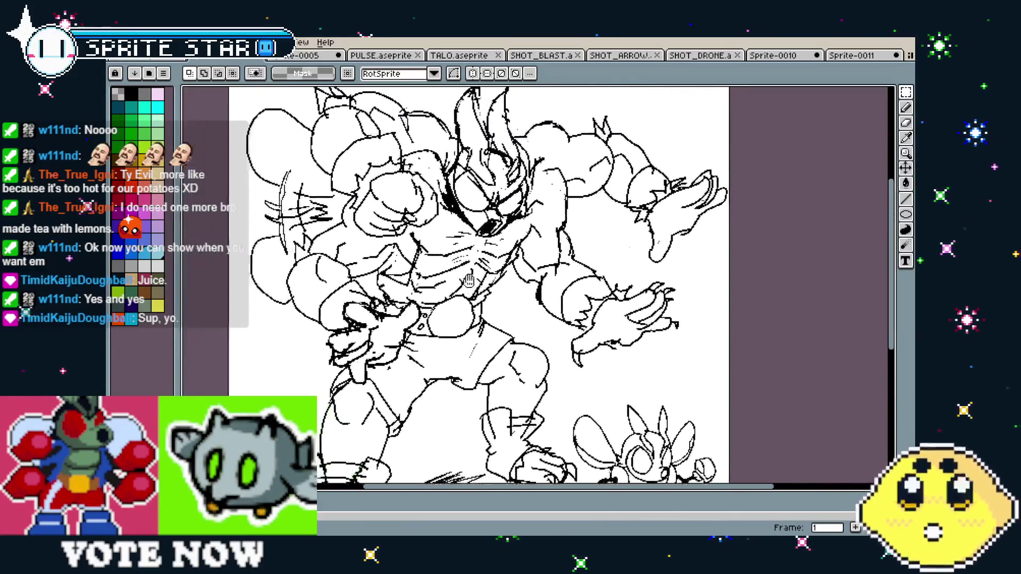
pyautogui.moveTo(498, 311)
pyautogui.mouseDown()
pyautogui.moveTo(446, 282)
pyautogui.moveTo(360, 203)
pyautogui.moveTo(435, 274)
pyautogui.moveTo(423, 287)
pyautogui.moveTo(438, 294)
pyautogui.moveTo(478, 367)
pyautogui.moveTo(553, 436)
pyautogui.moveTo(627, 448)
pyautogui.mouseUp()
# Step: Switch to the Sprite-0005 Bitavian sheet and zoom in on the birds' heads and claws
pyautogui.click(300, 57)
pyautogui.scroll(2, 438, 294)
pyautogui.scroll(2, 482, 367)
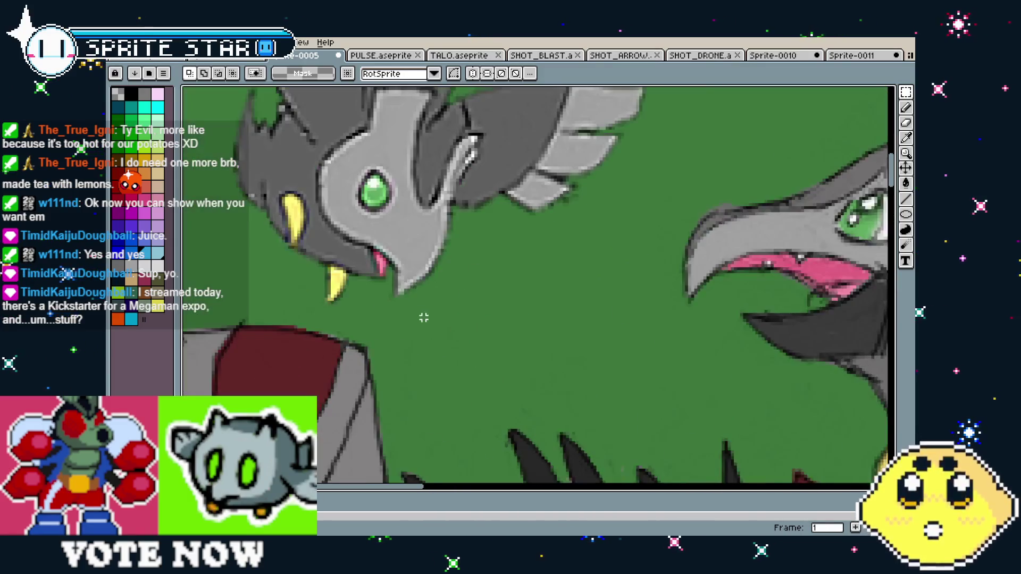
pyautogui.moveTo(482, 367)
pyautogui.mouseDown()
pyautogui.moveTo(515, 392)
pyautogui.moveTo(355, 300)
pyautogui.mouseUp()
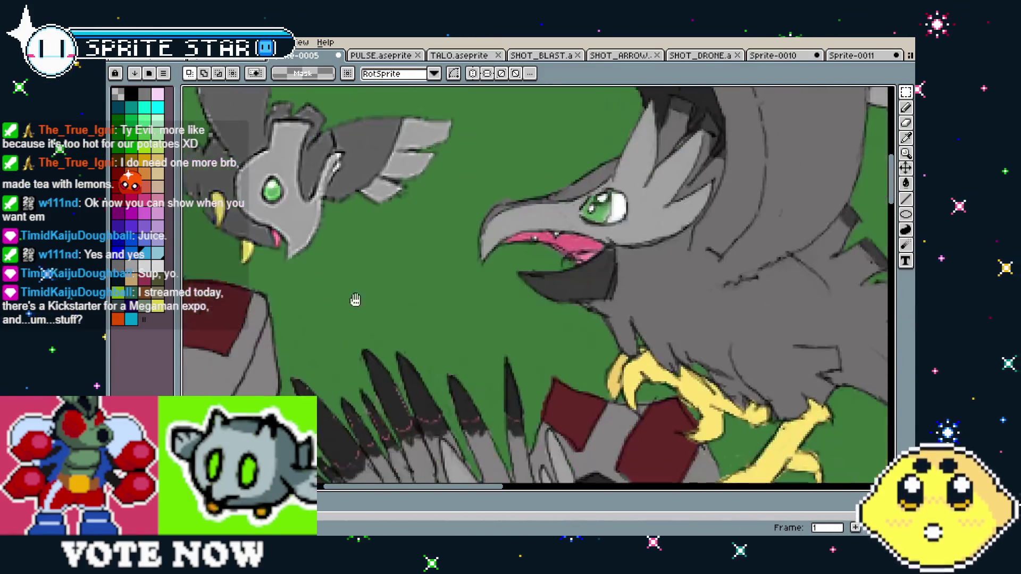
pyautogui.scroll(-4, 358, 303)
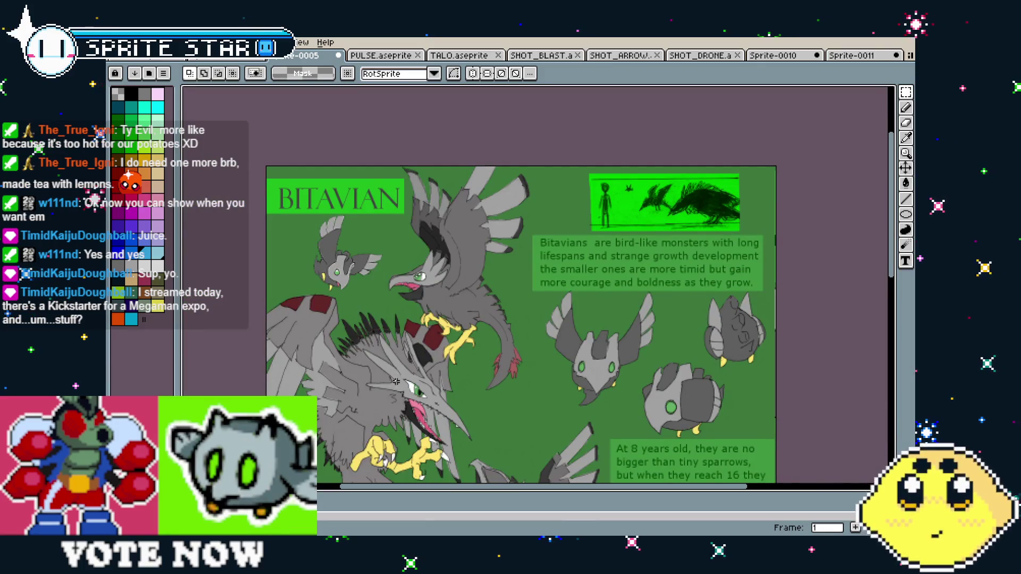
pyautogui.scroll(2, 395, 382)
pyautogui.moveTo(396, 381)
pyautogui.mouseDown()
pyautogui.moveTo(437, 439)
pyautogui.moveTo(339, 438)
pyautogui.mouseUp()
# Step: Pan across the sheet to the upper bird, its caption and the BITAVIAN title
pyautogui.scroll(1, 437, 438)
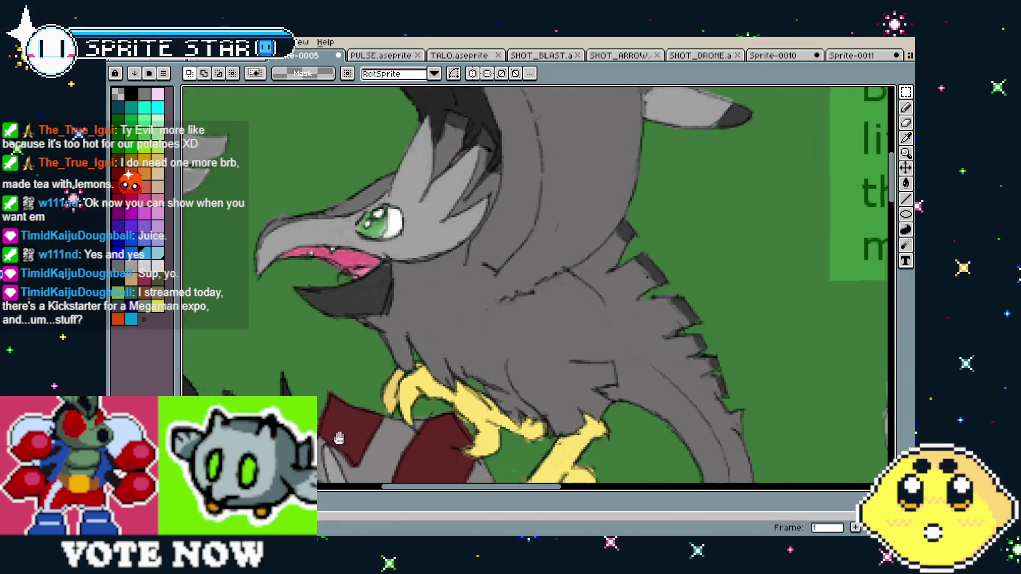
pyautogui.scroll(-1, 453, 296)
pyautogui.scroll(1, 453, 295)
pyautogui.scroll(-1, 453, 296)
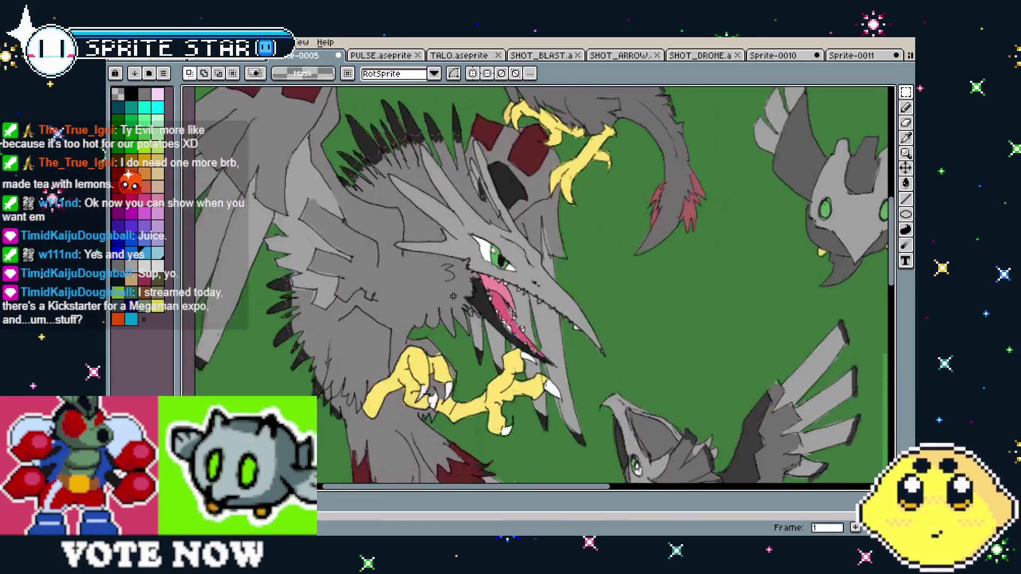
pyautogui.moveTo(378, 202); pyautogui.dragTo(391, 300)
pyautogui.moveTo(414, 248); pyautogui.dragTo(400, 348)
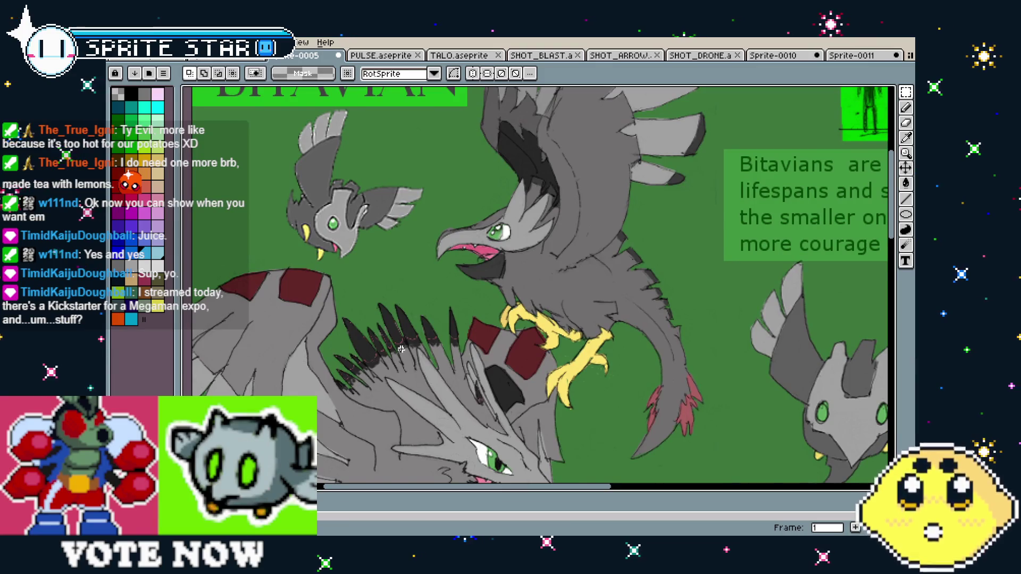
pyautogui.scroll(-2, 401, 349)
pyautogui.scroll(2, 401, 349)
pyautogui.moveTo(401, 349); pyautogui.dragTo(387, 361)
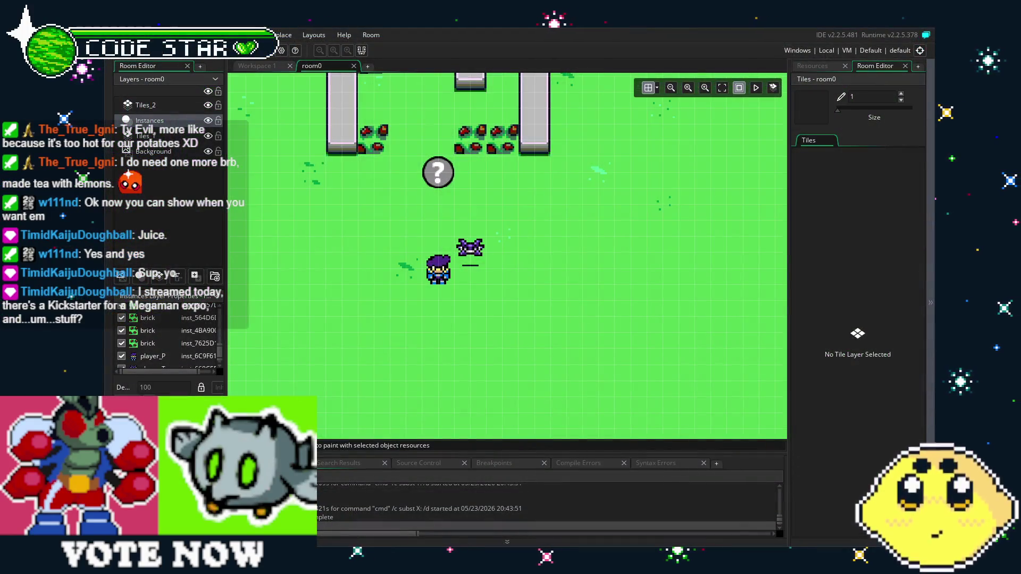
# Step: Scroll around the room0 view, then select player_P in the Resources panel
pyautogui.scroll(3, 466, 367)
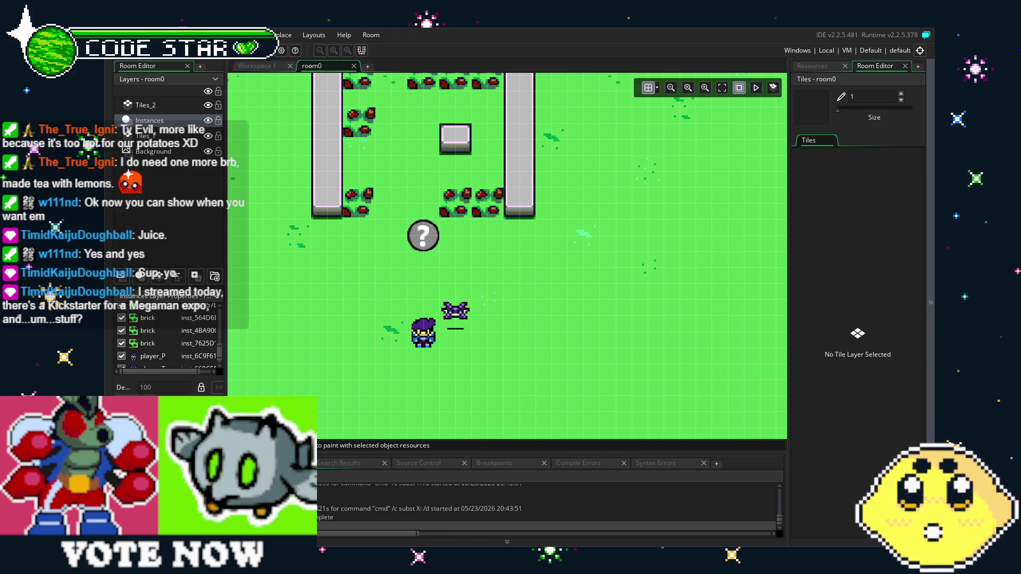
pyautogui.hscroll(1, 507, 256)
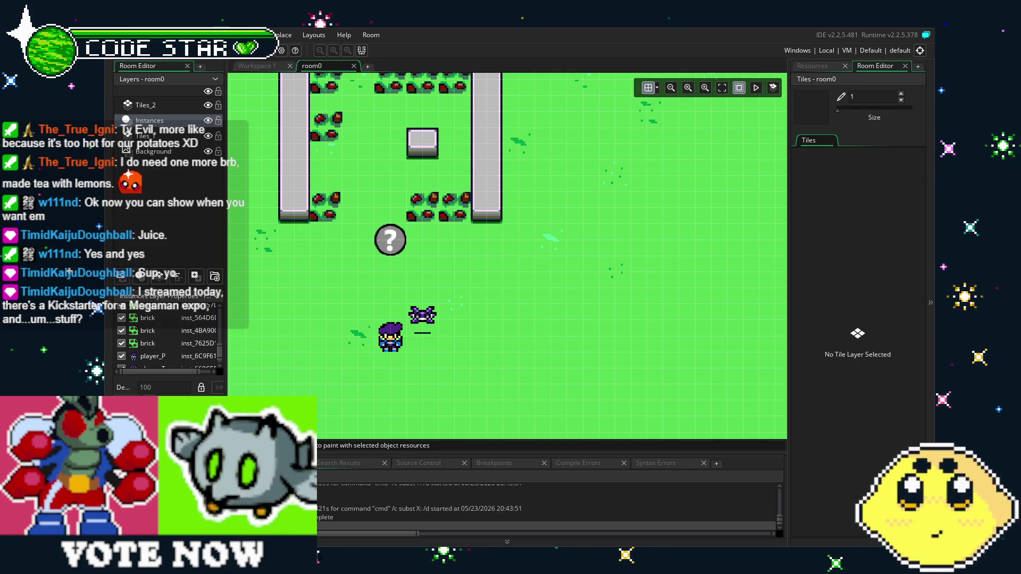
pyautogui.hscroll(-3, 520, 354)
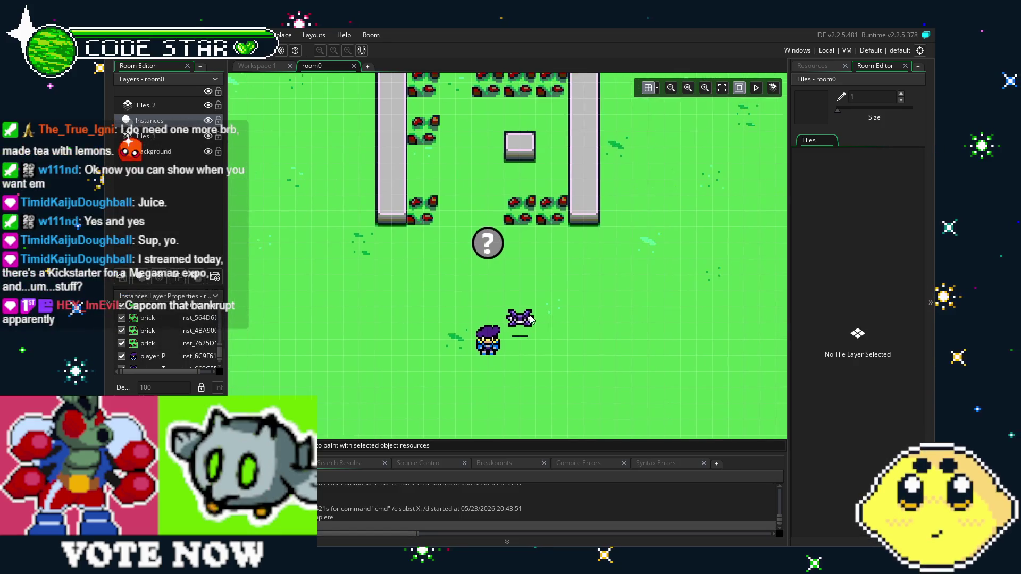
pyautogui.scroll(3, 520, 354)
pyautogui.scroll(-3, 520, 354)
pyautogui.scroll(-3, 525, 277)
pyautogui.scroll(2, 521, 295)
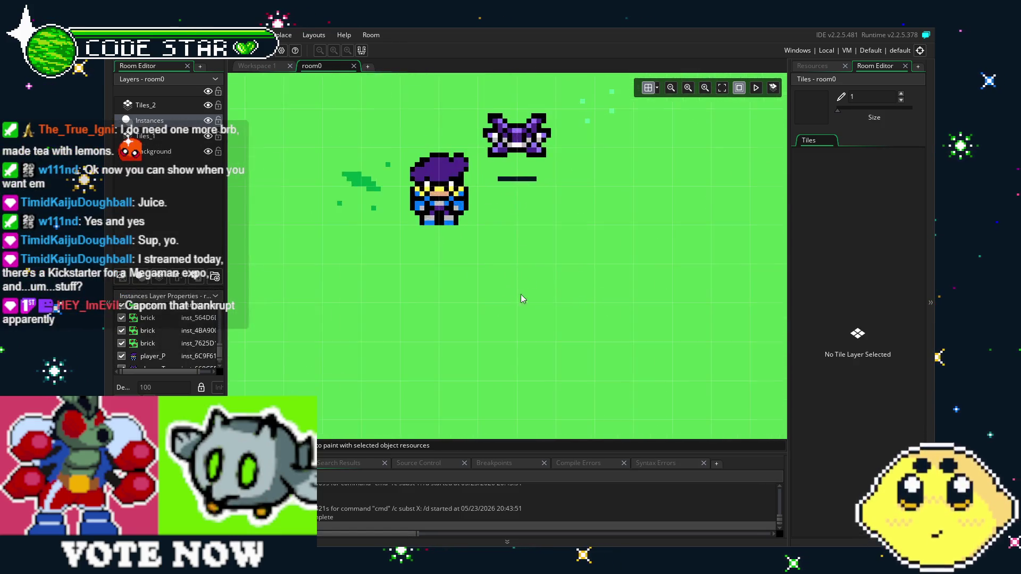
pyautogui.scroll(2, 515, 343)
pyautogui.scroll(-1, 515, 343)
pyautogui.click(816, 67)
# Step: Open the player_P object editor and shift its windows within Workspace 1
pyautogui.doubleClick(837, 213)
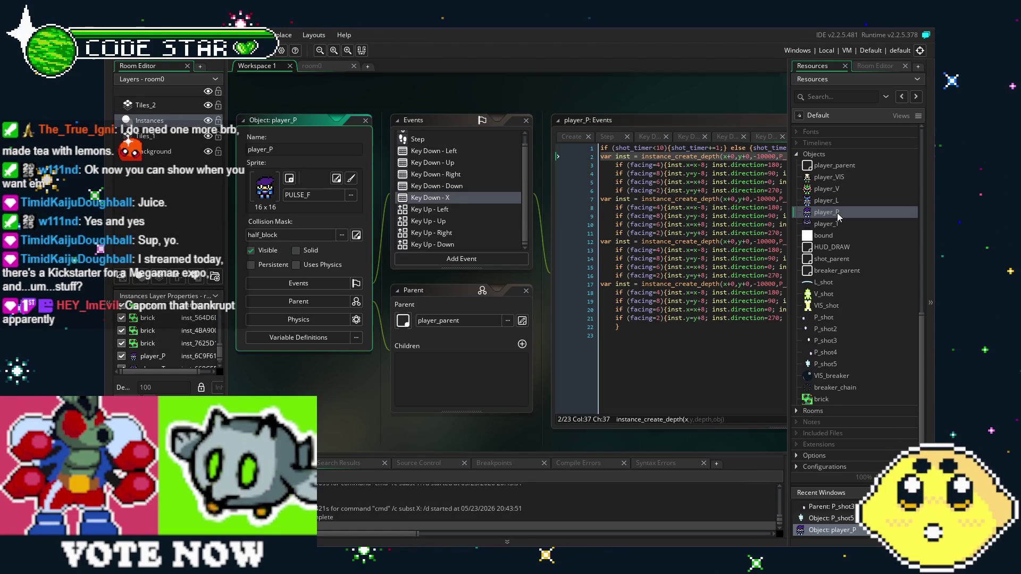
pyautogui.scroll(1, 467, 215)
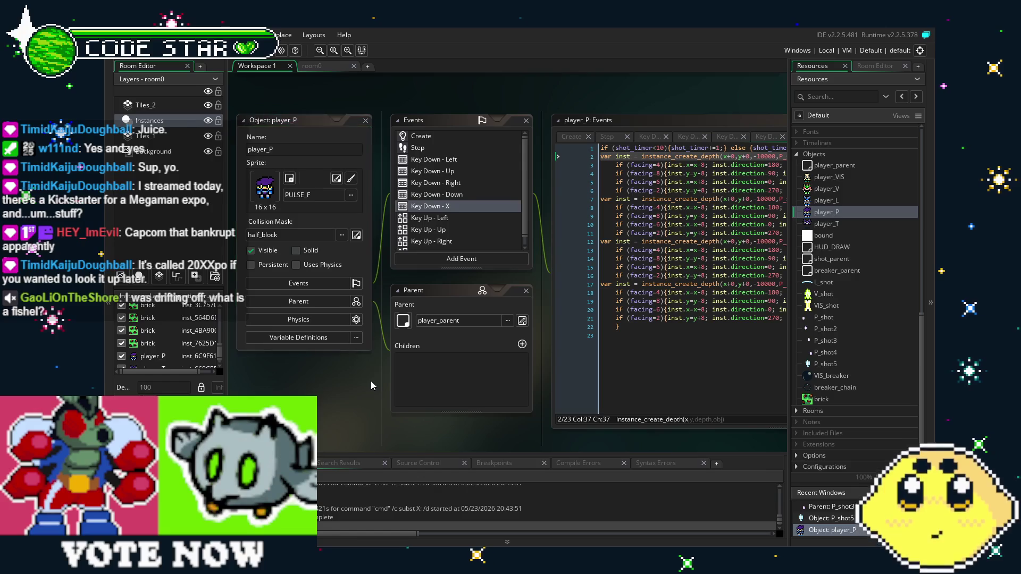
pyautogui.moveTo(371, 381); pyautogui.dragTo(333, 407)
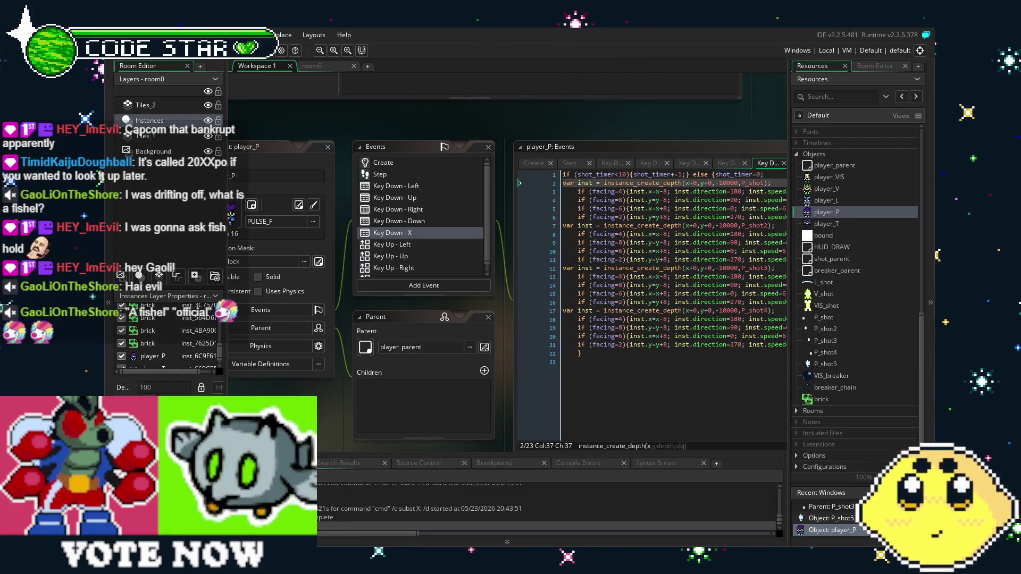
pyautogui.moveTo(335, 398)
pyautogui.mouseDown()
pyautogui.moveTo(420, 368)
pyautogui.moveTo(407, 412)
pyautogui.moveTo(392, 407)
pyautogui.mouseUp()
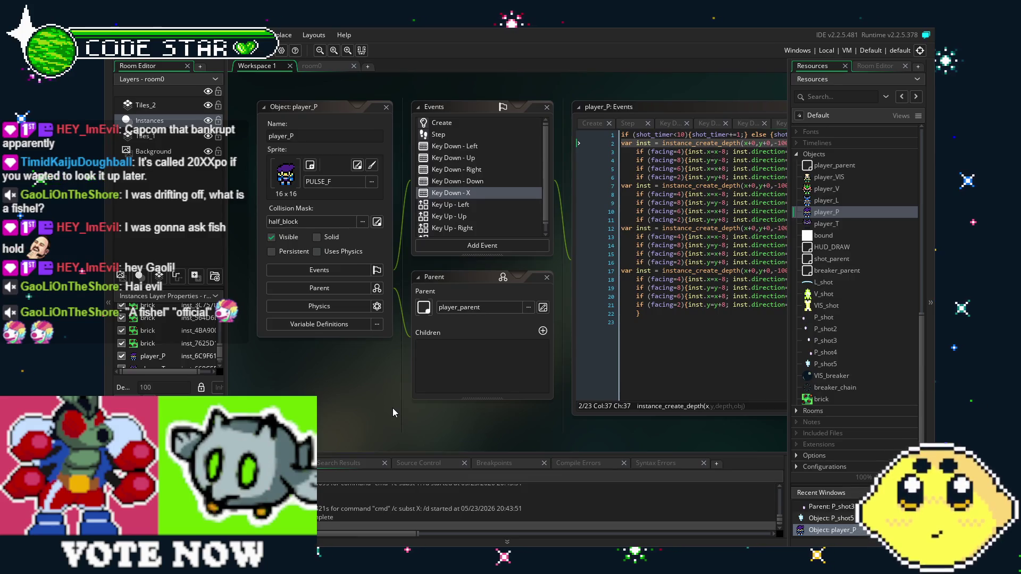
pyautogui.moveTo(407, 426); pyautogui.dragTo(371, 424)
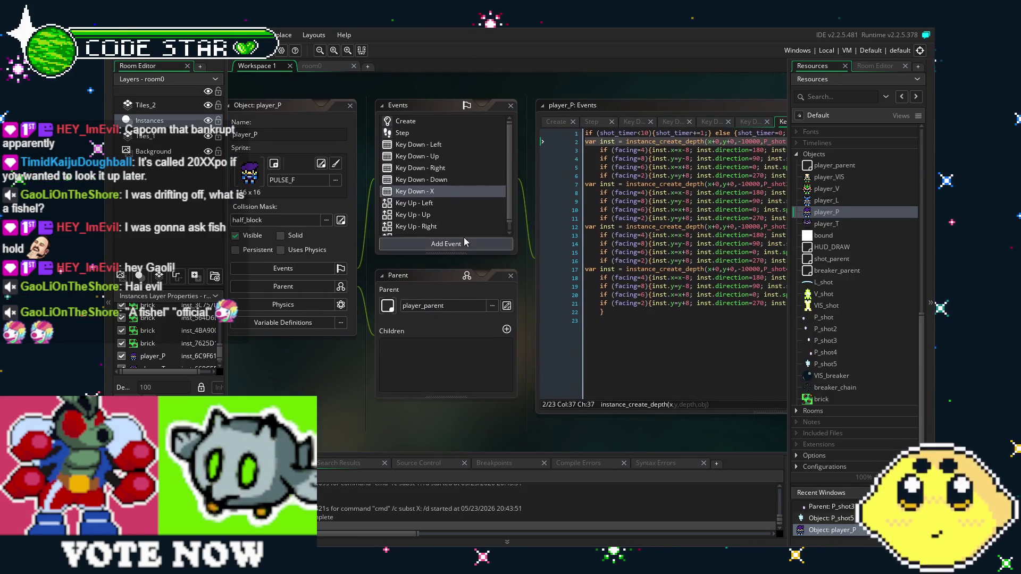
pyautogui.scroll(-1, 479, 196)
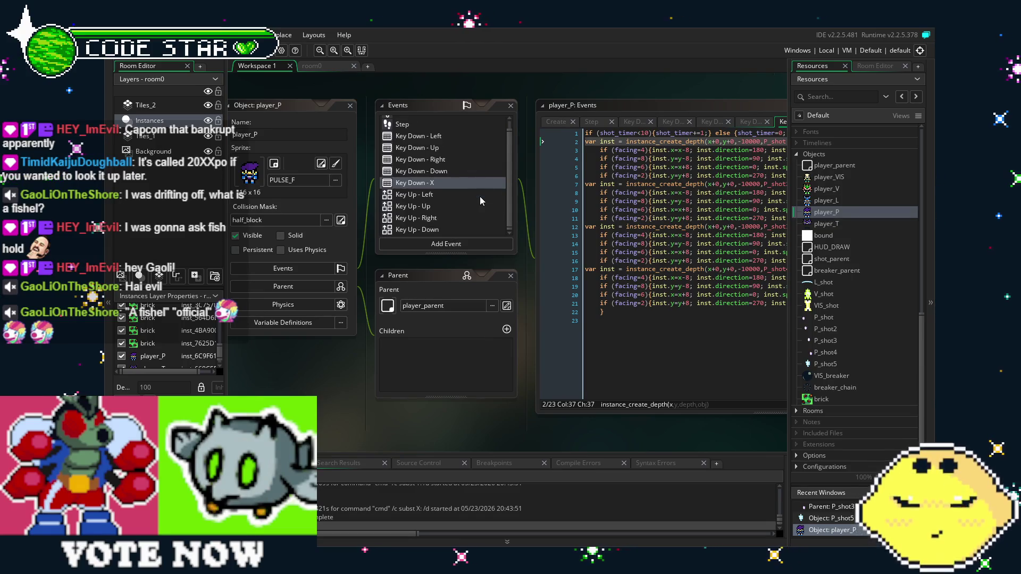
pyautogui.moveTo(436, 420); pyautogui.dragTo(383, 429)
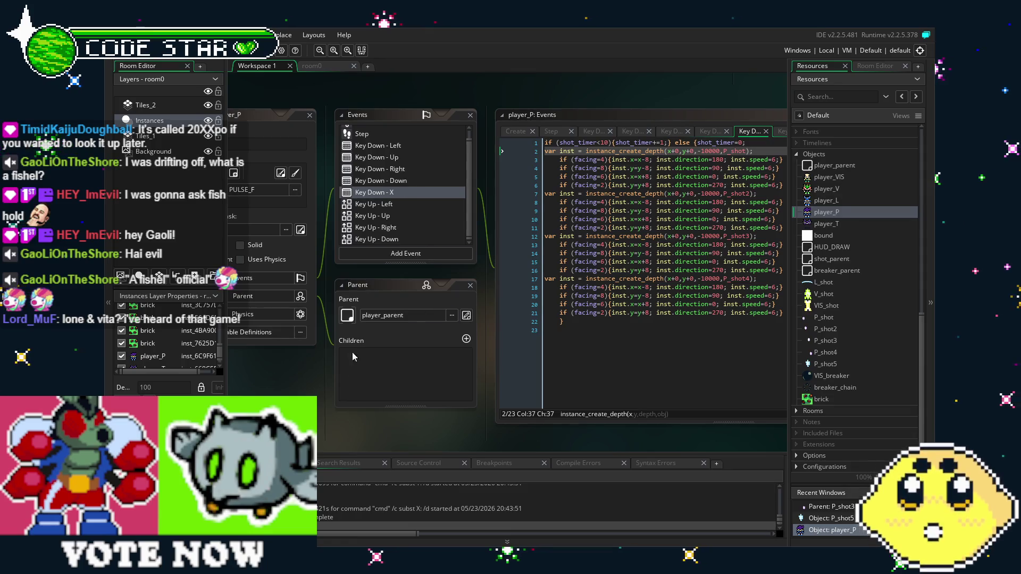
pyautogui.click(543, 351)
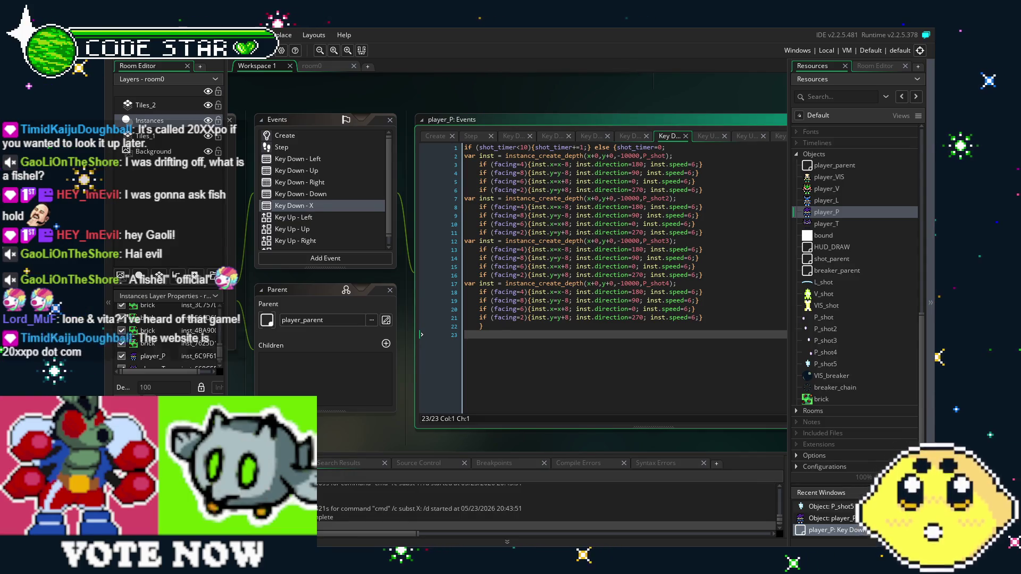
pyautogui.moveTo(368, 439); pyautogui.dragTo(393, 436)
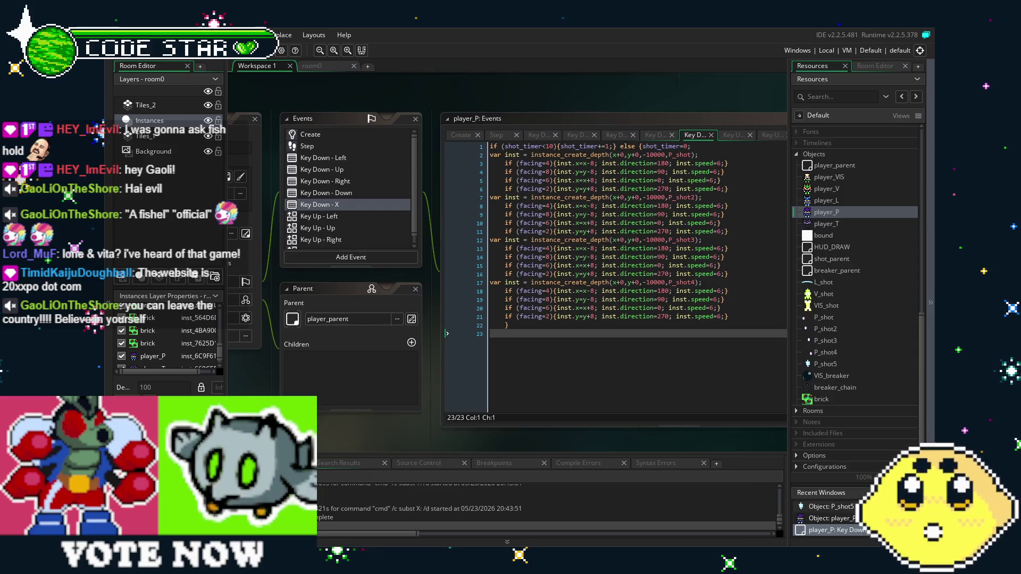
pyautogui.moveTo(394, 436); pyautogui.dragTo(419, 435)
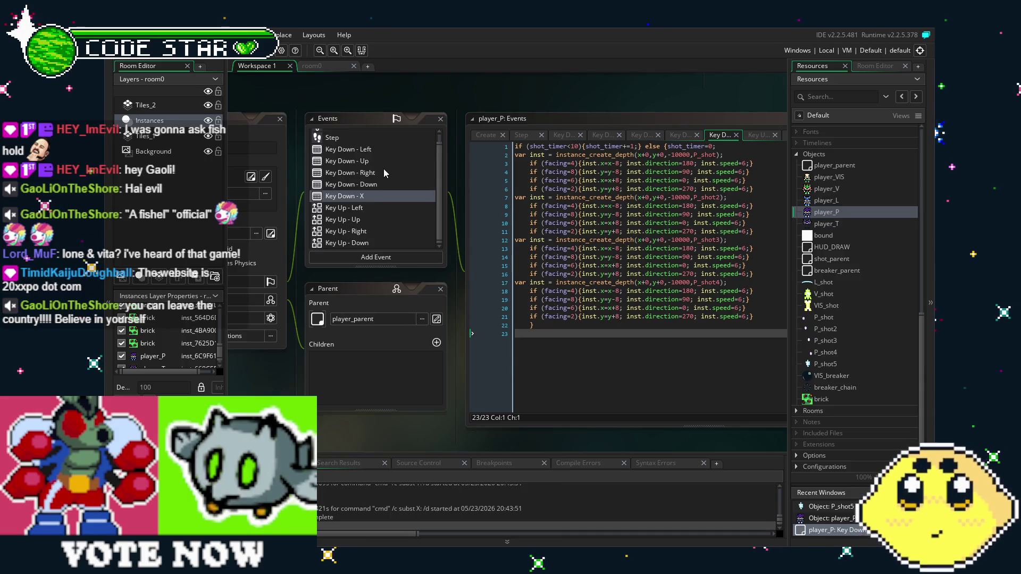
pyautogui.moveTo(360, 428); pyautogui.dragTo(377, 416)
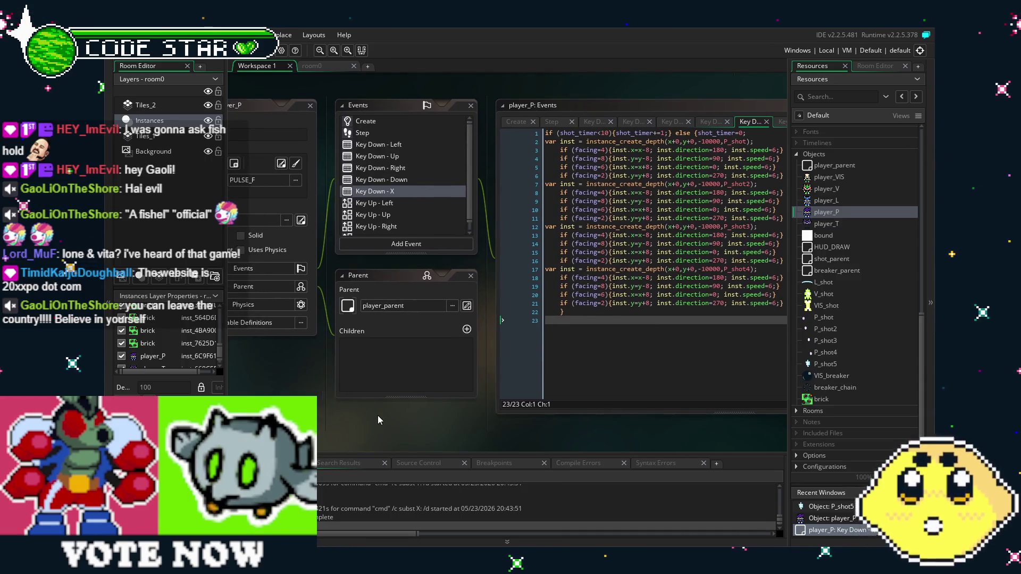
pyautogui.click(382, 123)
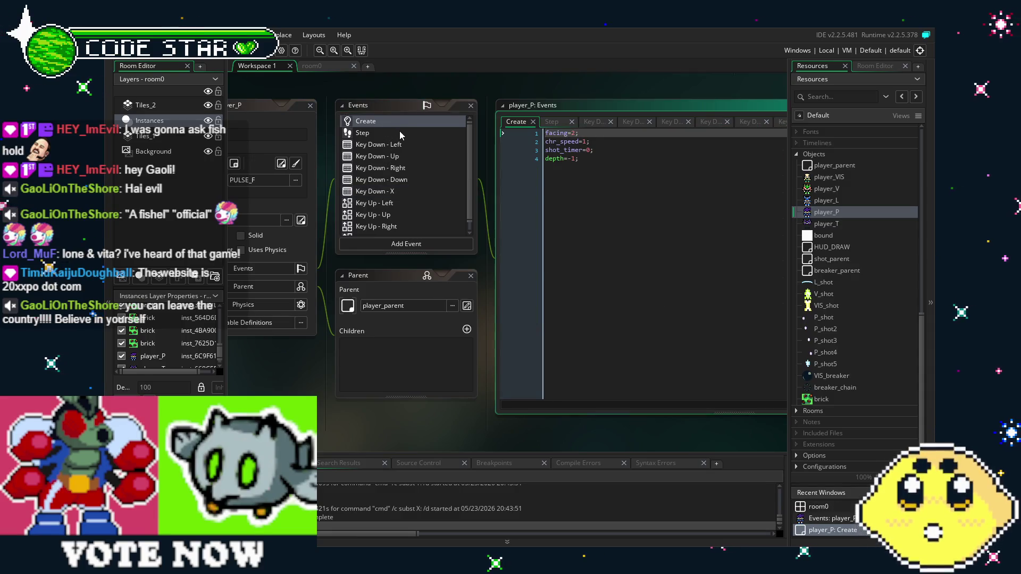
pyautogui.click(400, 132)
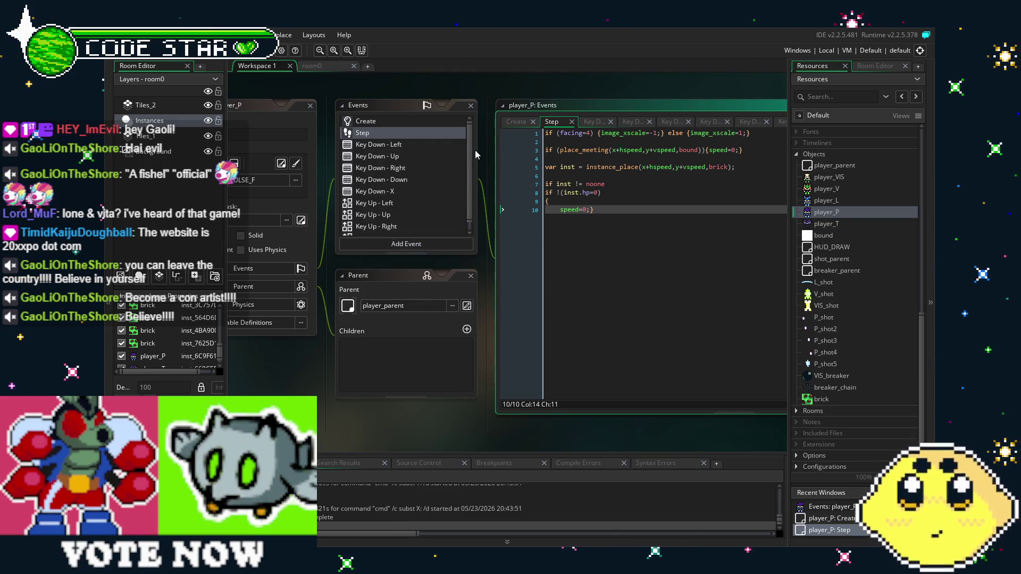
pyautogui.doubleClick(418, 144)
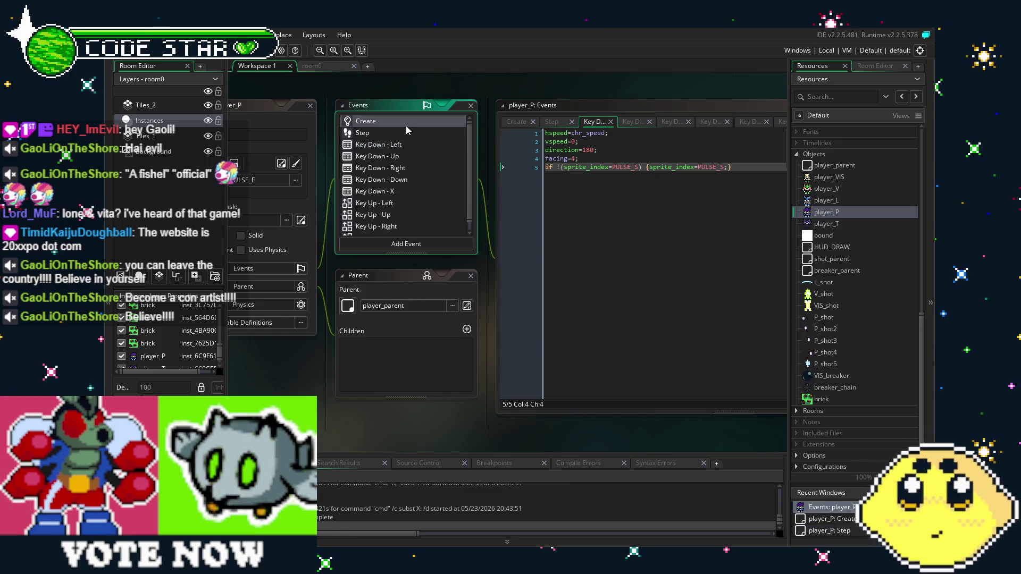
pyautogui.doubleClick(418, 134)
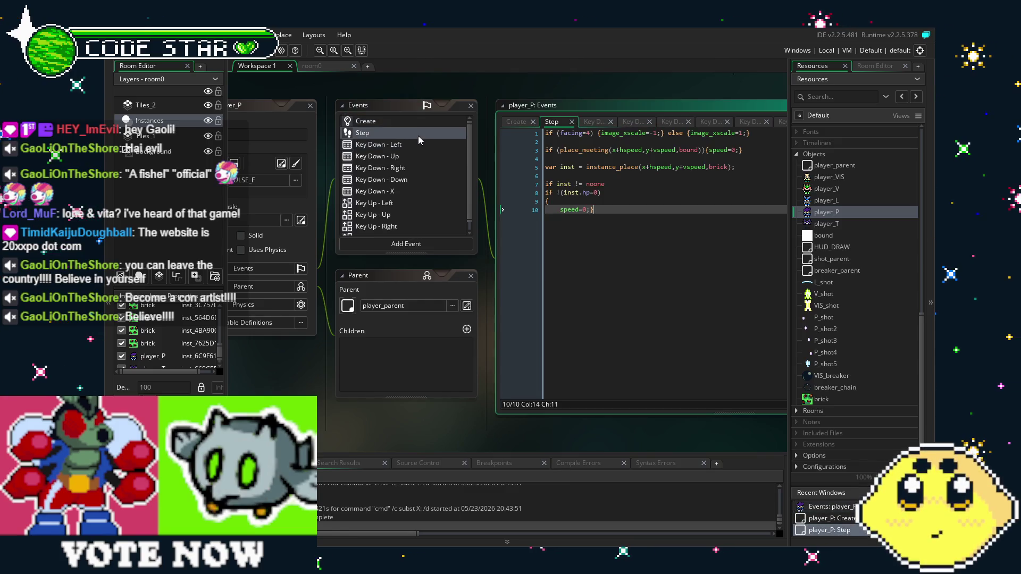
pyautogui.doubleClick(407, 192)
pyautogui.click(452, 266)
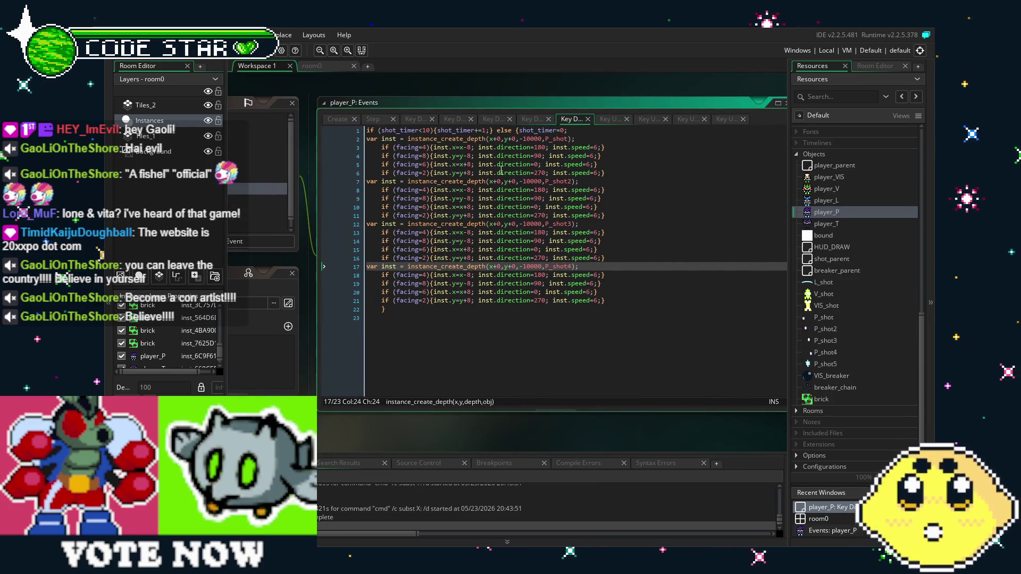
# Step: Change the Key Down - X cooldown from shot_timer<10 to shot_timer<4 and run the game
pyautogui.click(434, 130)
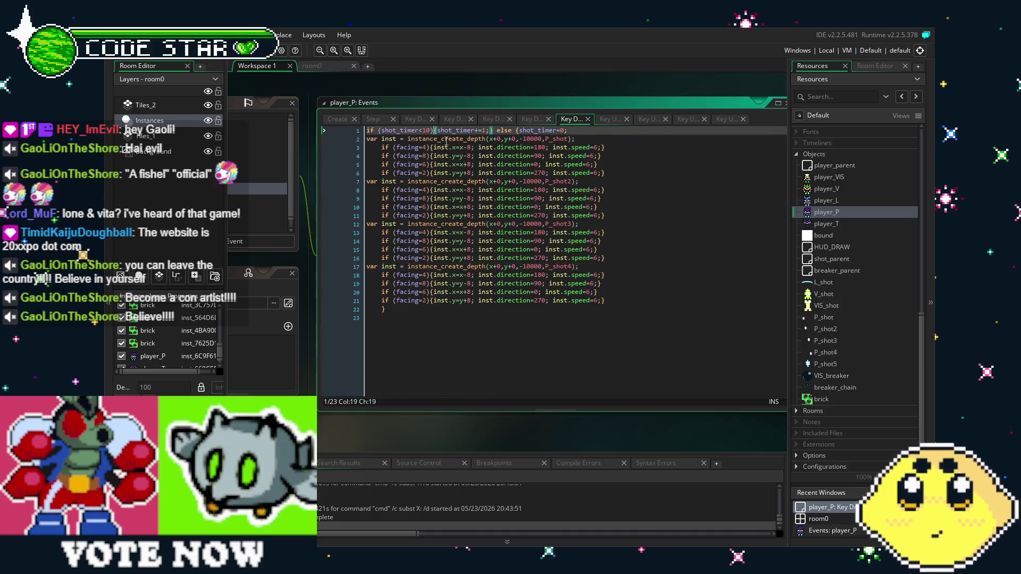
pyautogui.press('Left')
pyautogui.press('BackSpace')
pyautogui.press('BackSpace')
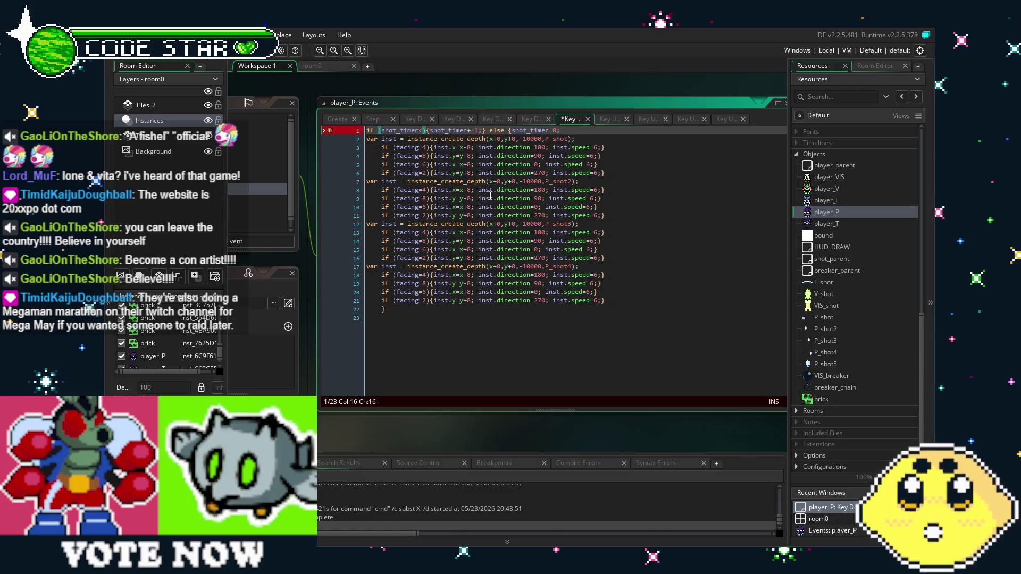
pyautogui.write('6')
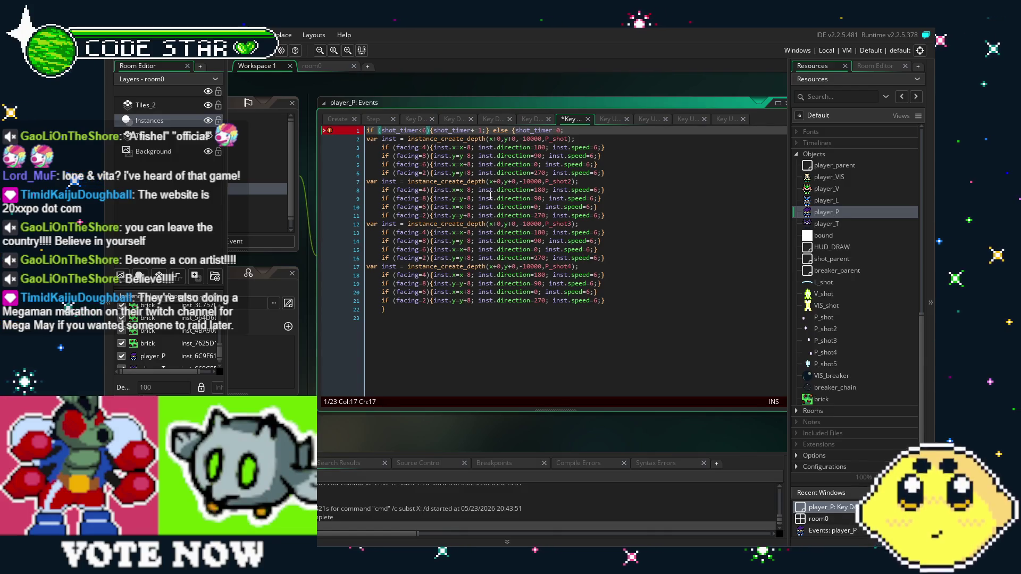
pyautogui.press('BackSpace')
pyautogui.write('4')
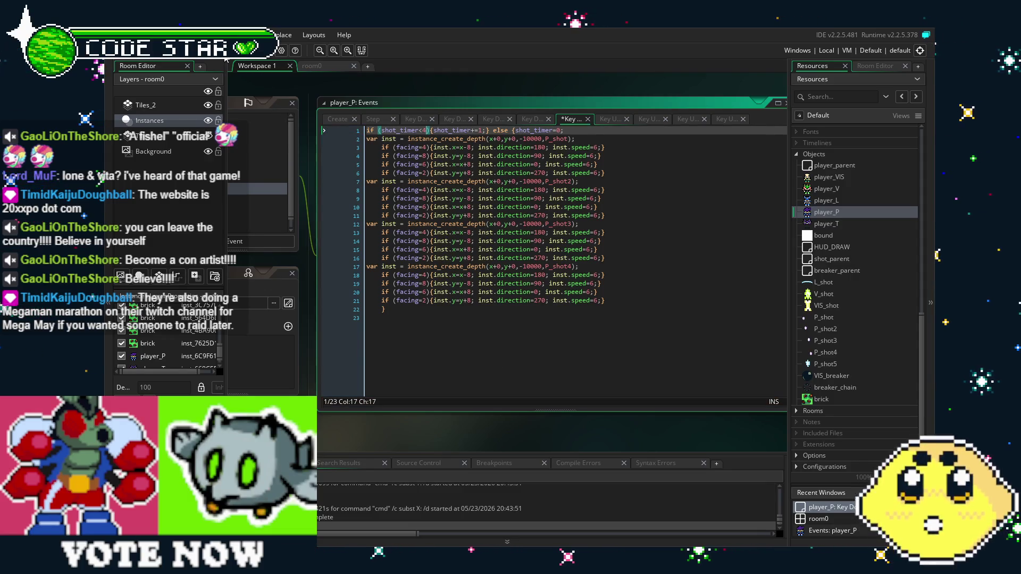
pyautogui.press('F5')
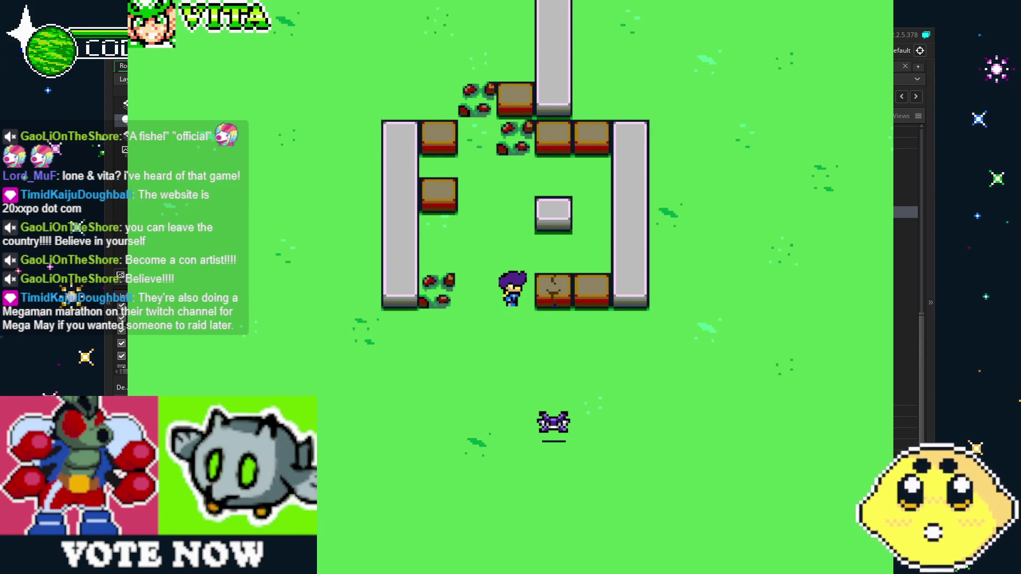
# Step: Walk the player around firing X shots at crates in all four directions, then close the game
pyautogui.press('x')
pyautogui.press('Left')
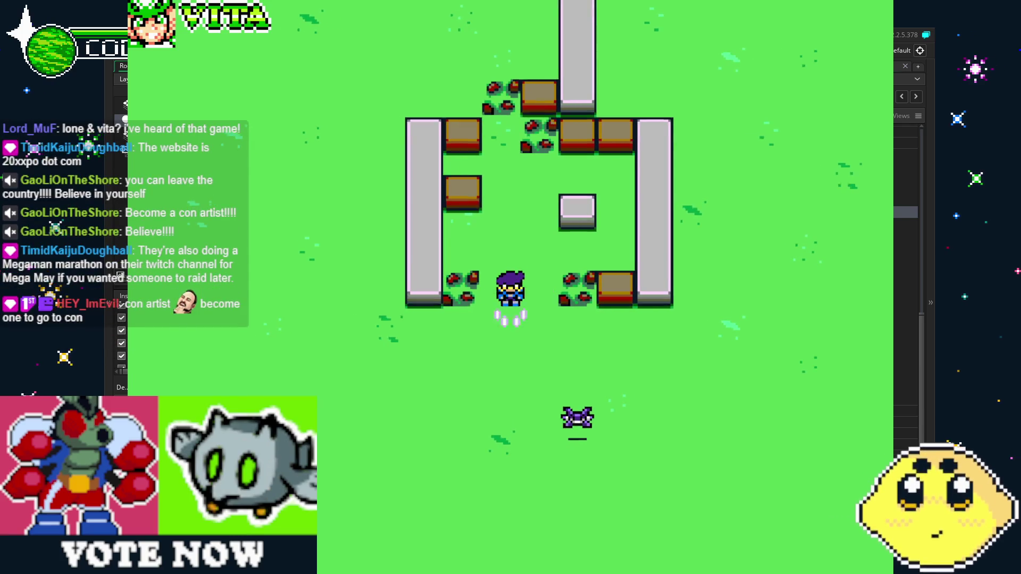
pyautogui.press('Down')
pyautogui.press('Right')
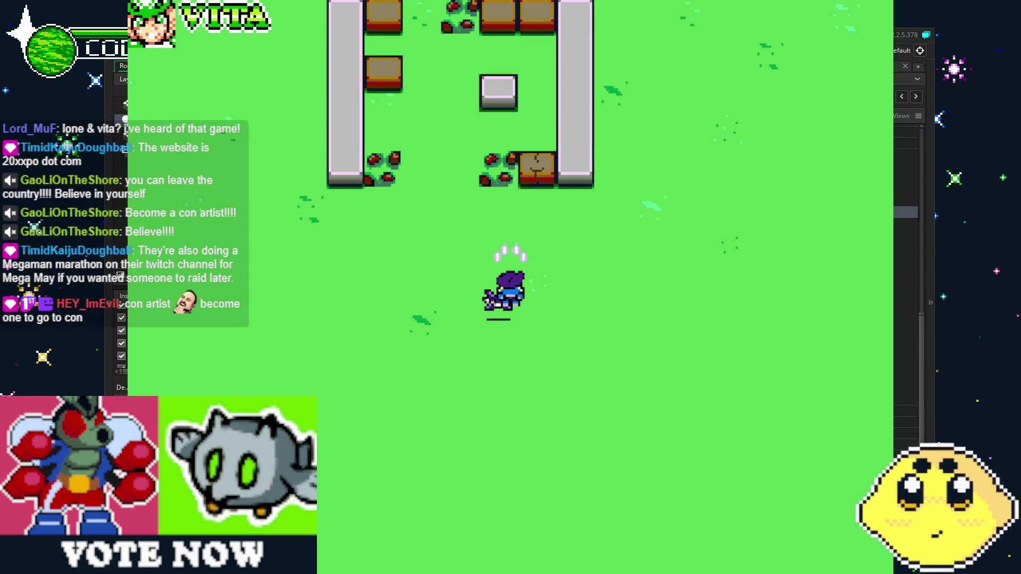
pyautogui.press('x')
pyautogui.press('Down')
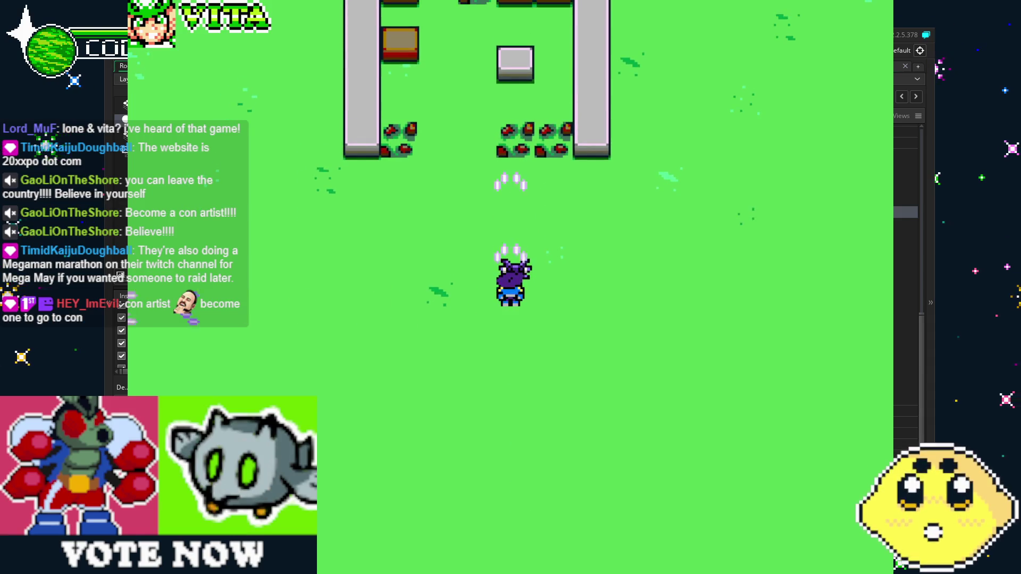
pyautogui.press('Left')
pyautogui.press('Up')
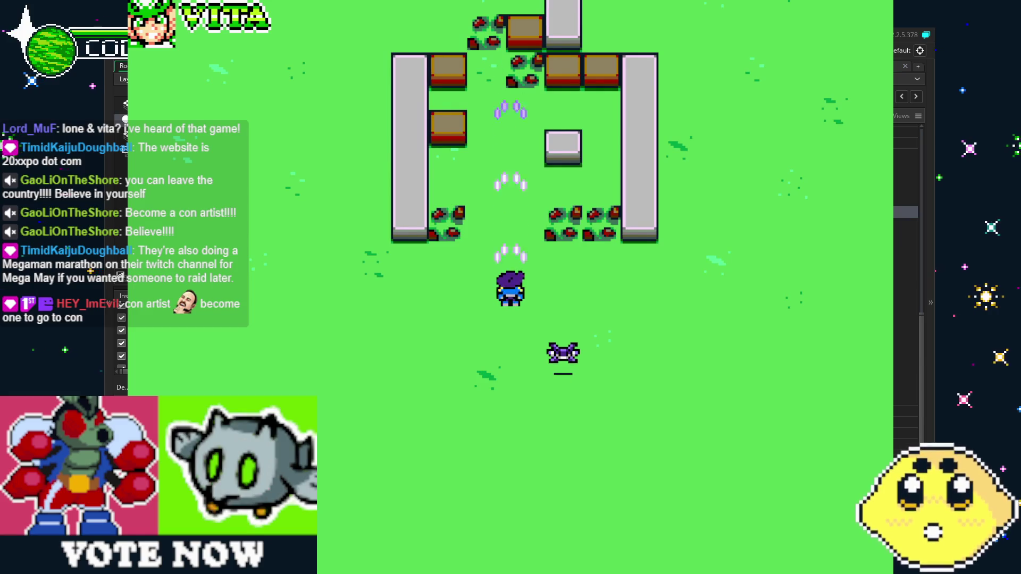
pyautogui.press('Left')
pyautogui.press('Up')
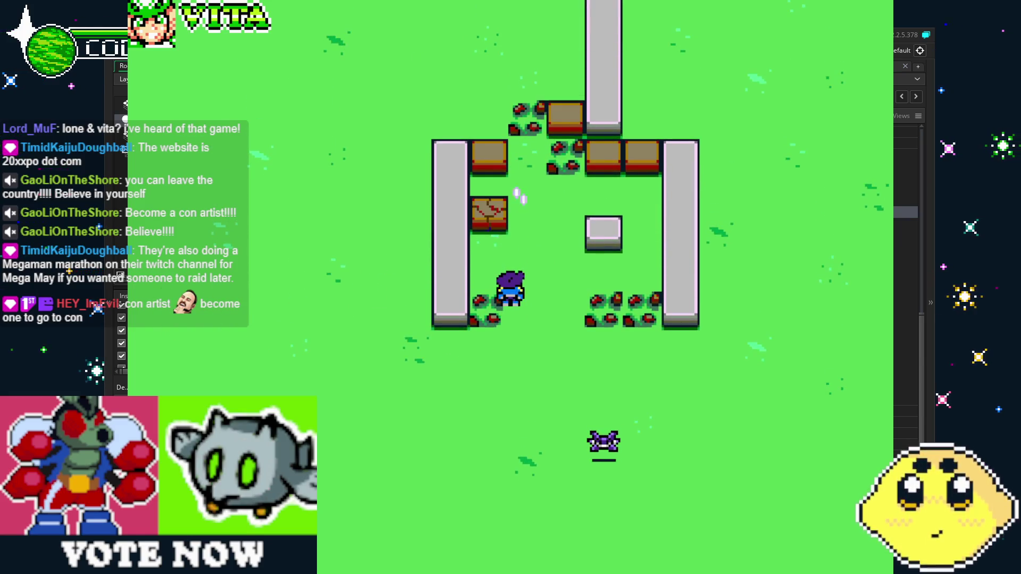
pyautogui.press('Up')
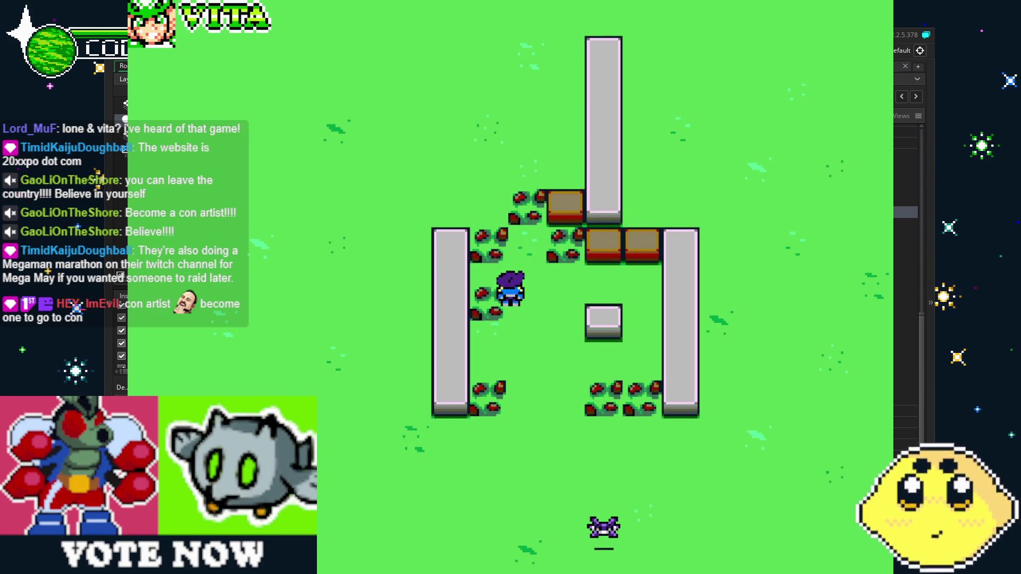
pyautogui.press('Down')
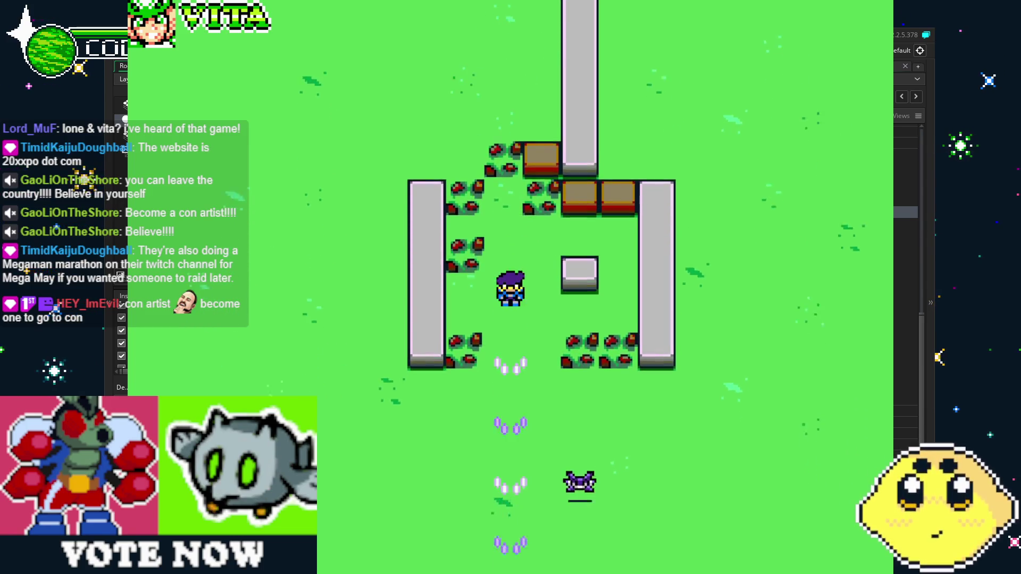
pyautogui.press('Right')
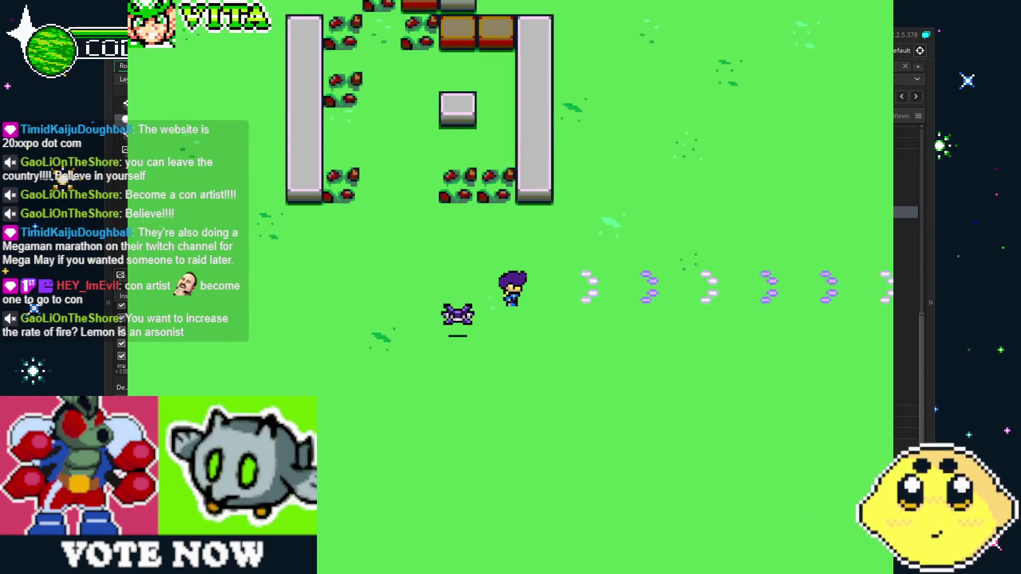
pyautogui.press('Up')
pyautogui.press('Down')
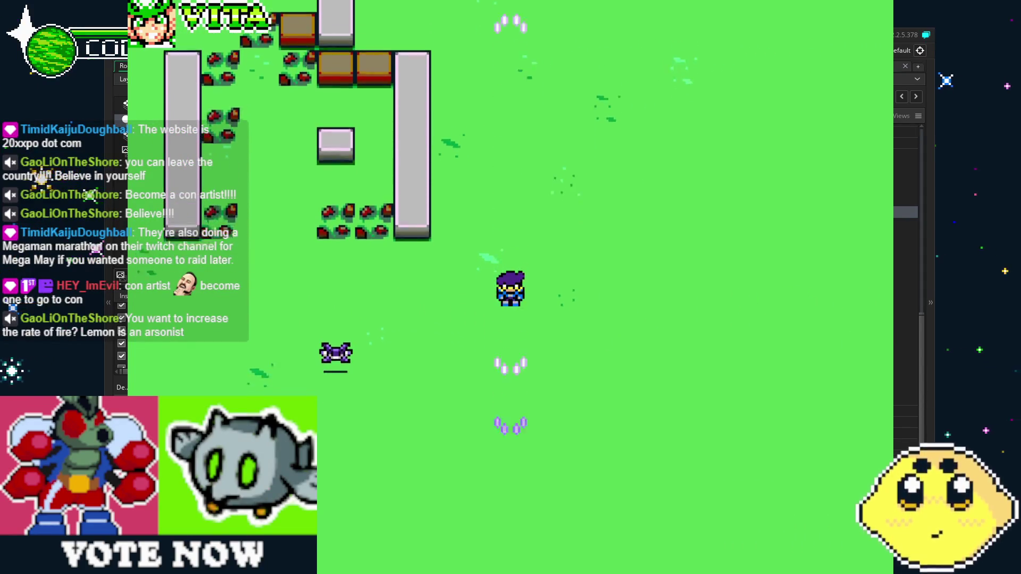
pyautogui.press('Left')
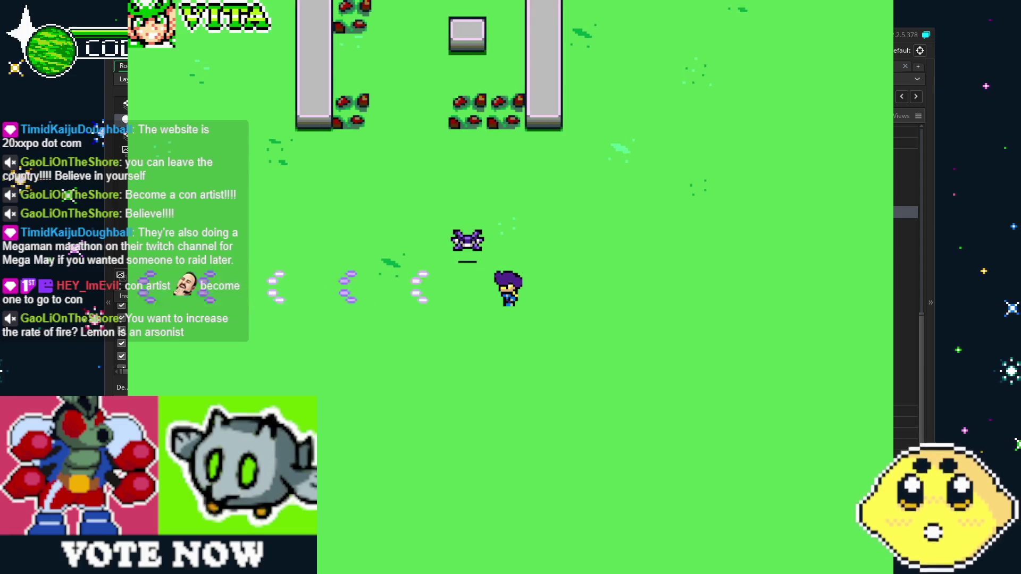
pyautogui.press('Escape')
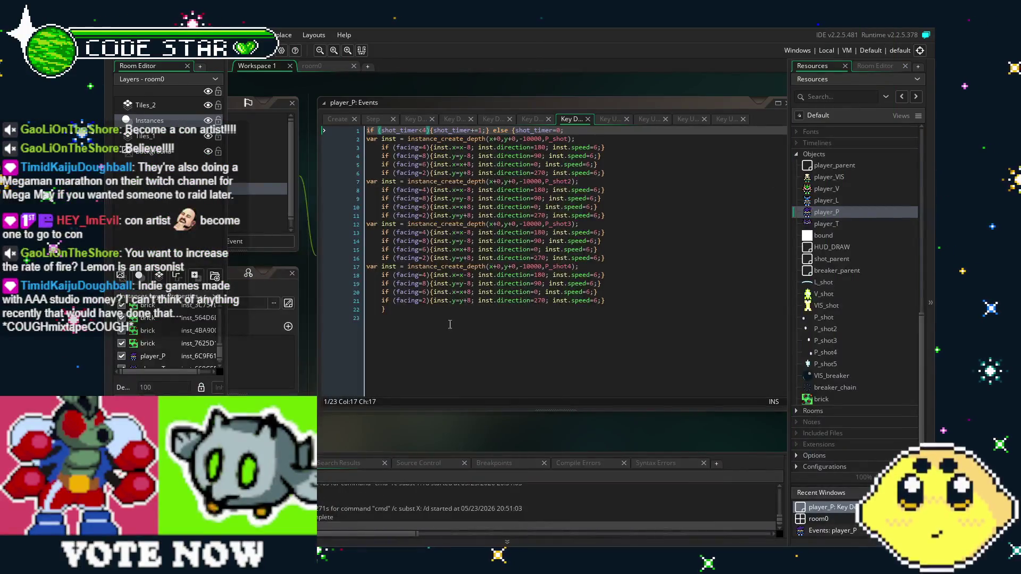
# Step: Replace the 4 in shot_timer<4 on line 1 with 6
pyautogui.click(431, 130)
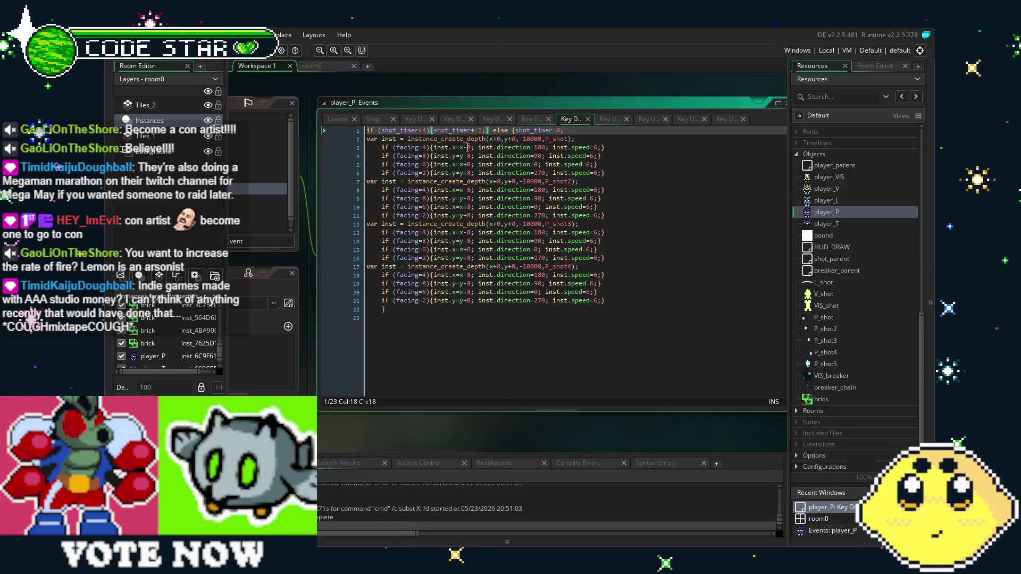
pyautogui.press('Left')
pyautogui.press('BackSpace')
pyautogui.write('6')
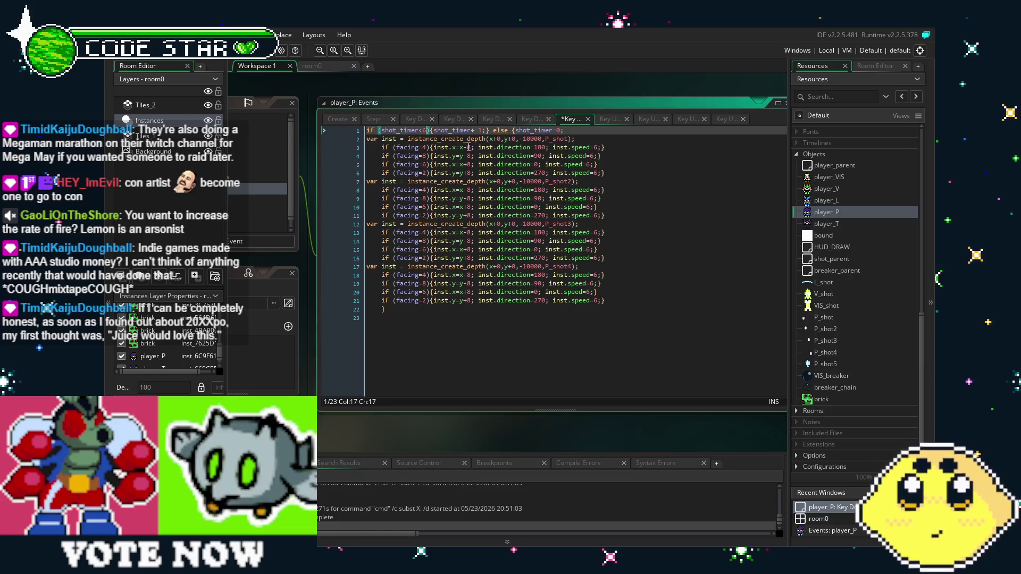
# Step: Delete the empty trailing line, save the project with Ctrl+S, and build with F5
pyautogui.click(462, 301)
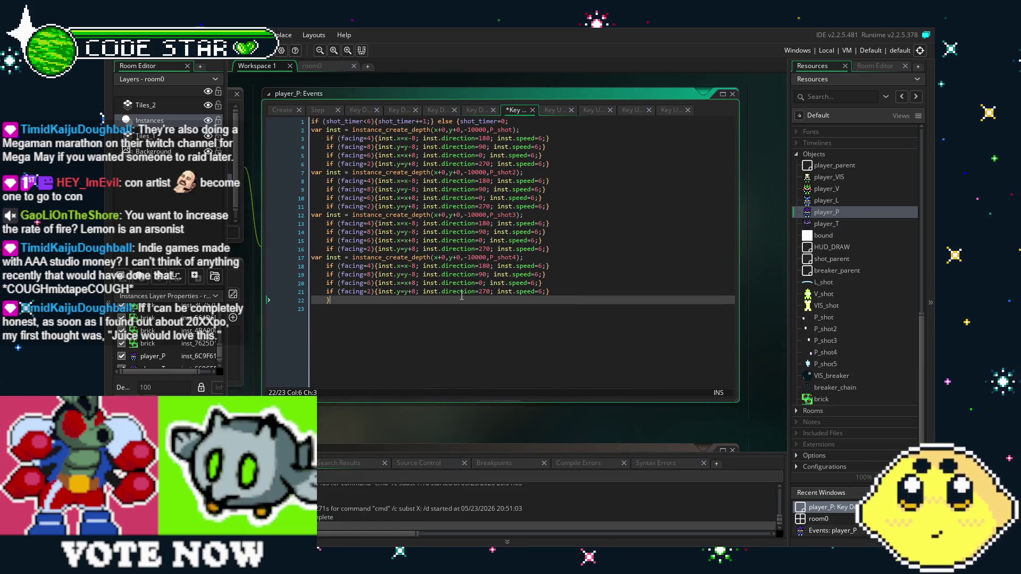
pyautogui.click(463, 292)
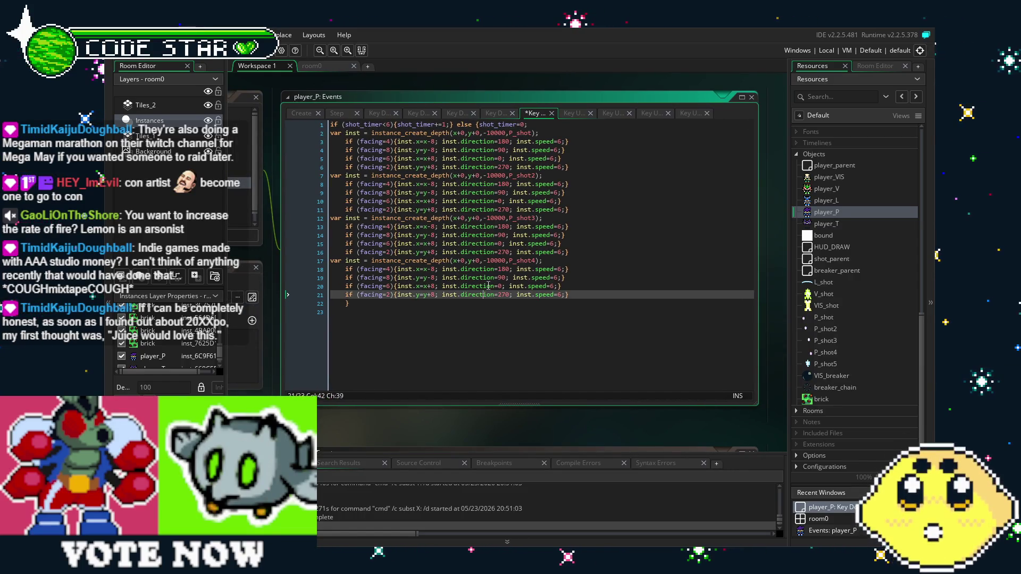
pyautogui.click(512, 340)
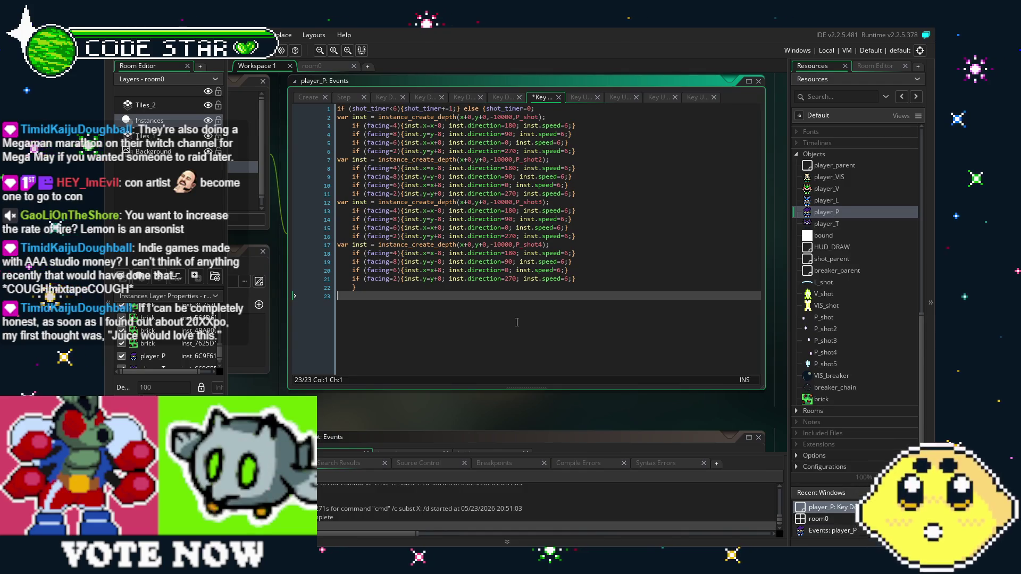
pyautogui.press('BackSpace')
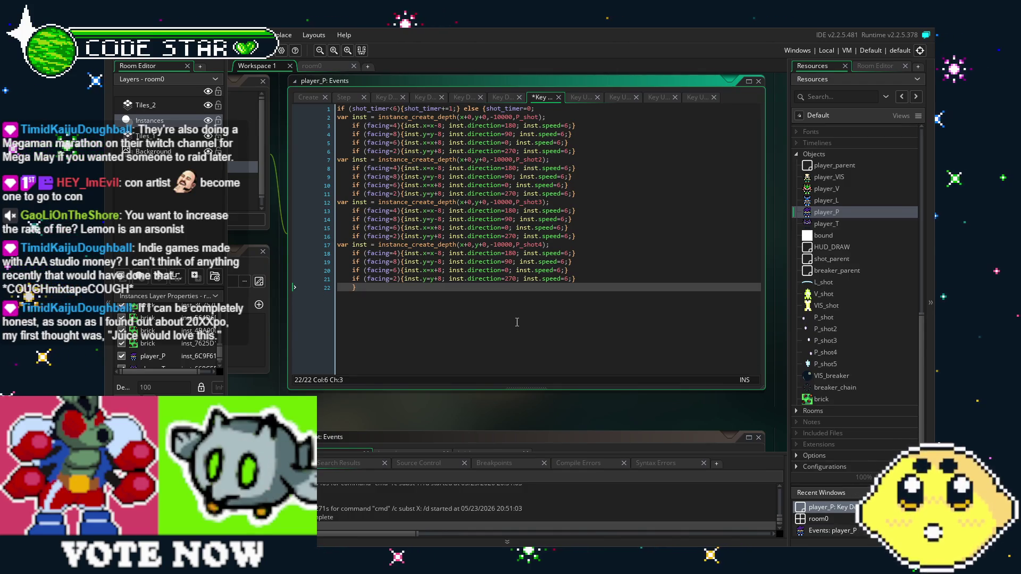
pyautogui.hotkey('ctrl', 's')
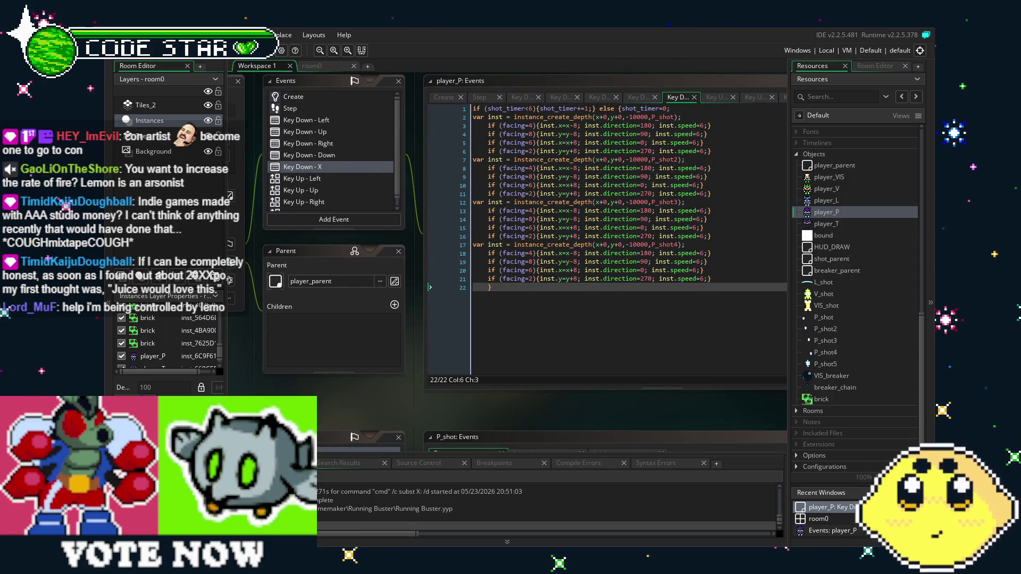
pyautogui.press('F5')
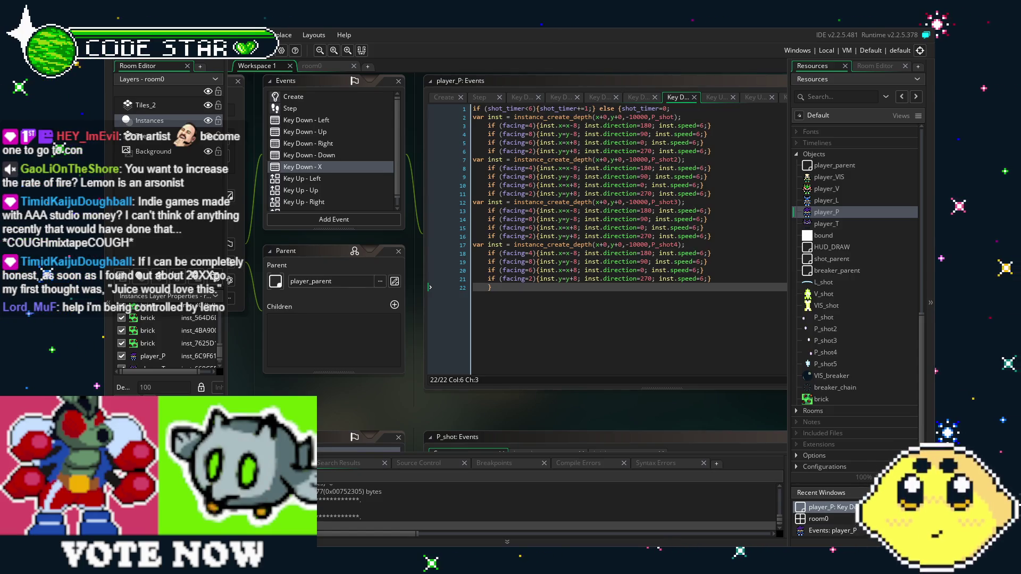
# Step: Move the player up, left, right and down while firing X shots to break crates
pyautogui.press('x')
pyautogui.press('Up')
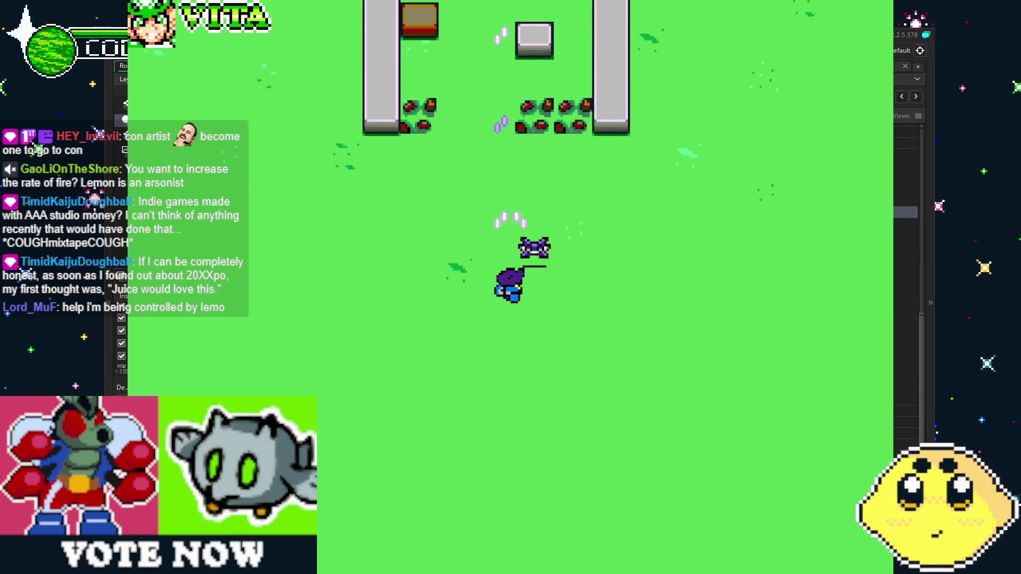
pyautogui.press('Up')
pyautogui.press('Left')
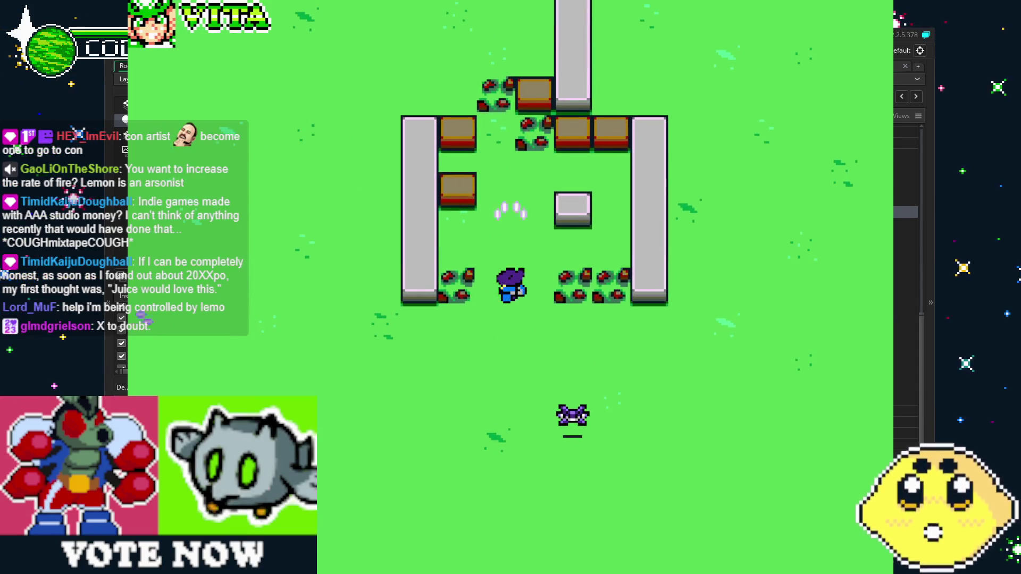
pyautogui.press('Right')
pyautogui.press('Down')
pyautogui.press('x')
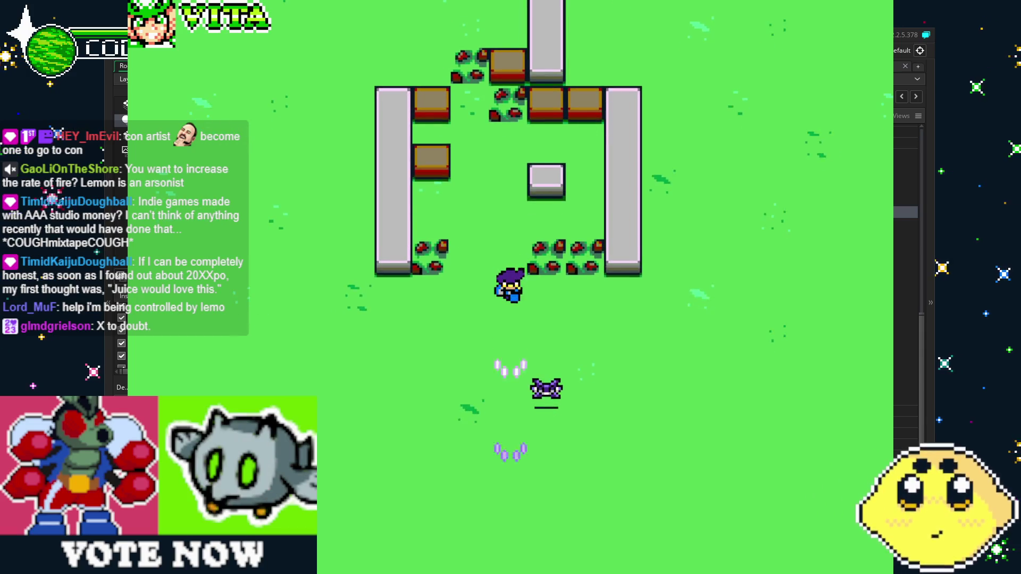
pyautogui.press('Left')
pyautogui.press('Right')
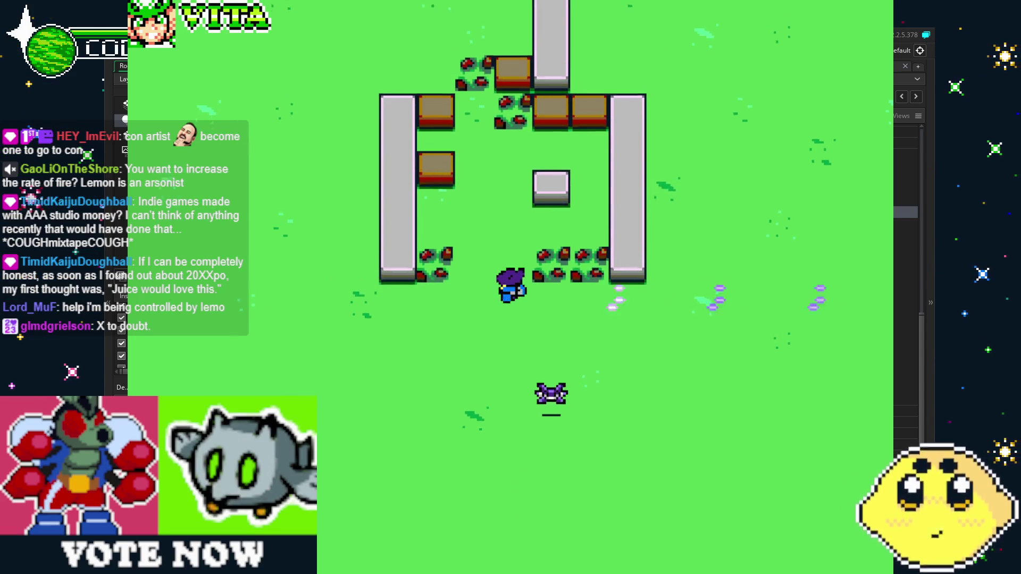
pyautogui.press('Up')
pyautogui.press('Left')
pyautogui.press('Right')
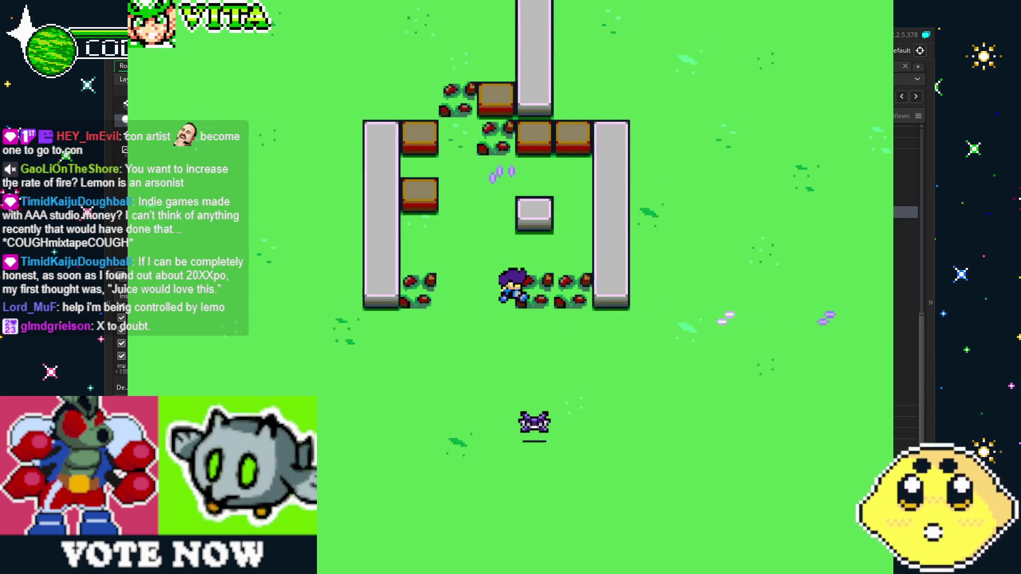
pyautogui.press('x')
pyautogui.press('x')
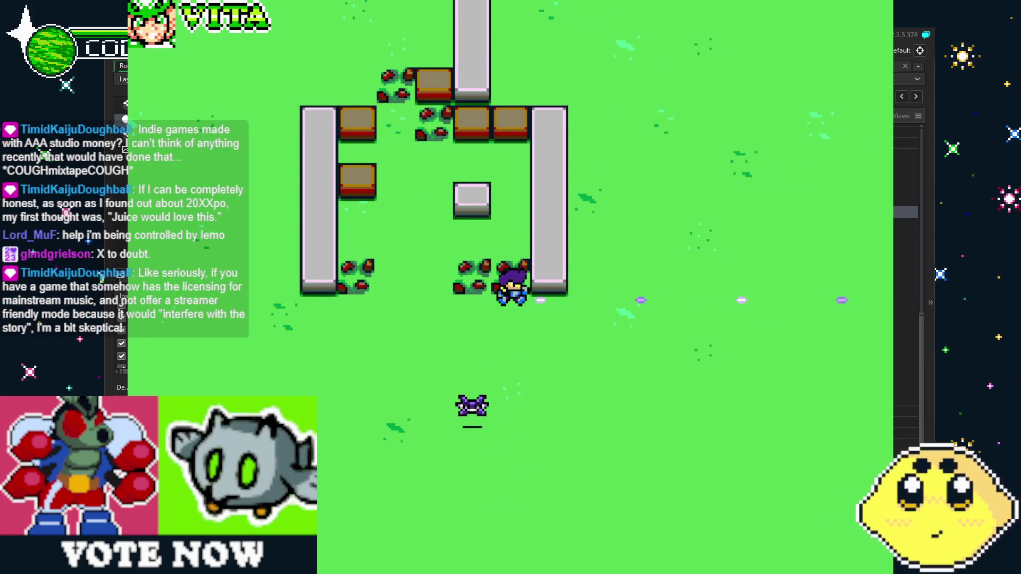
pyautogui.press('Down')
pyautogui.press('x')
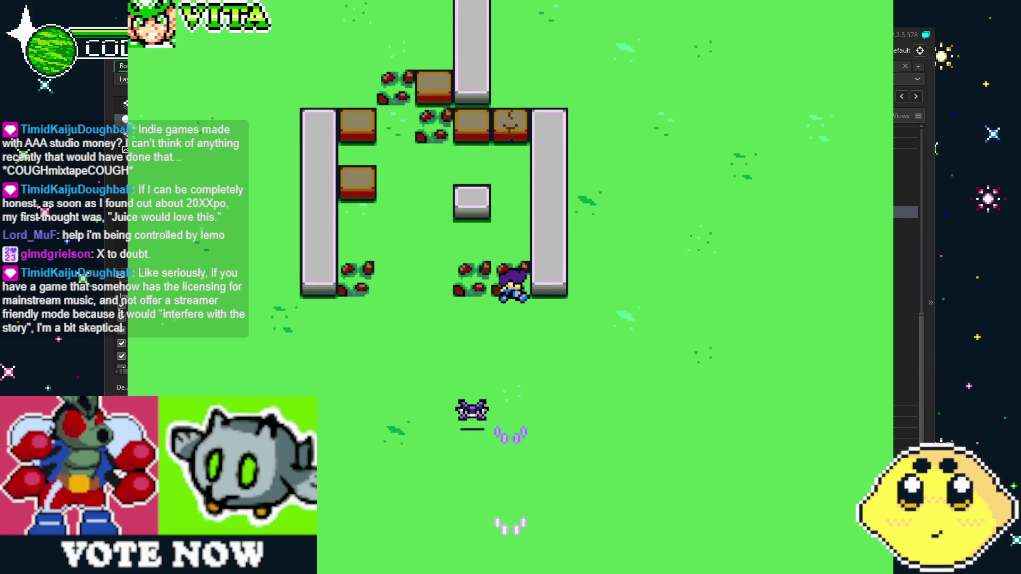
pyautogui.press('Down')
pyautogui.press('x')
pyautogui.press('Right')
pyautogui.press('x')
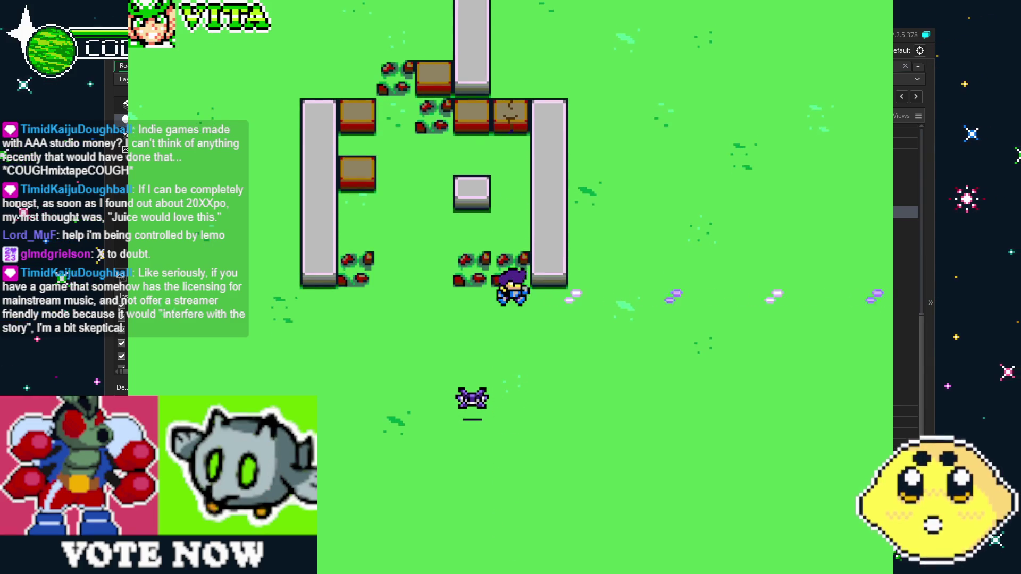
pyautogui.press('x')
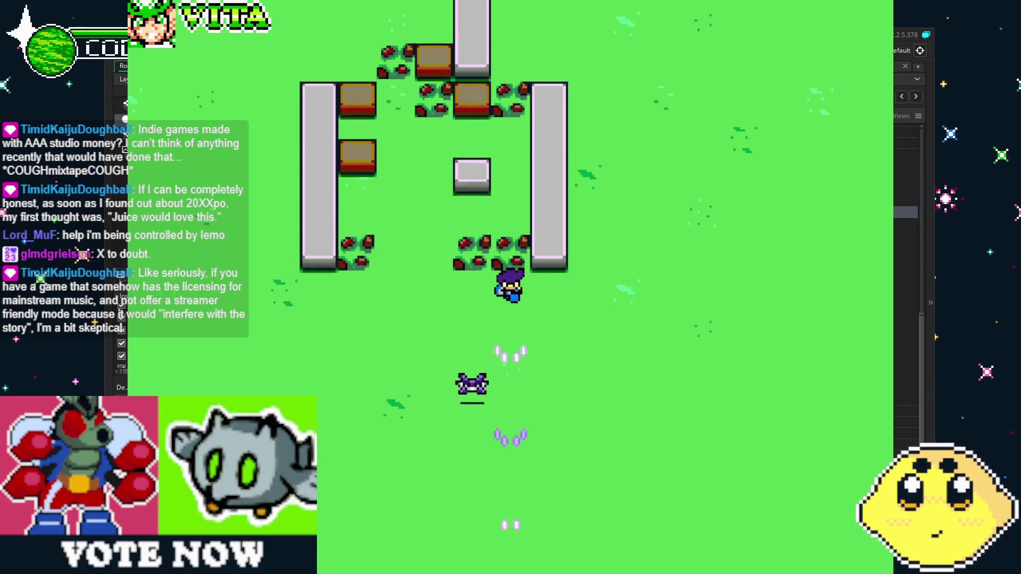
pyautogui.press('Right')
pyautogui.press('Up')
pyautogui.press('Right')
pyautogui.press('x')
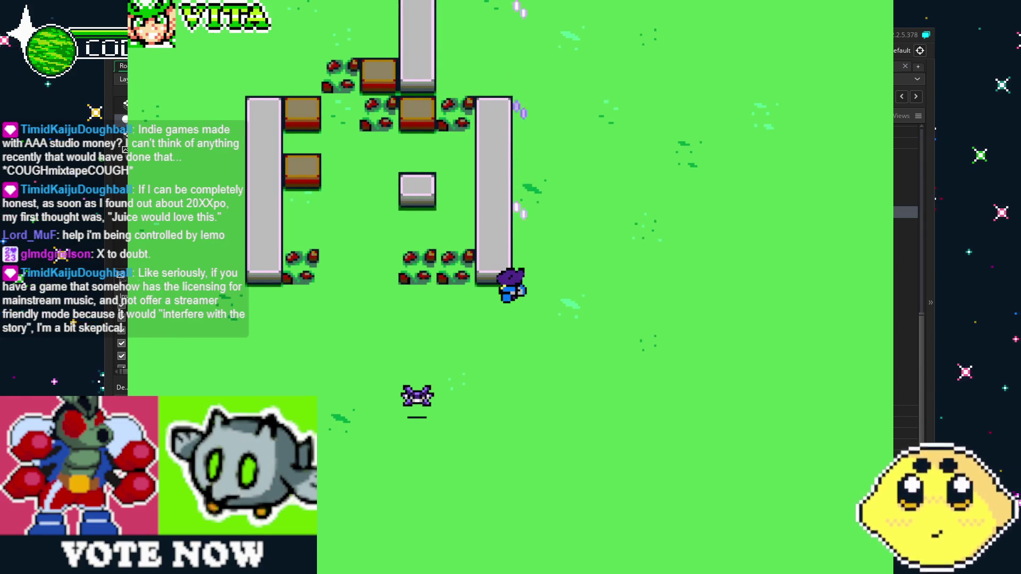
pyautogui.press('Down')
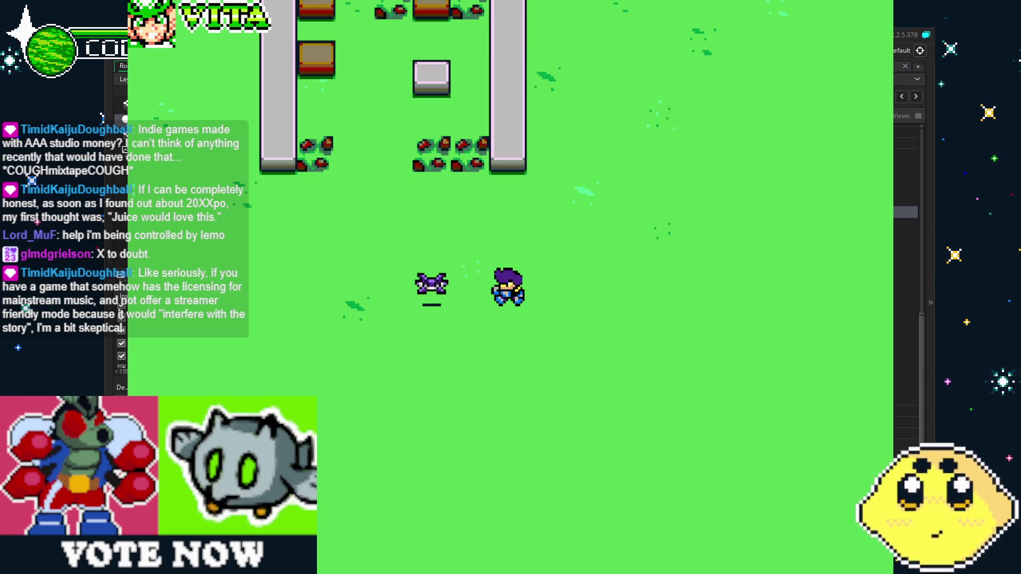
# Step: Run left, up into the walled area, and down firing each way, then close the game
pyautogui.press('Left')
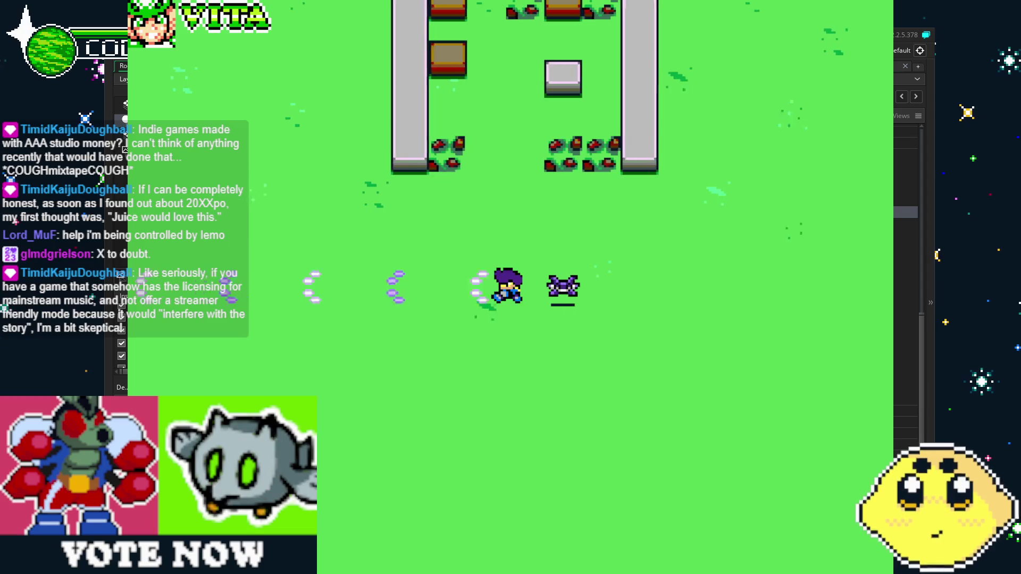
pyautogui.press('Up')
pyautogui.press('Up')
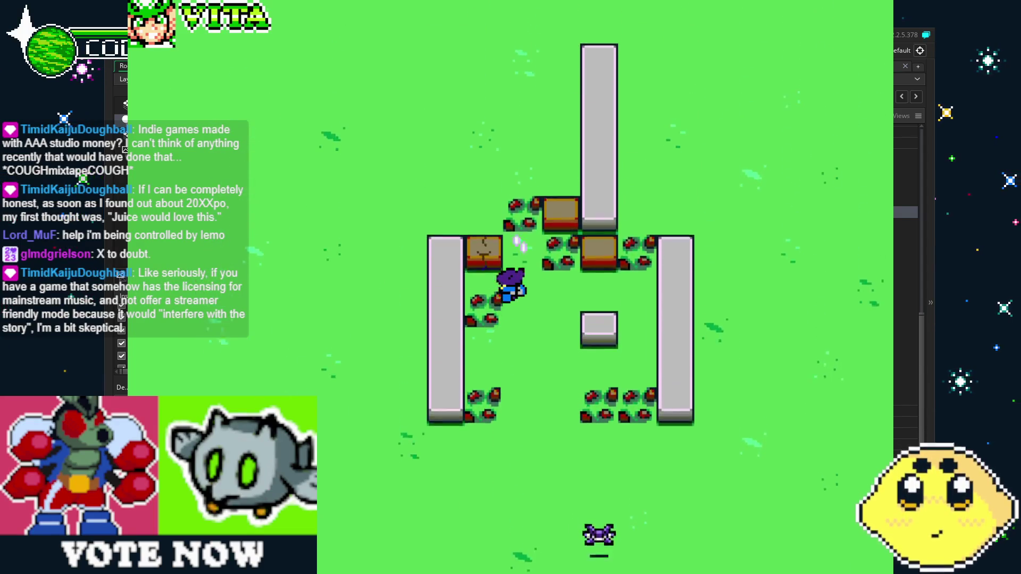
pyautogui.press('Right')
pyautogui.press('Right')
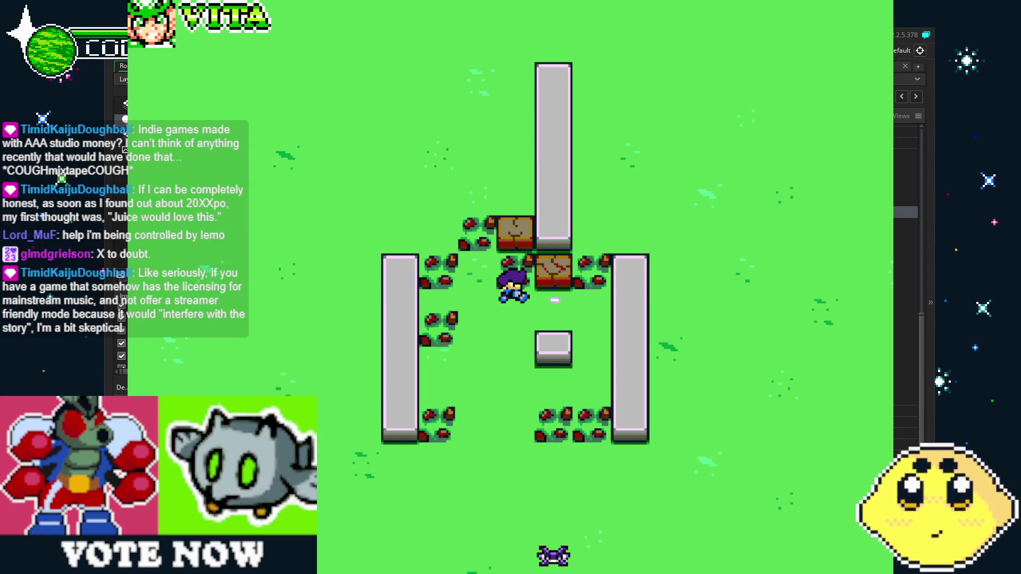
pyautogui.press('Down')
pyautogui.press('Up')
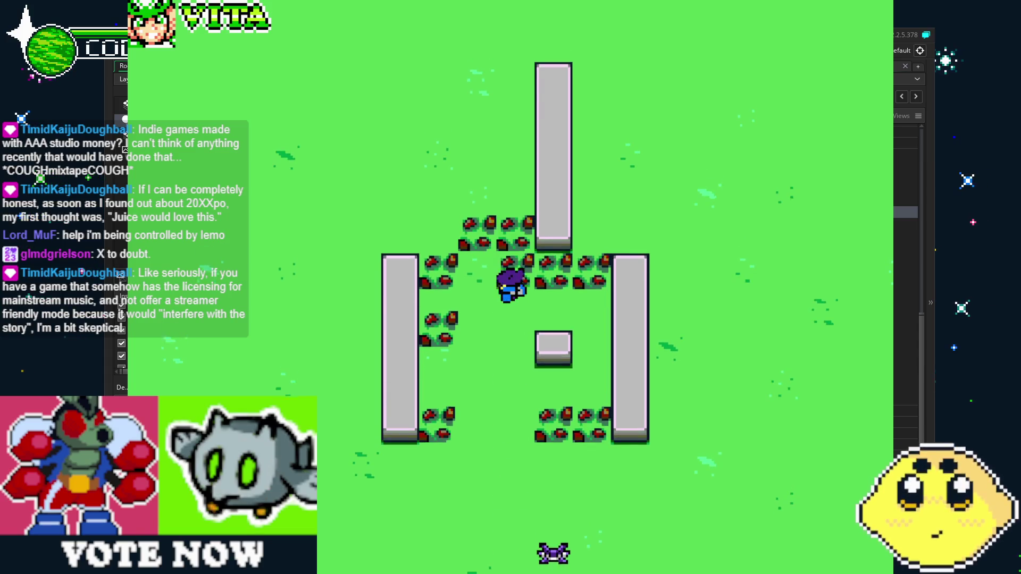
pyautogui.press('Down')
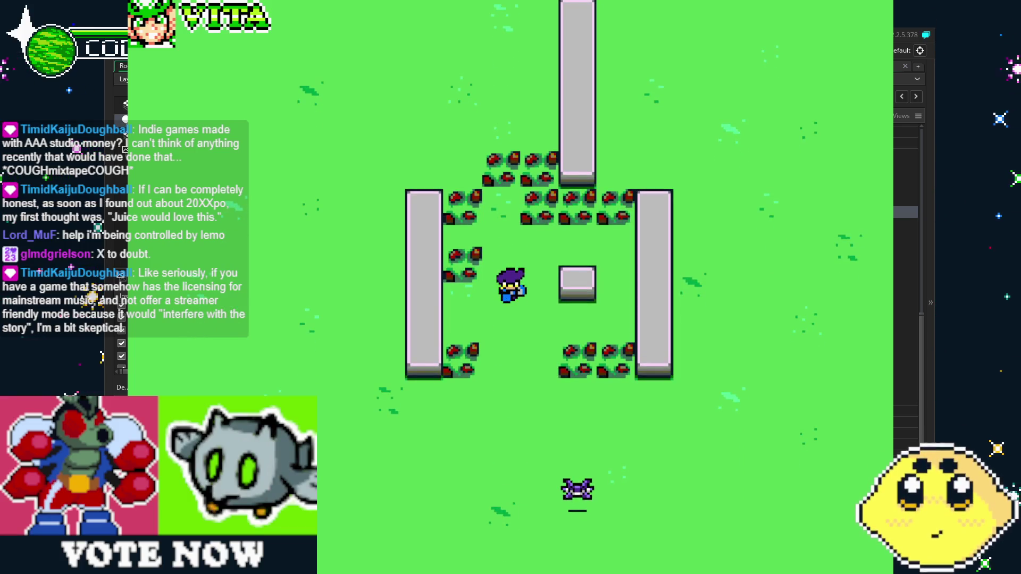
pyautogui.press('Escape')
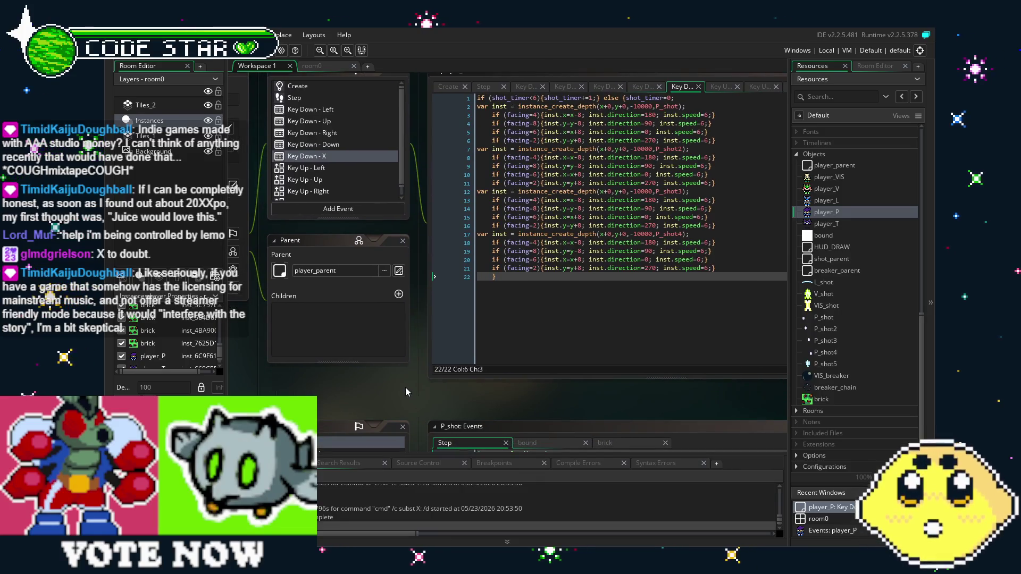
# Step: Pan the workspace, visit room0 and return, then open player_P from the Resources panel
pyautogui.hscroll(3, 440, 397)
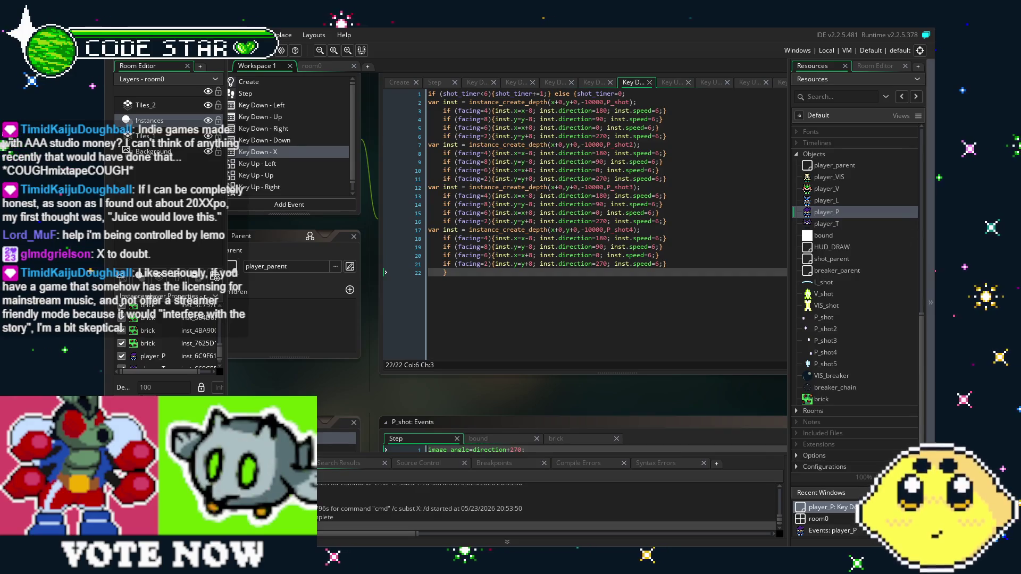
pyautogui.moveTo(418, 400); pyautogui.dragTo(539, 335)
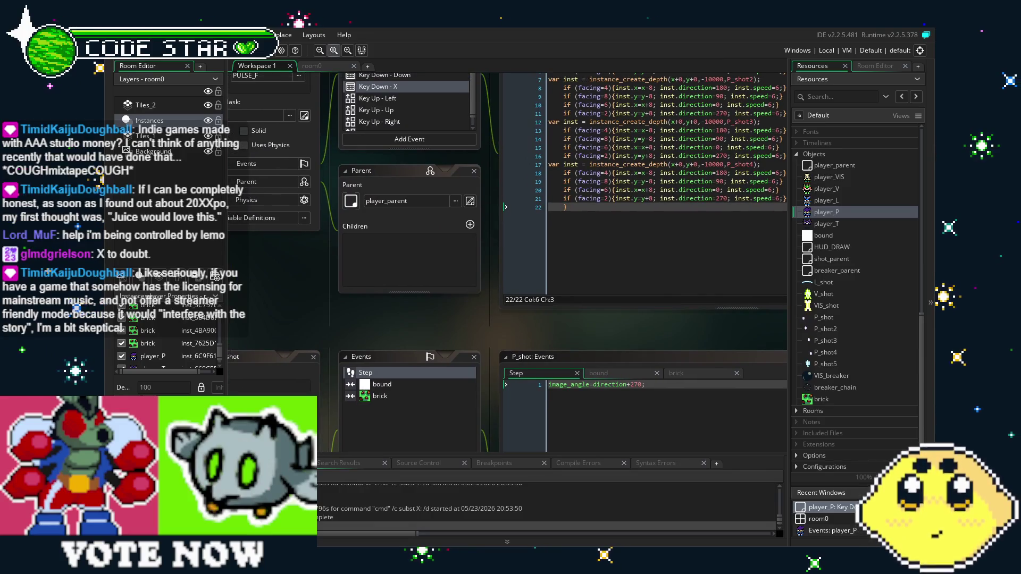
pyautogui.click(311, 65)
pyautogui.click(254, 67)
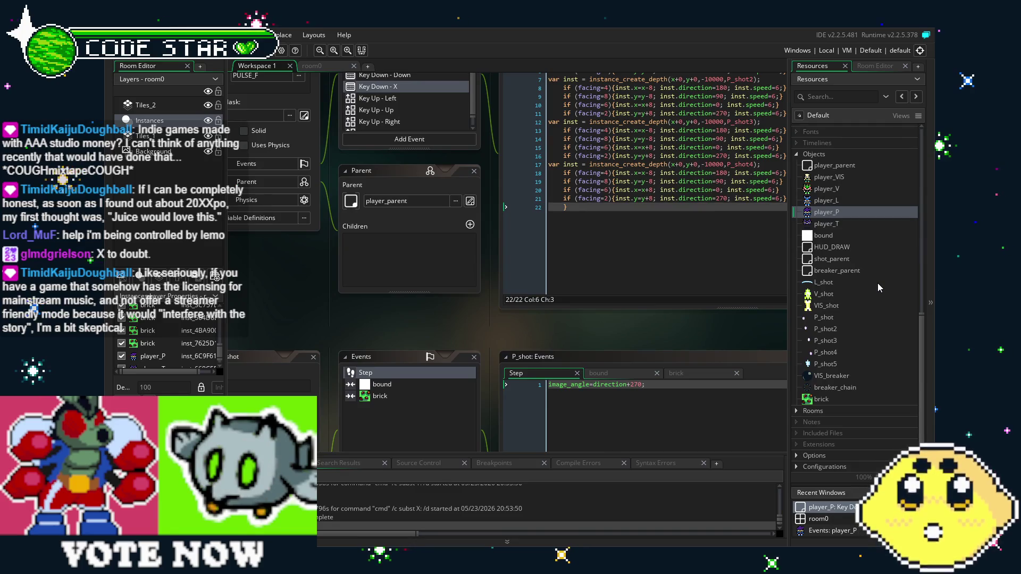
pyautogui.click(844, 212)
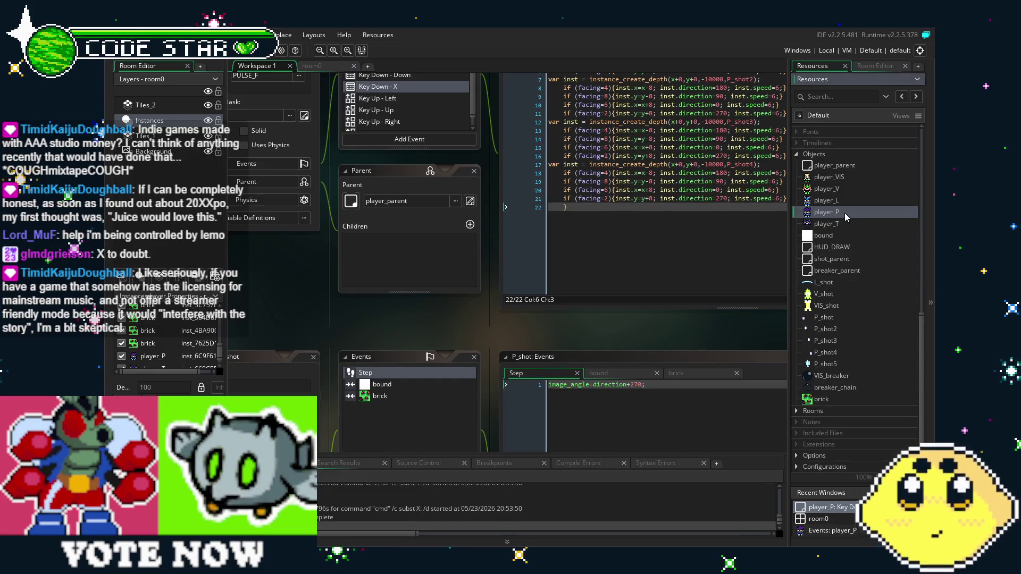
pyautogui.doubleClick(844, 213)
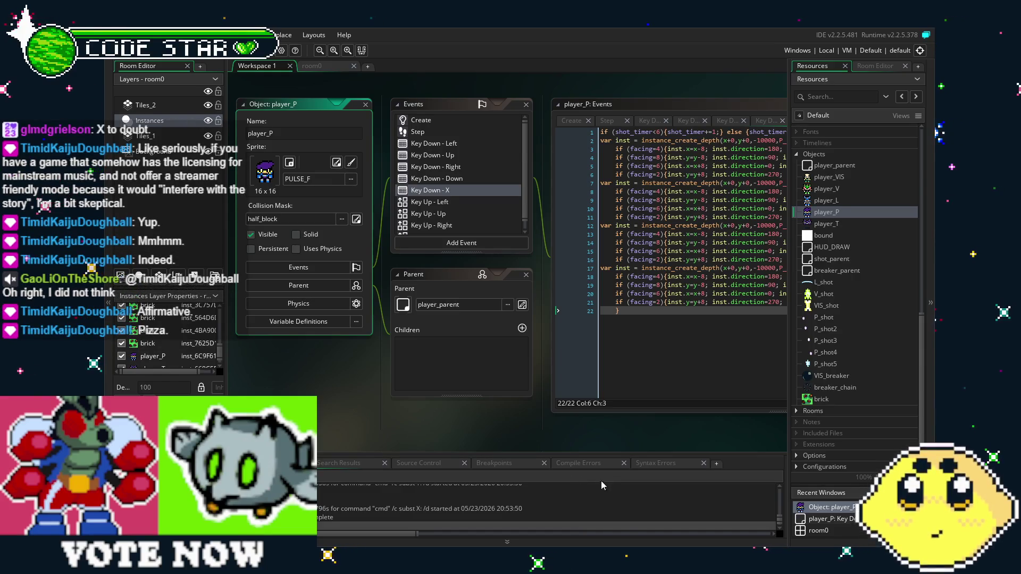
# Step: Review player_P's Create, Step and Key Down - Up code, then switch to the room0 editor
pyautogui.moveTo(499, 440); pyautogui.dragTo(471, 439)
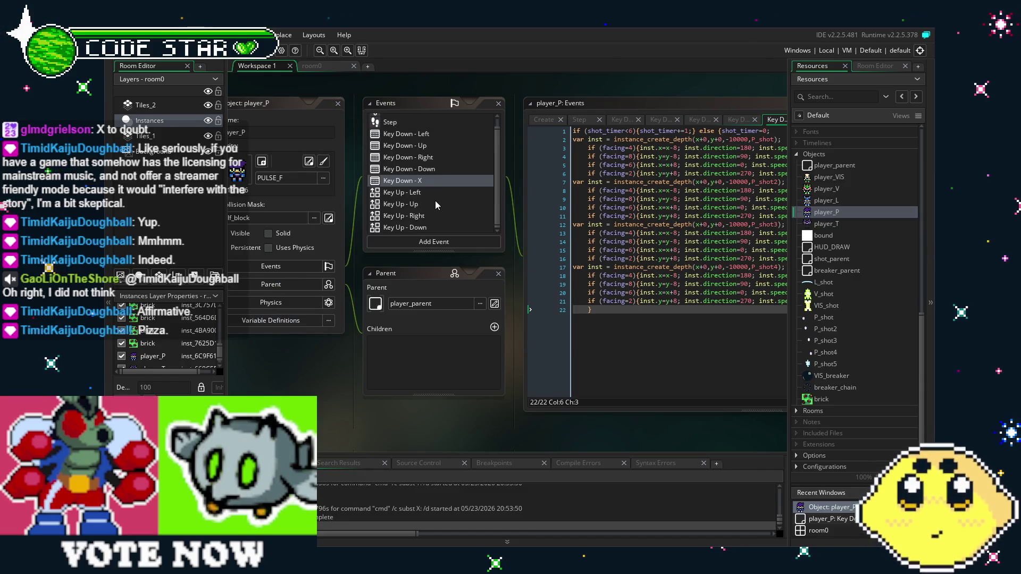
pyautogui.click(569, 303)
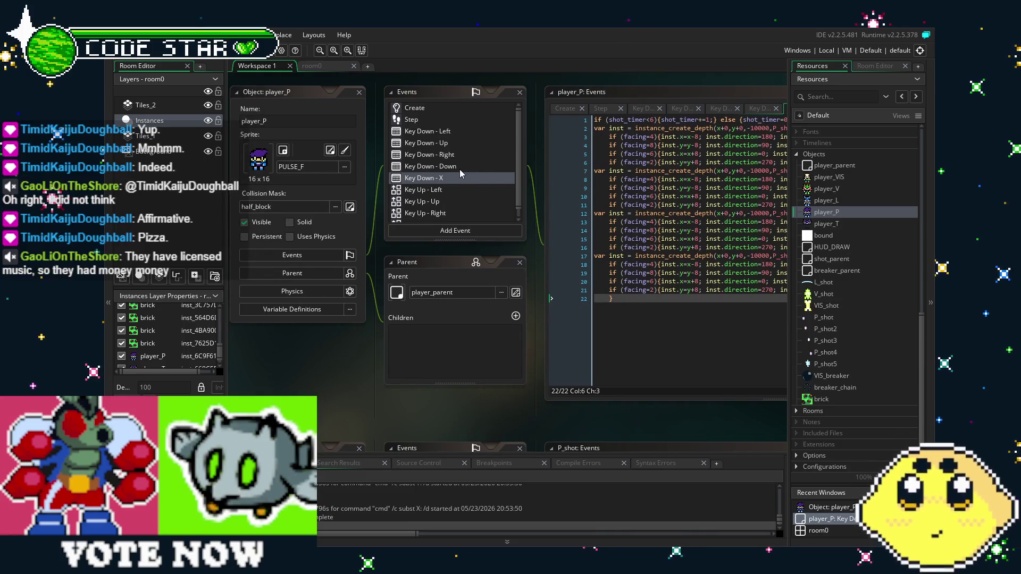
pyautogui.click(422, 119)
pyautogui.click(413, 109)
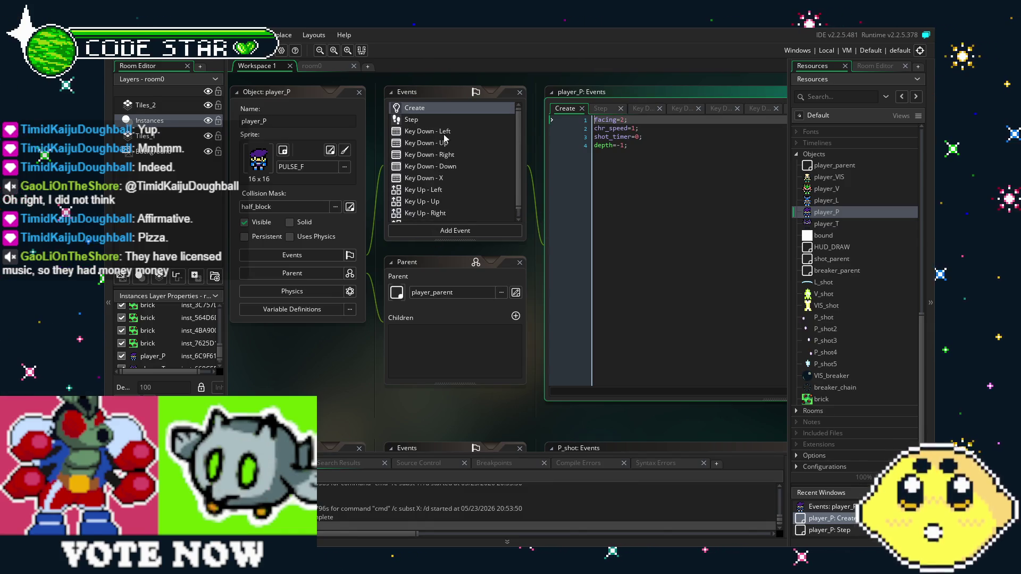
pyautogui.click(452, 119)
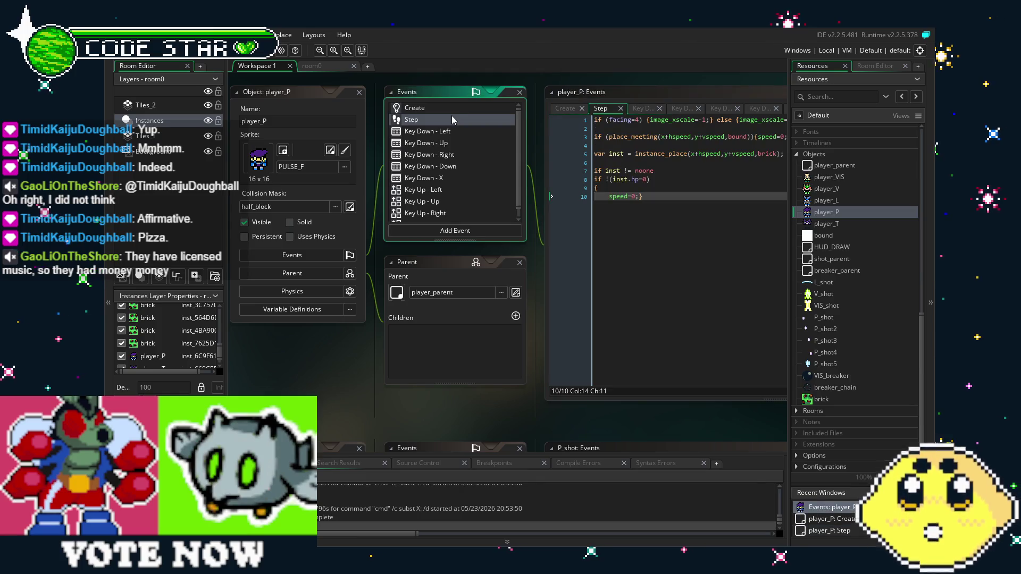
pyautogui.click(469, 147)
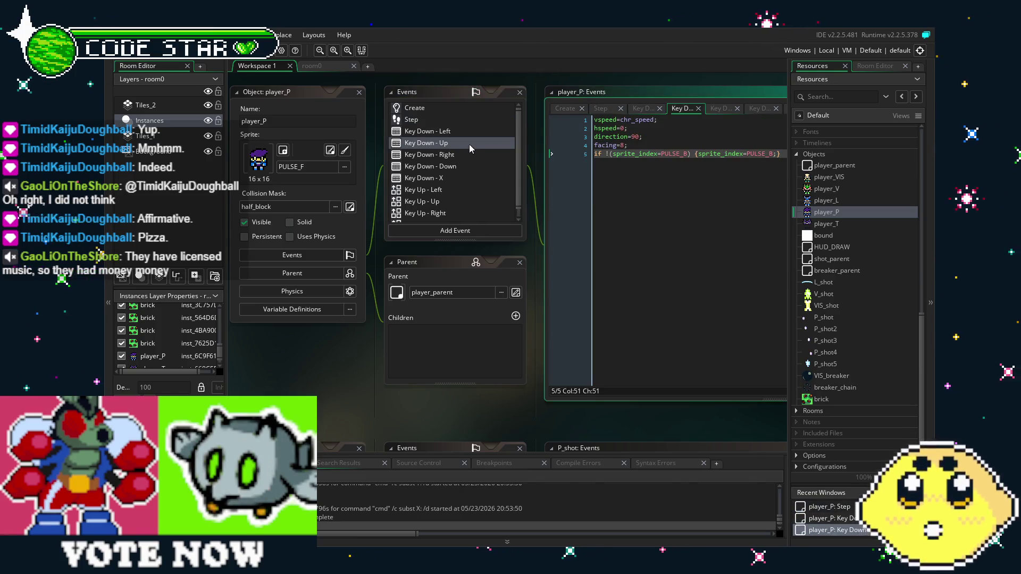
pyautogui.click(313, 66)
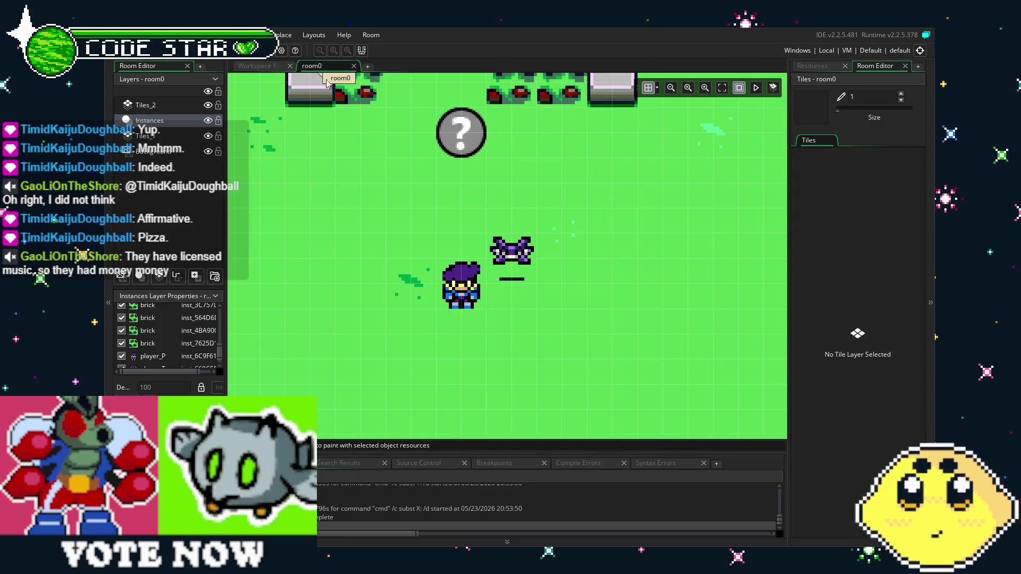
# Step: Show the resource tree, pan the room view, and open player_T with its TALO_F sprite
pyautogui.click(821, 65)
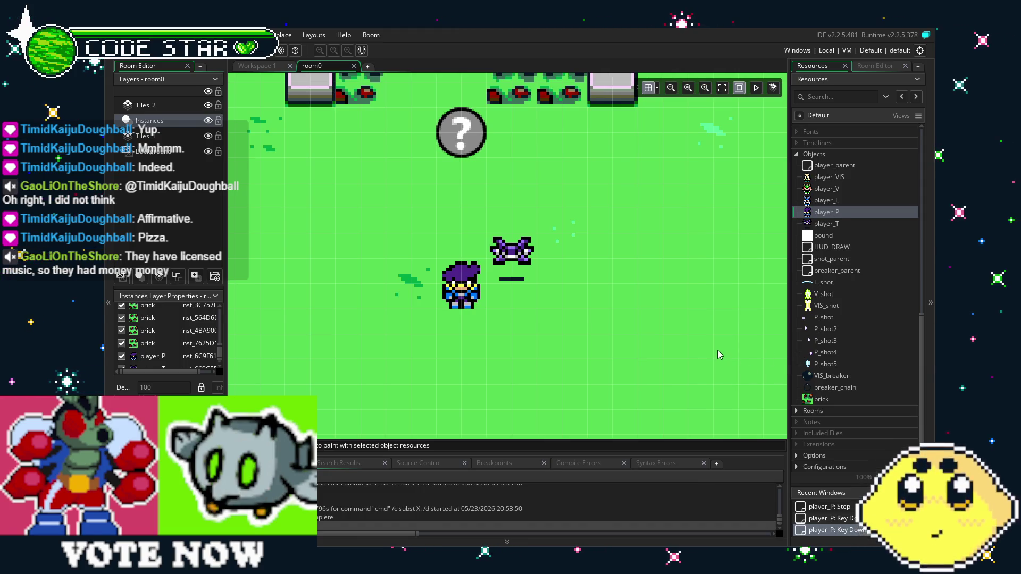
pyautogui.moveTo(717, 350); pyautogui.dragTo(693, 349)
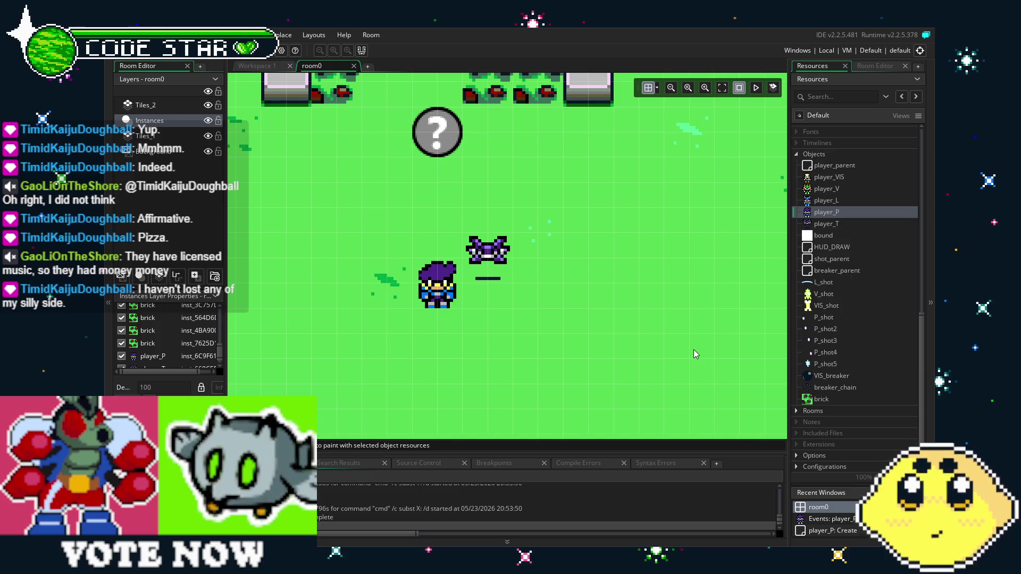
pyautogui.doubleClick(827, 224)
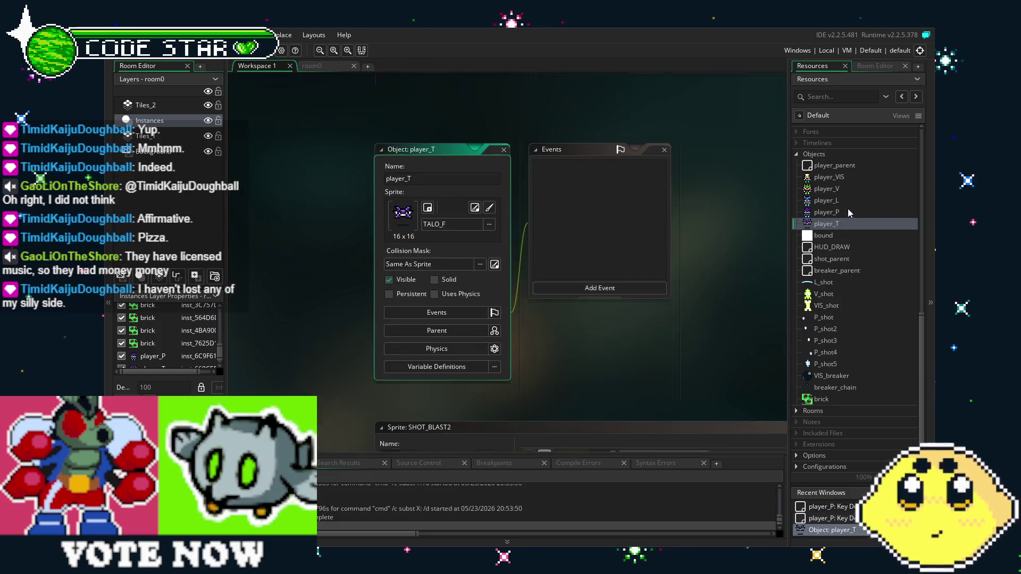
pyautogui.doubleClick(867, 215)
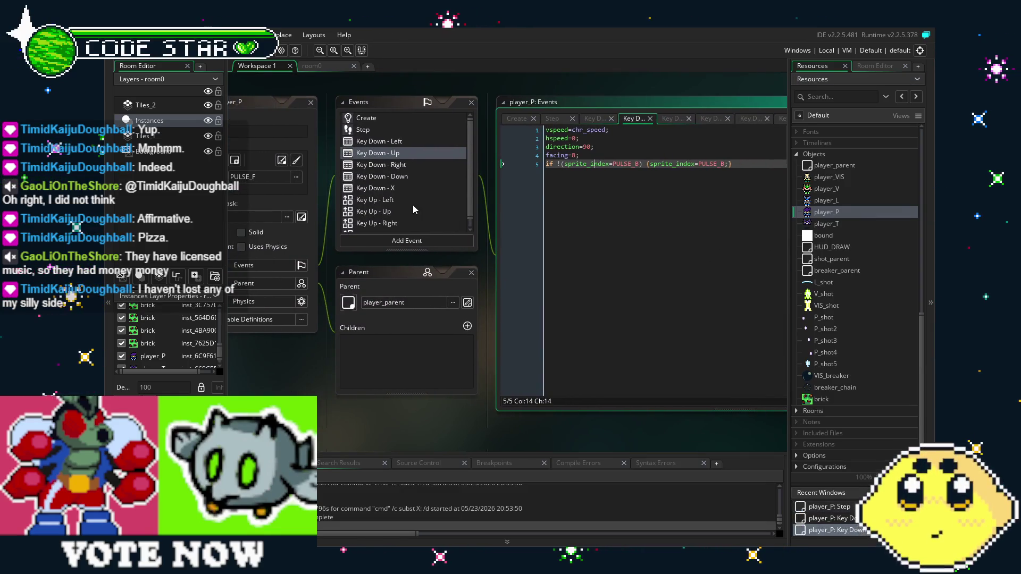
pyautogui.click(413, 204)
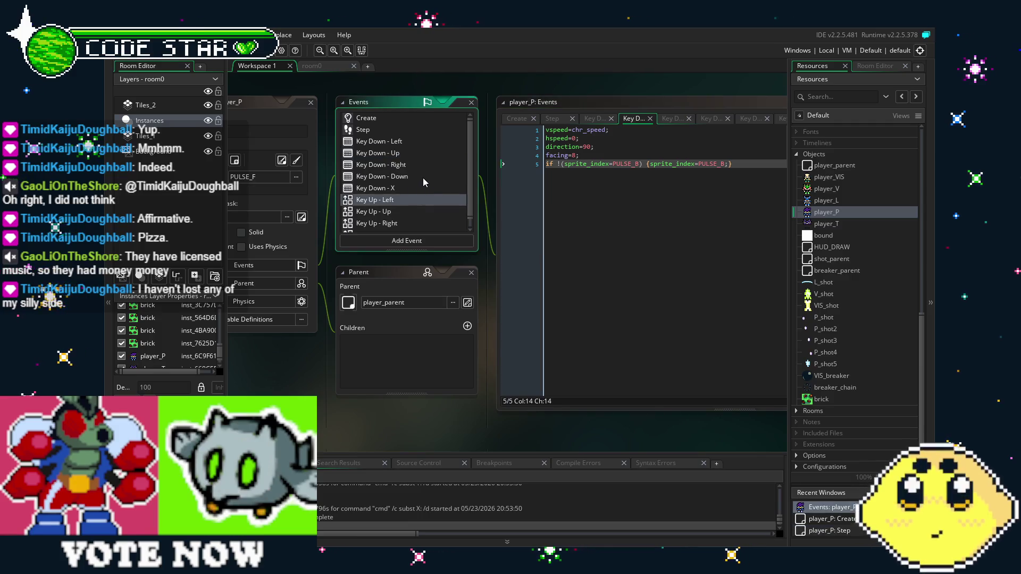
pyautogui.moveTo(318, 375); pyautogui.dragTo(340, 382)
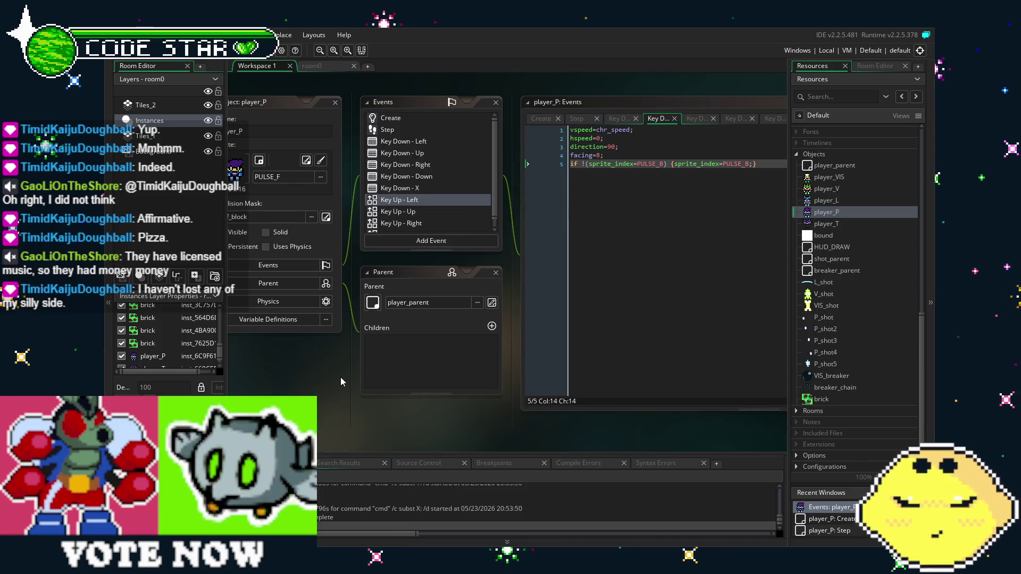
pyautogui.moveTo(341, 376)
pyautogui.mouseDown()
pyautogui.moveTo(321, 380)
pyautogui.moveTo(352, 371)
pyautogui.mouseUp()
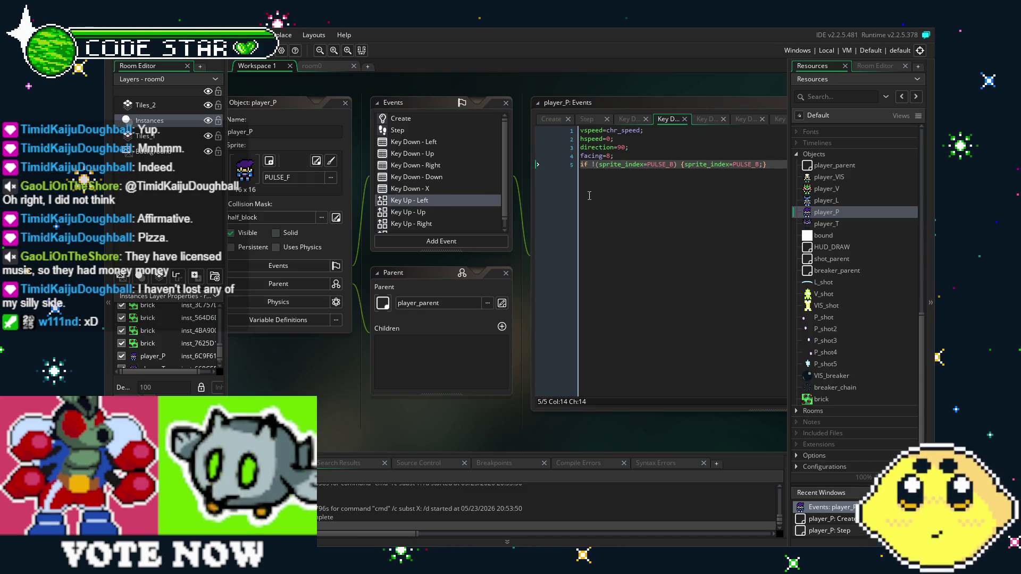
pyautogui.scroll(-1, 461, 212)
pyautogui.click(461, 214)
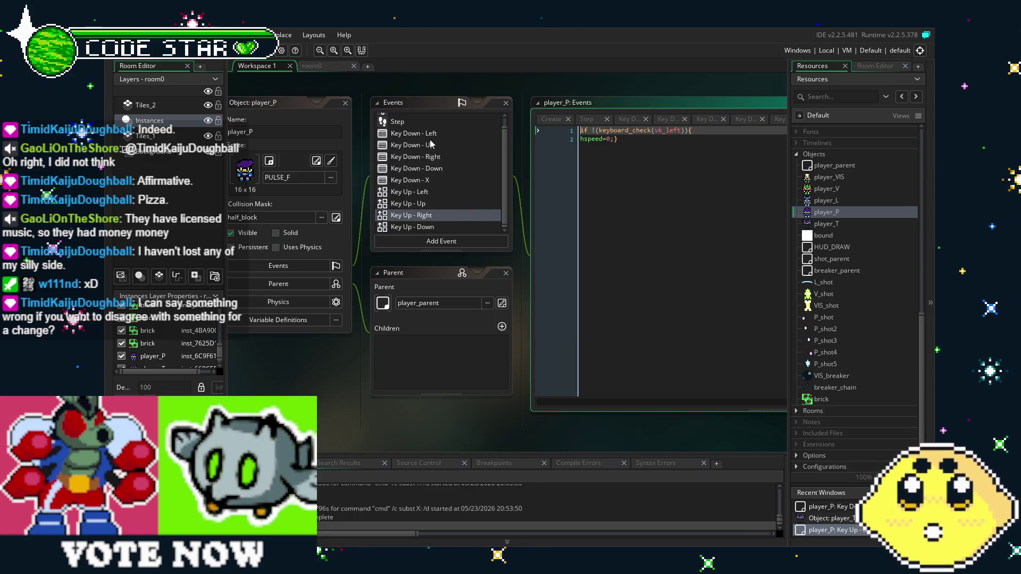
pyautogui.scroll(1, 431, 143)
pyautogui.click(417, 119)
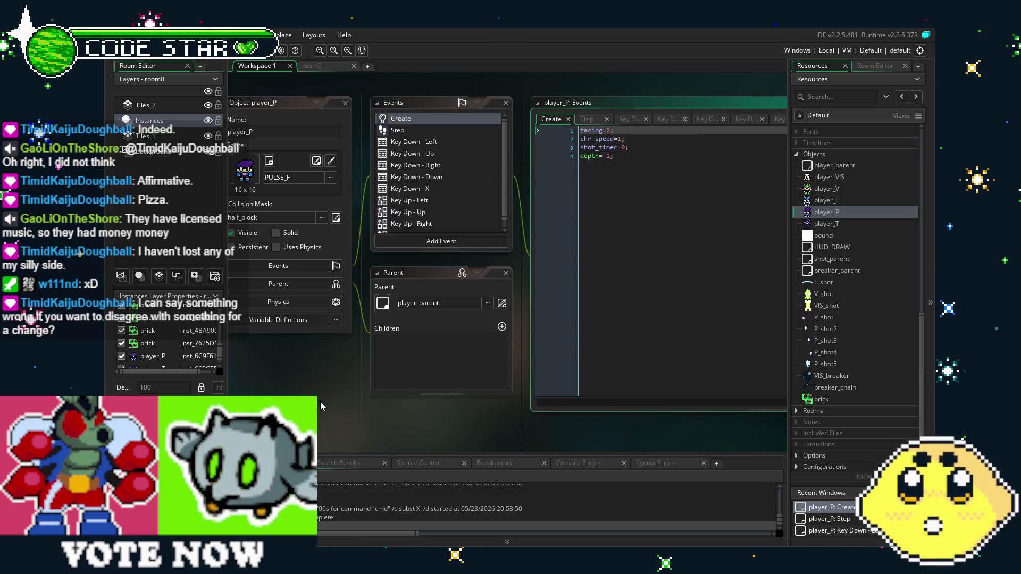
pyautogui.click(785, 188)
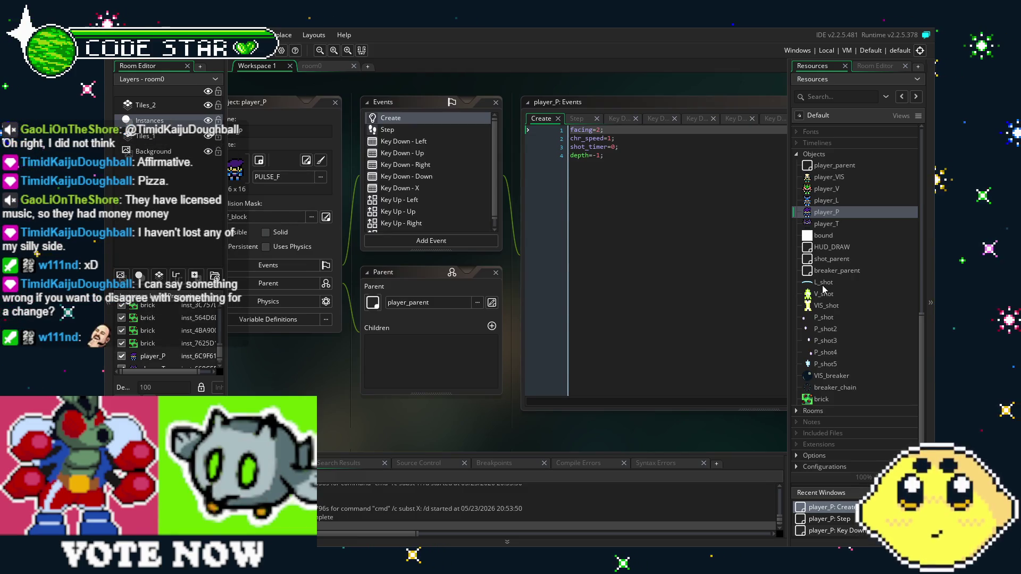
pyautogui.doubleClick(826, 212)
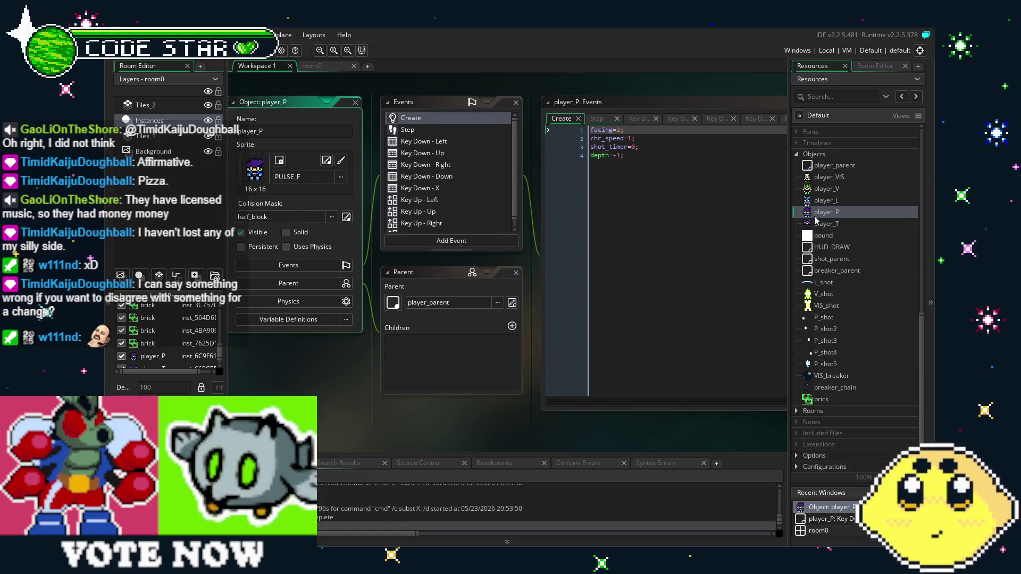
pyautogui.click(326, 73)
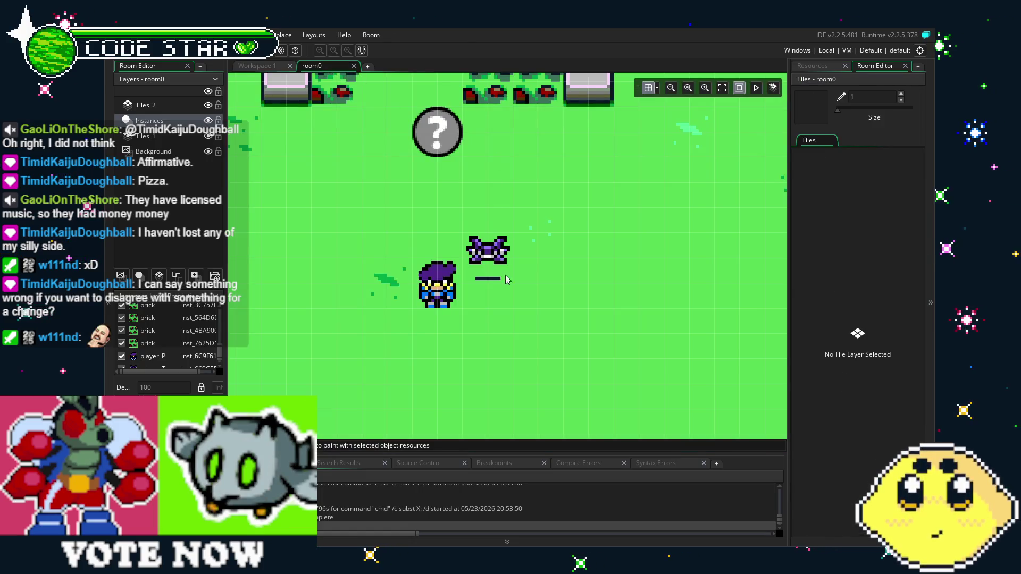
pyautogui.moveTo(505, 276); pyautogui.dragTo(557, 316)
pyautogui.moveTo(535, 352)
pyautogui.mouseDown()
pyautogui.moveTo(506, 266)
pyautogui.moveTo(519, 212)
pyautogui.mouseUp()
pyautogui.click(825, 66)
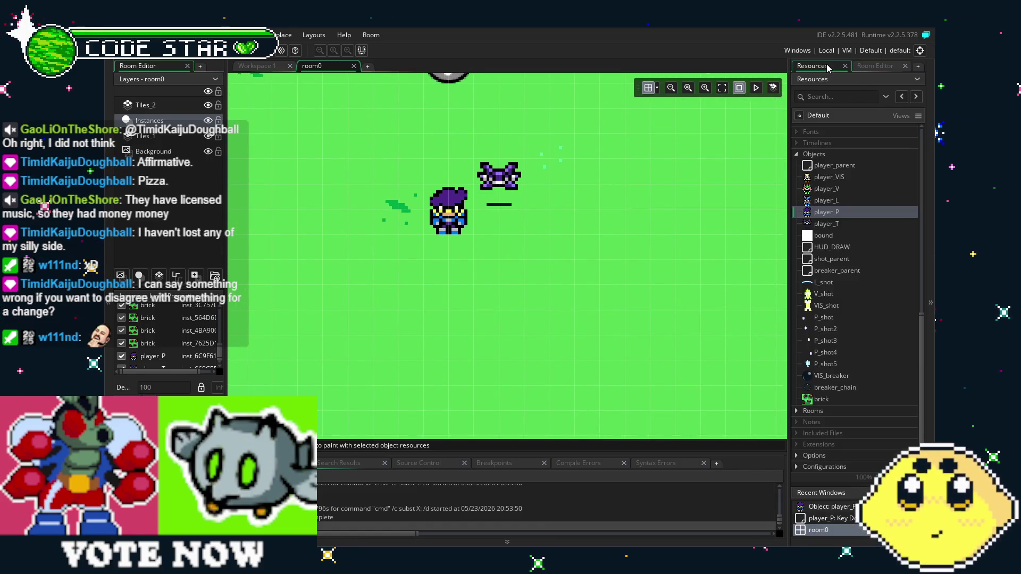
pyautogui.doubleClick(838, 225)
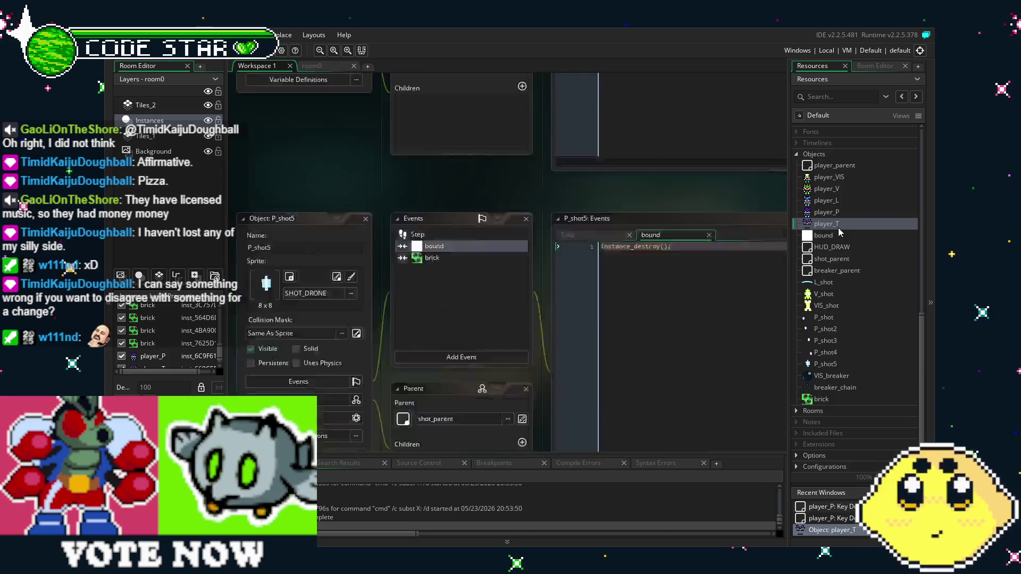
# Step: Add a Step > Step event to player_T and place the caret in its code
pyautogui.click(638, 282)
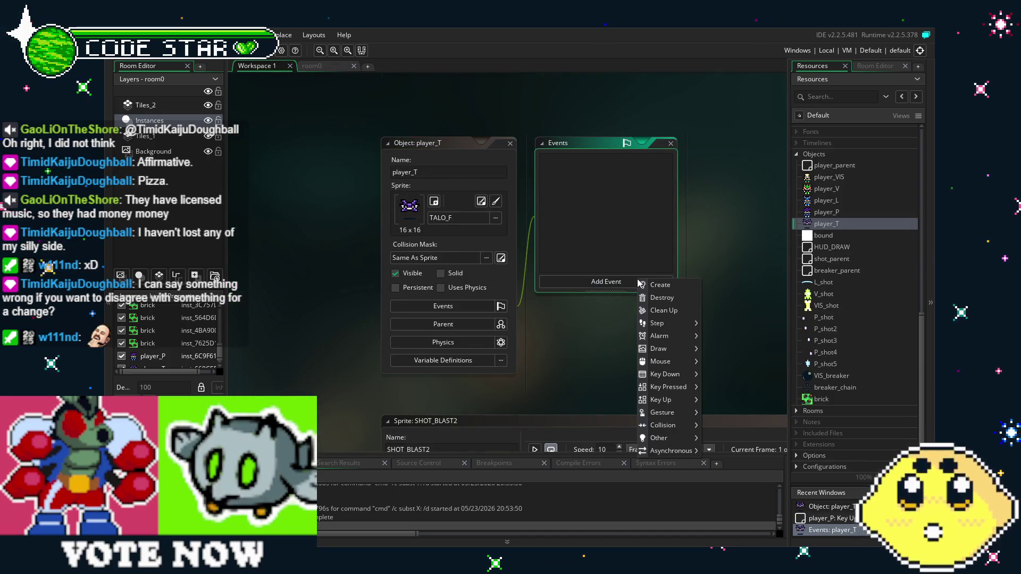
pyautogui.moveTo(537, 375)
pyautogui.mouseDown()
pyautogui.moveTo(473, 374)
pyautogui.moveTo(429, 356)
pyautogui.mouseUp()
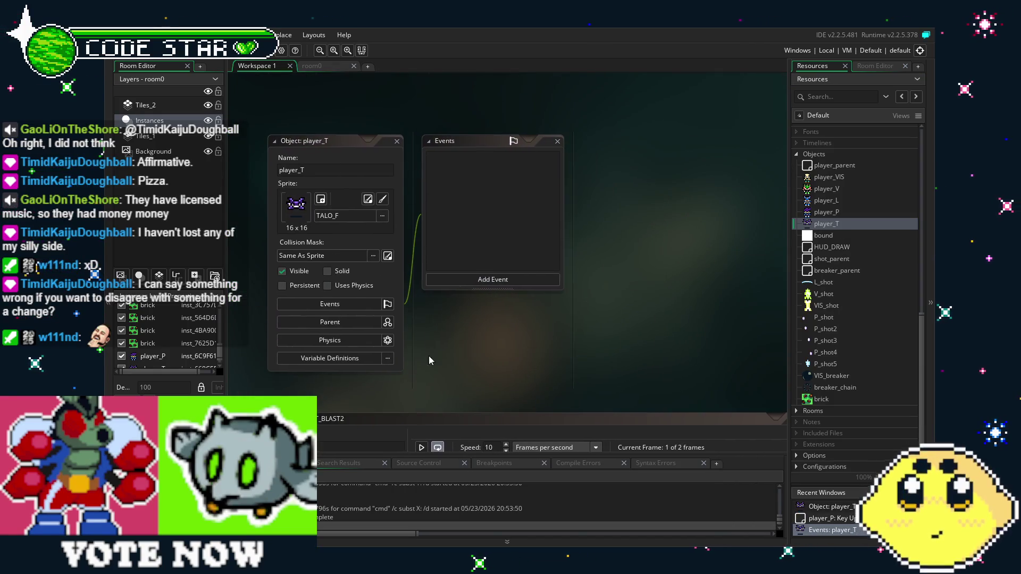
pyautogui.click(458, 281)
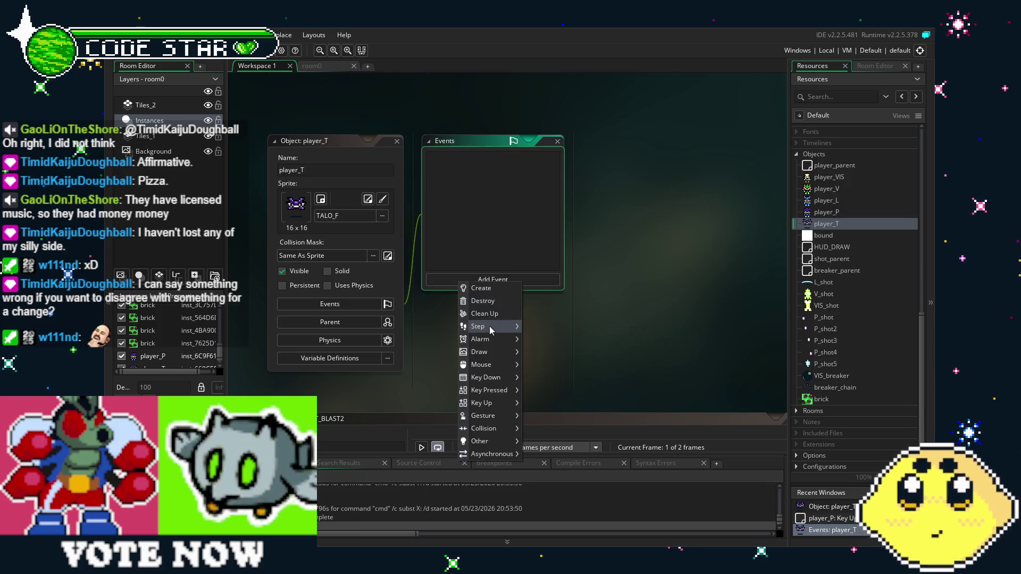
pyautogui.moveTo(489, 327)
pyautogui.click(531, 327)
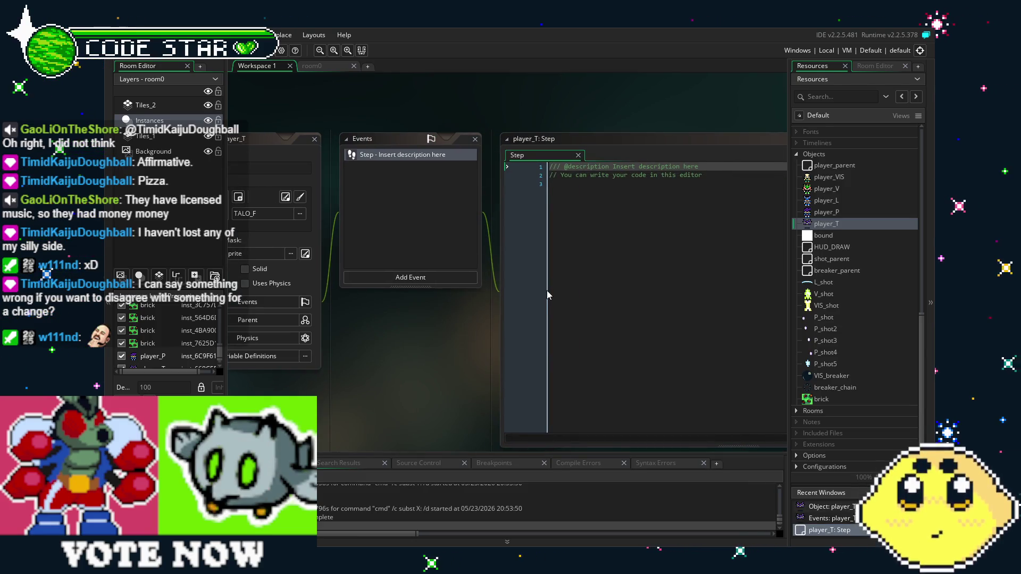
pyautogui.click(547, 290)
# Step: Replace the template with facing=player_P.facing; and if (facing=4) {sprite_index=4;}
pyautogui.hotkey('ctrl', 'a')
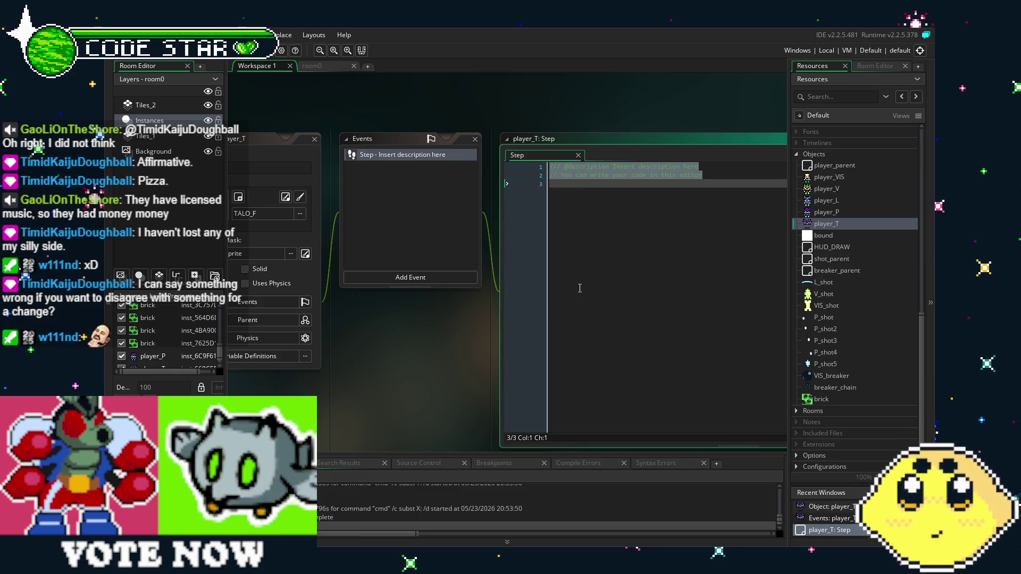
pyautogui.press('Delete')
pyautogui.write('facing=')
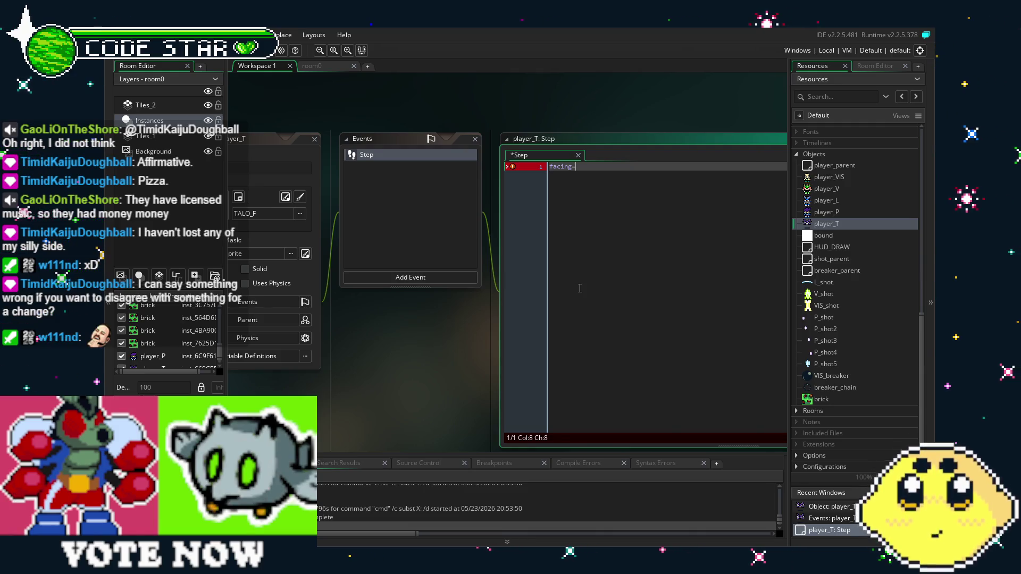
pyautogui.write('player_P')
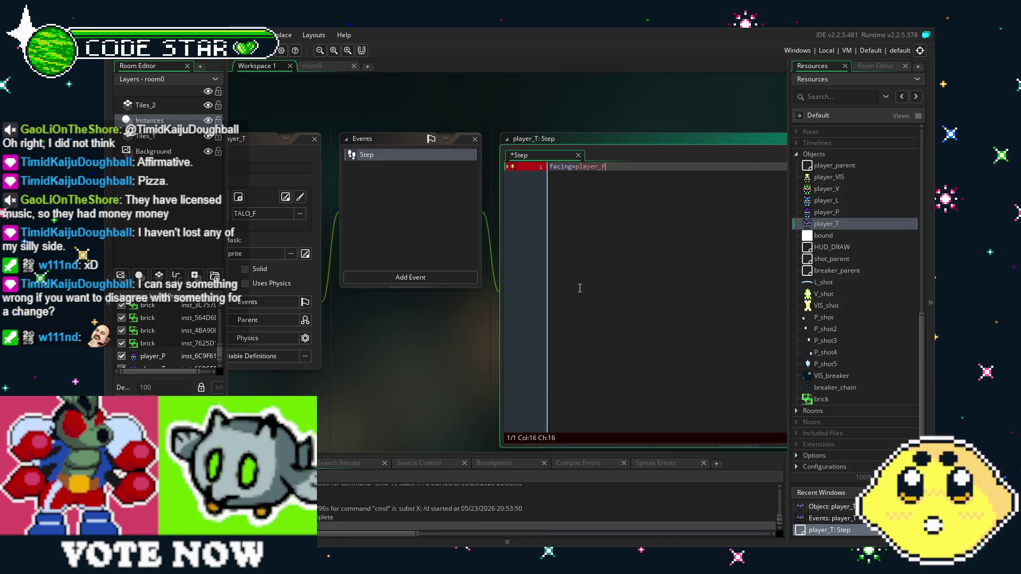
pyautogui.write('.facing;')
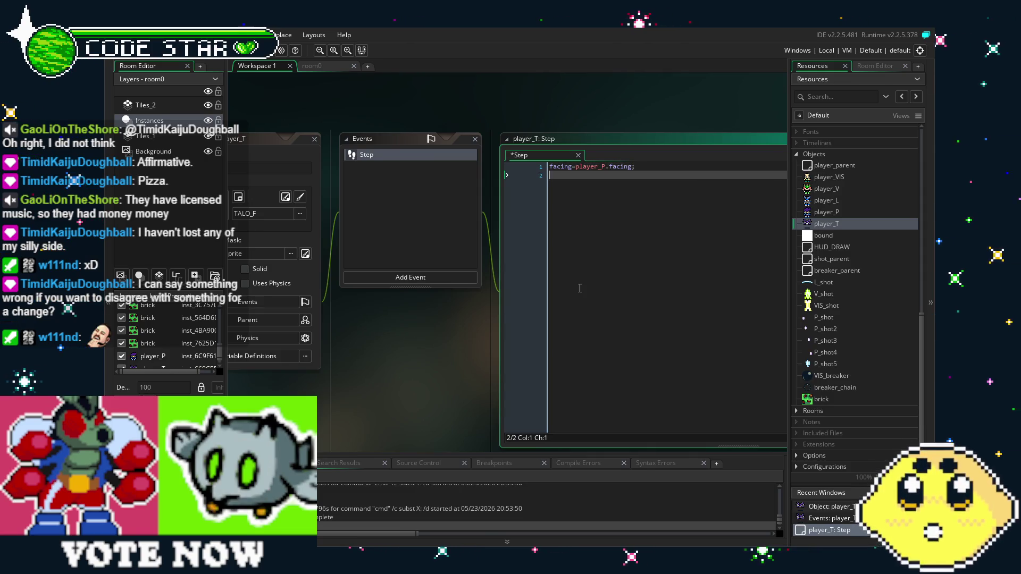
pyautogui.press('Return')
pyautogui.press('Return')
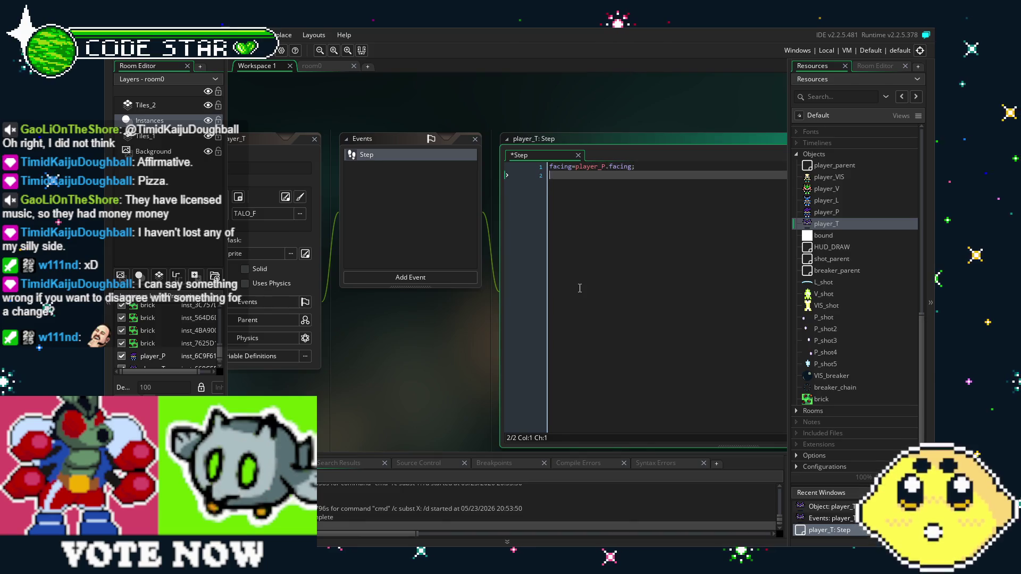
pyautogui.write('if (facing')
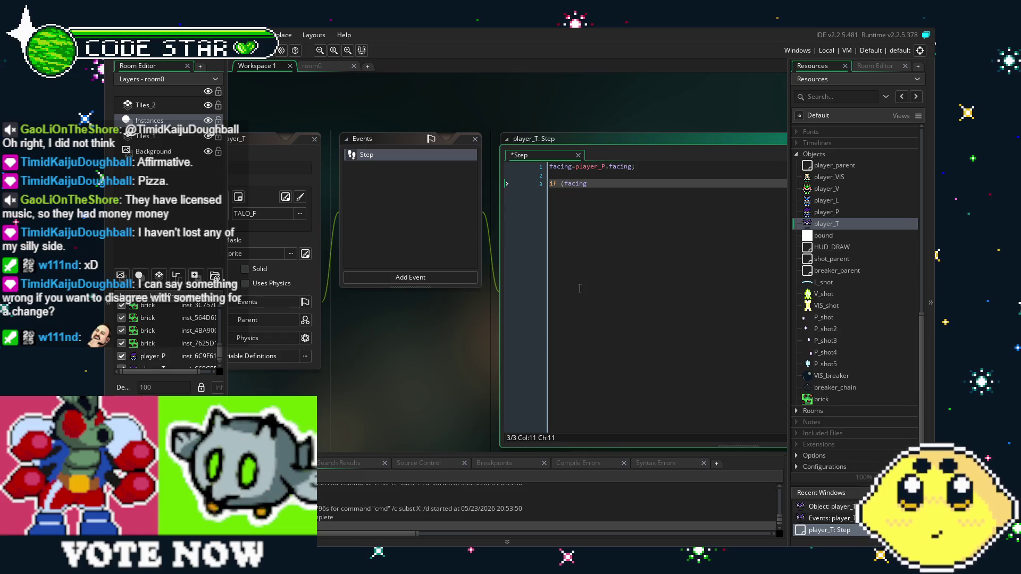
pyautogui.write('=')
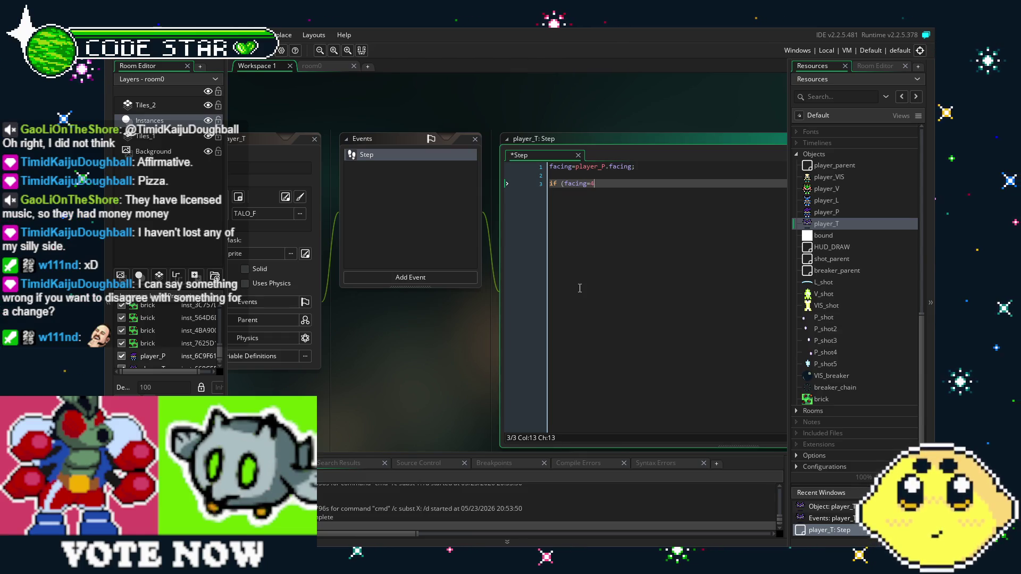
pyautogui.press('BackSpace')
pyautogui.write(') {')
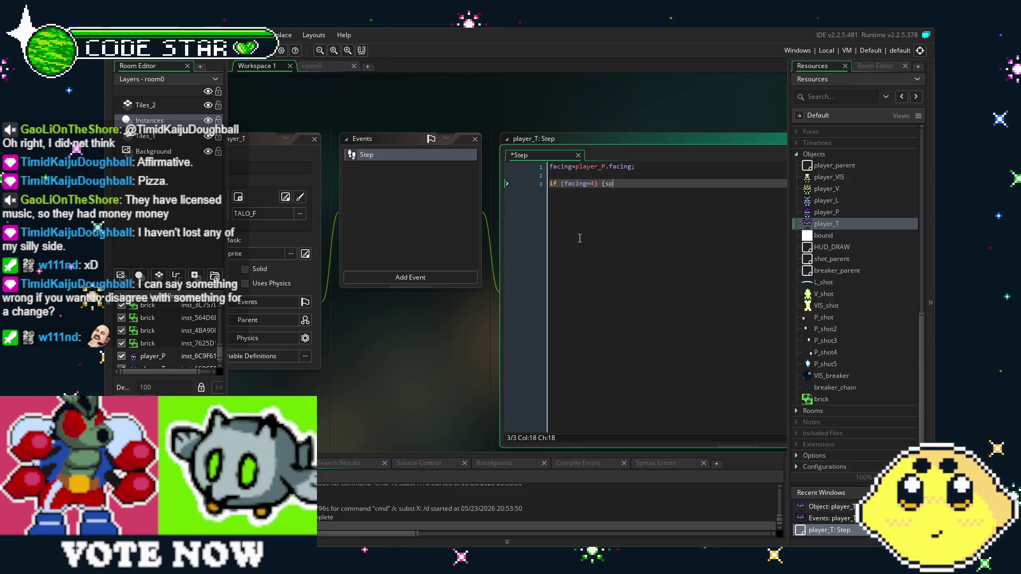
pyautogui.write('sprite_')
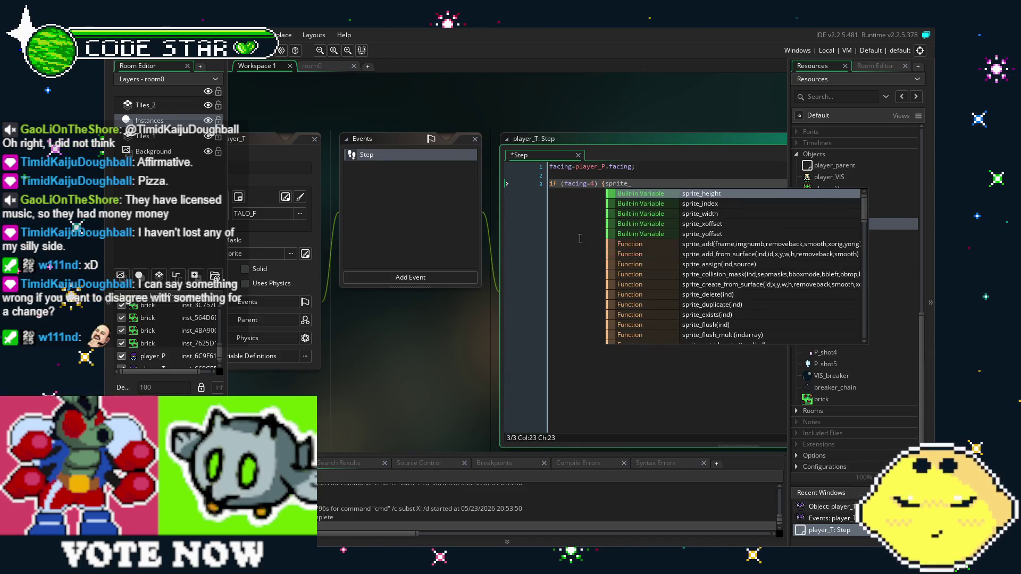
pyautogui.write('inmd')
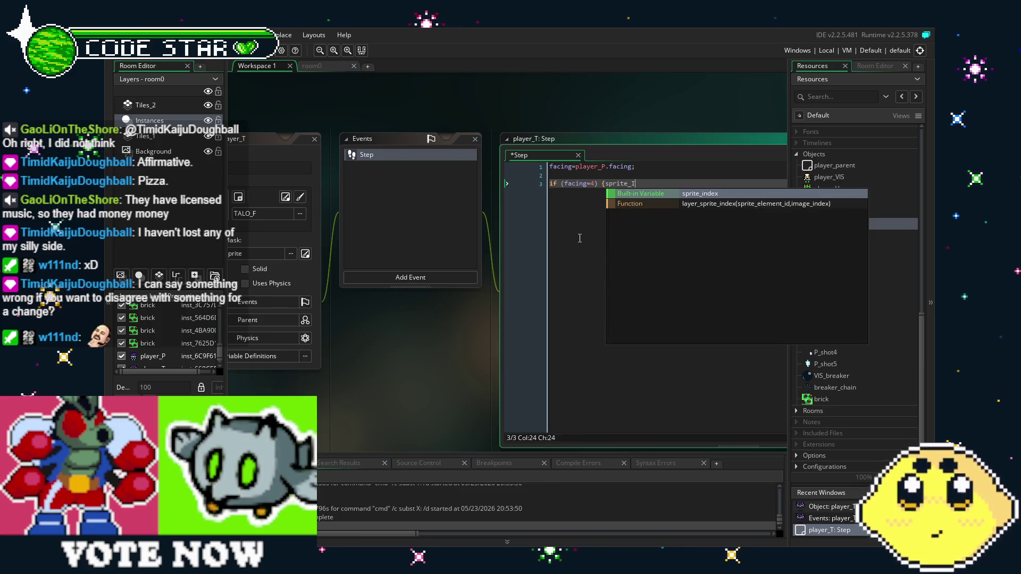
pyautogui.press('BackSpace')
pyautogui.press('BackSpace')
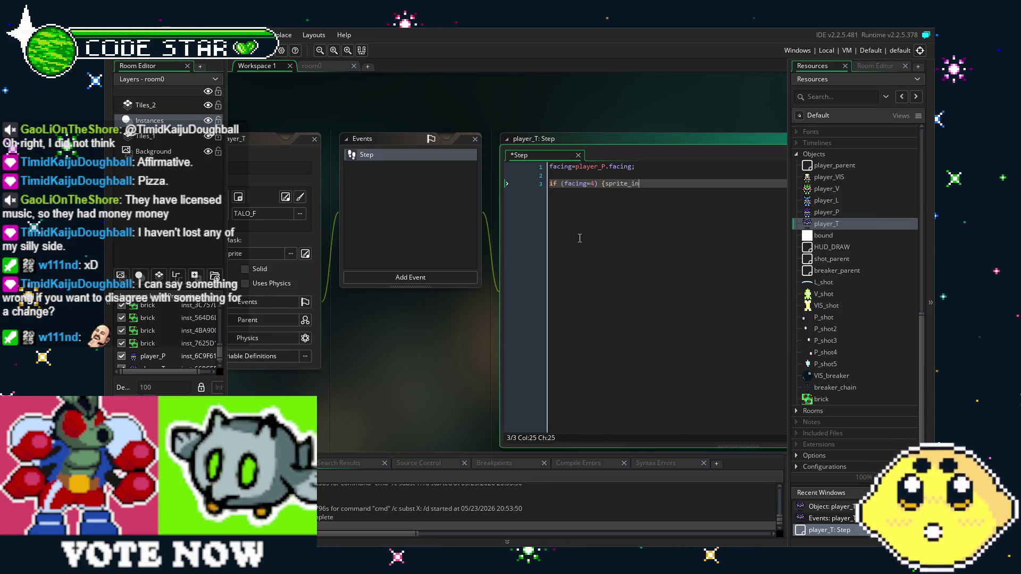
pyautogui.write('dex')
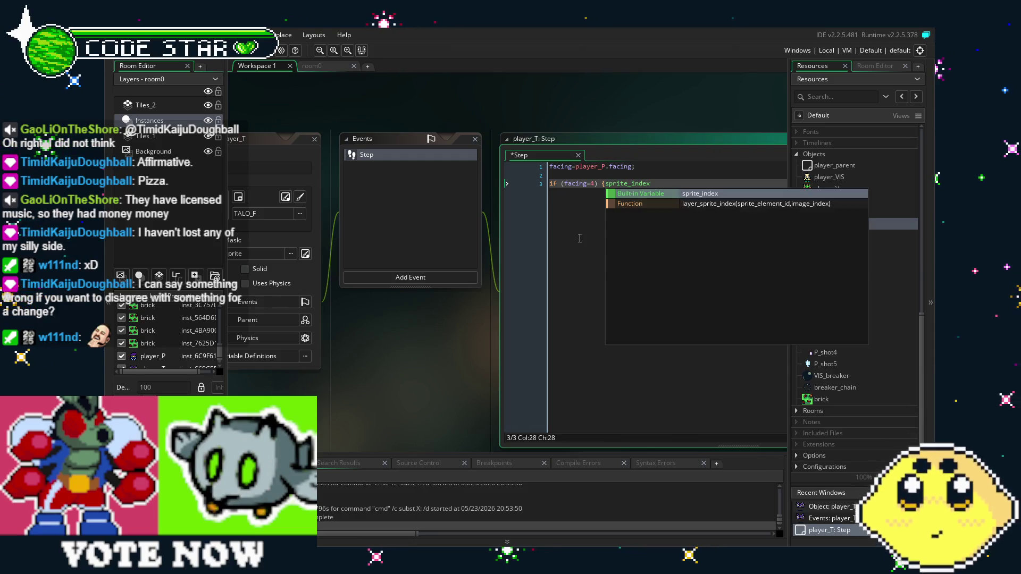
pyautogui.write('=')
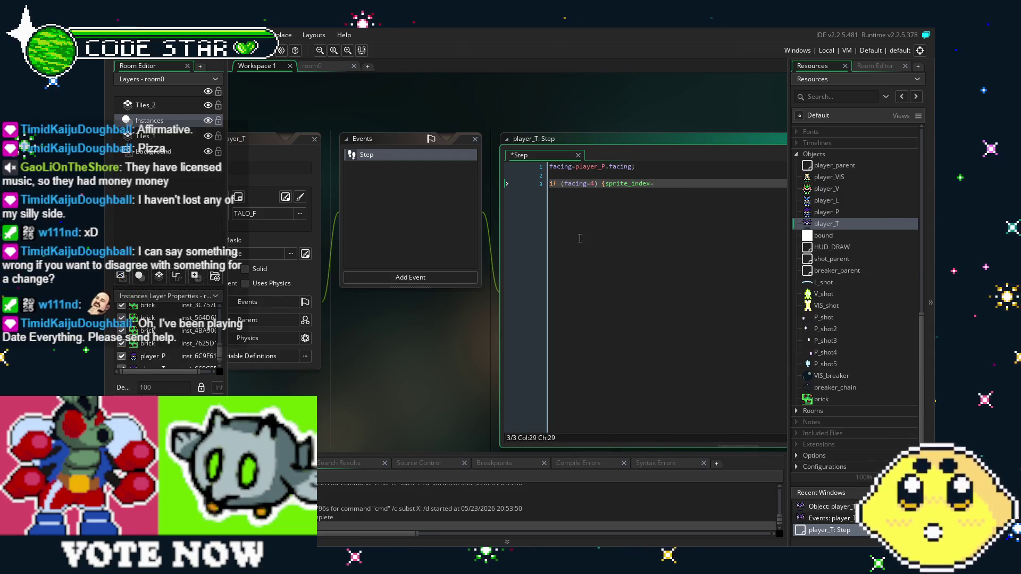
pyautogui.write('4;}')
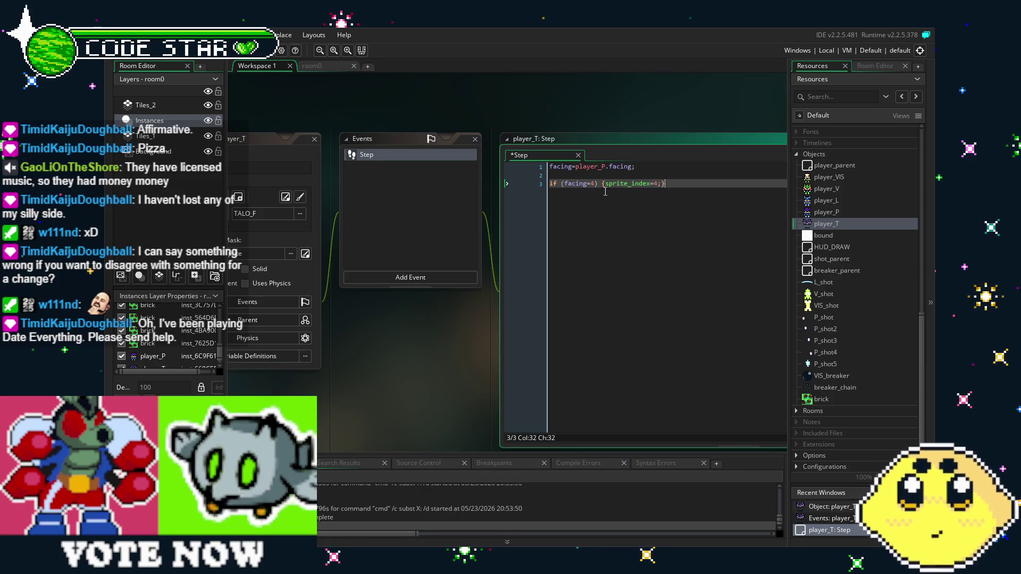
# Step: Prefix line 3 with if !(sprite_index=TALO_S) and make the assignment sprite_index=TALO_S
pyautogui.click(546, 188)
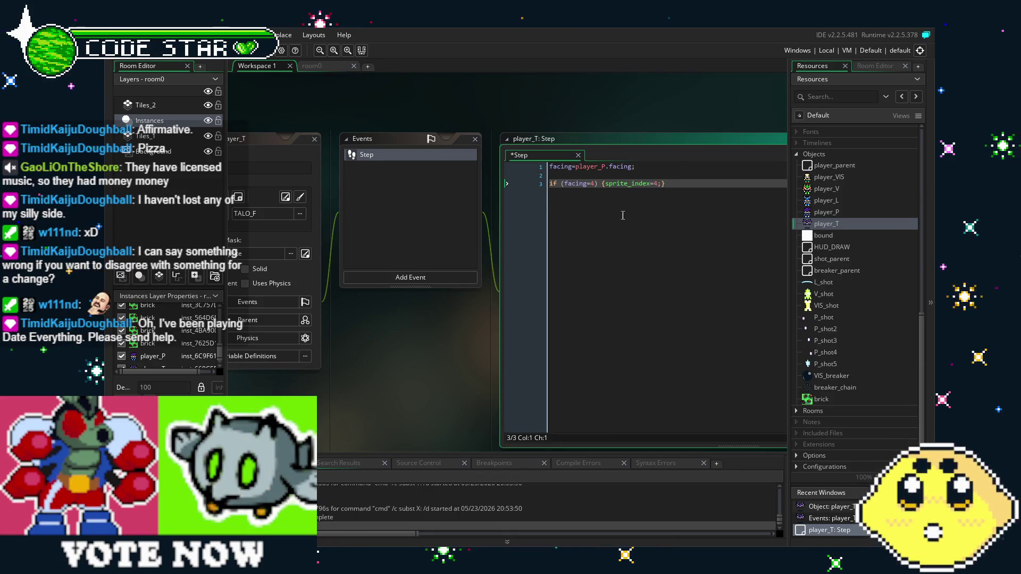
pyautogui.write('iff (')
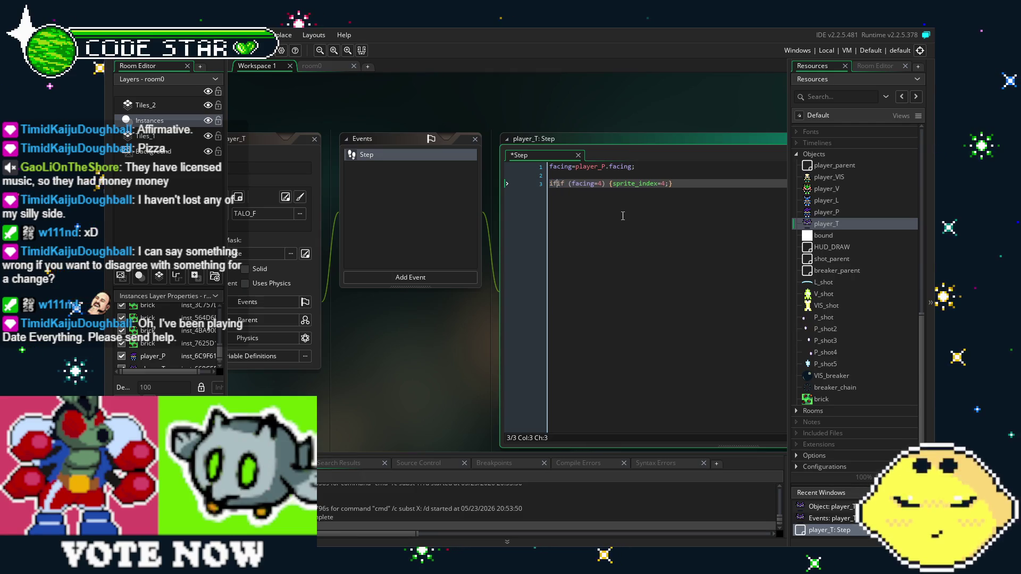
pyautogui.press('BackSpace')
pyautogui.press('BackSpace')
pyautogui.press('BackSpace')
pyautogui.write('(')
pyautogui.write('sprite_i')
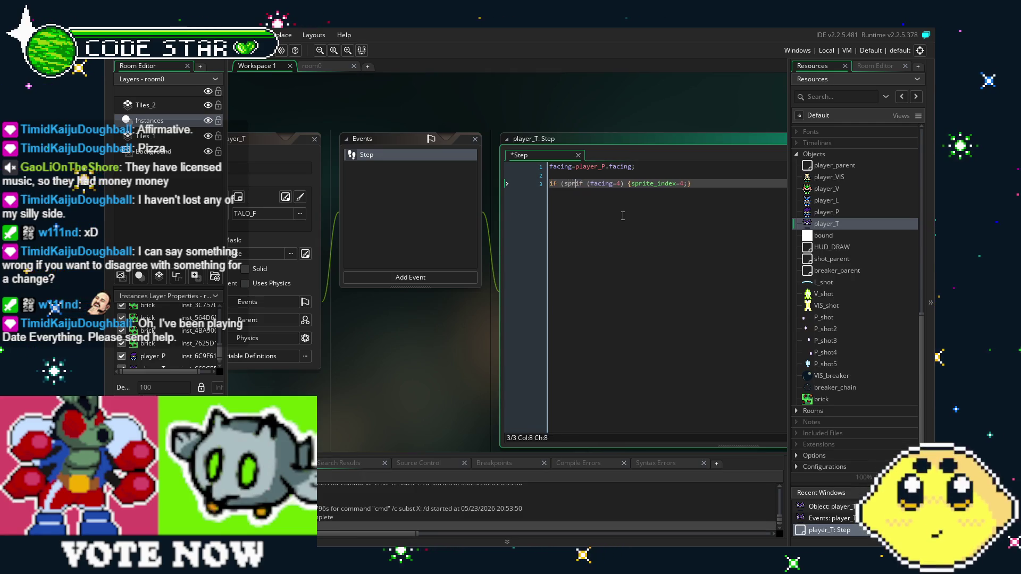
pyautogui.write('ndex=4')
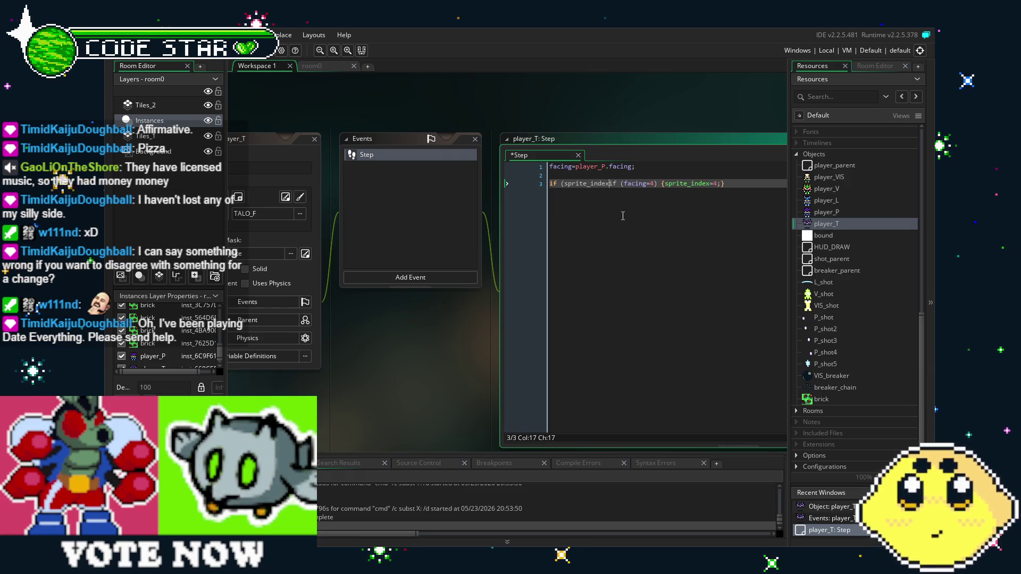
pyautogui.write(')')
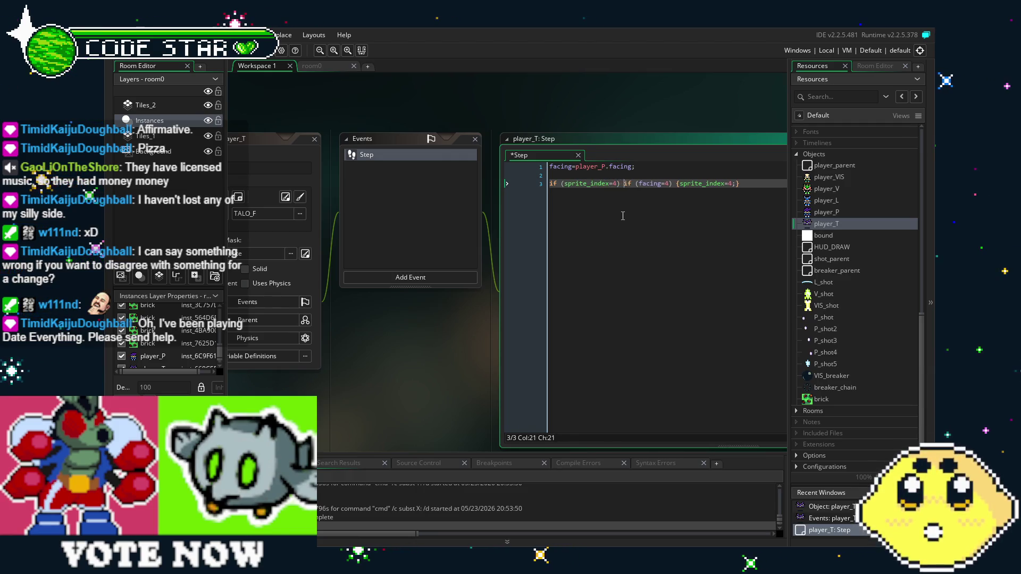
pyautogui.press('Right')
pyautogui.press('Right')
pyautogui.write('!')
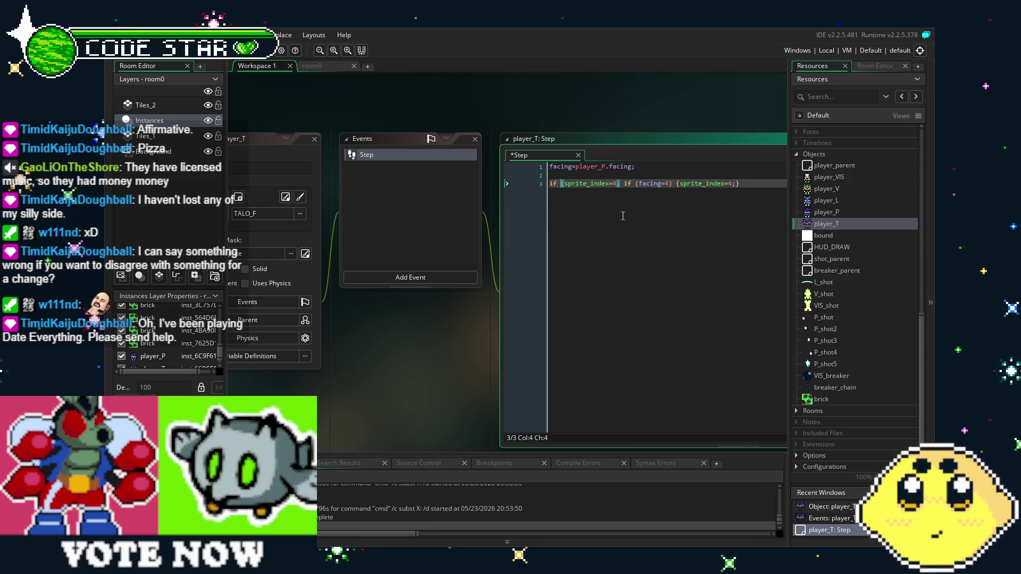
pyautogui.hotkey('ctrl', 'Right')
pyautogui.hotkey('ctrl', 'Right')
pyautogui.hotkey('ctrl', 'Right')
pyautogui.press('Left')
pyautogui.press('Left')
pyautogui.press('BackSpace')
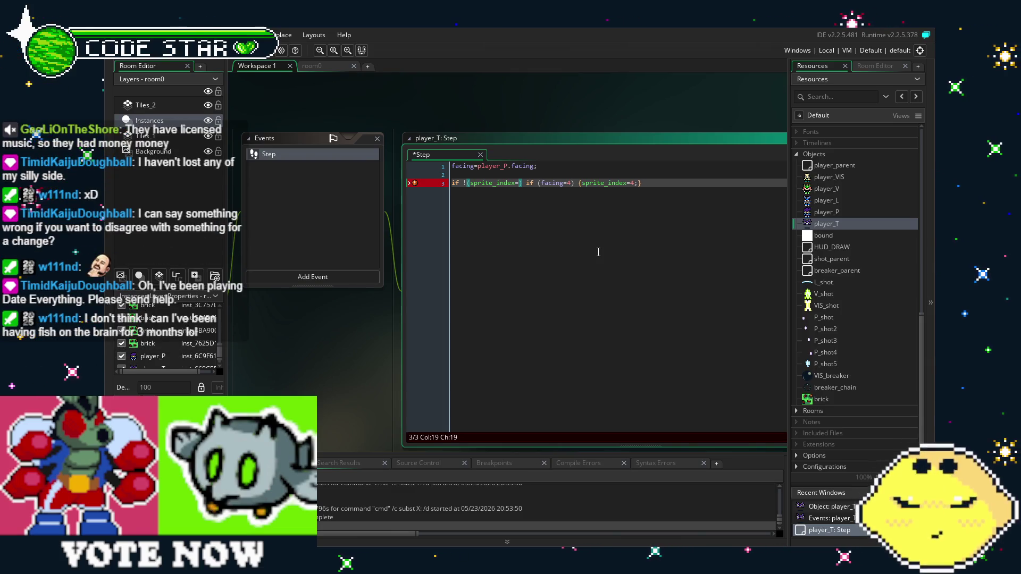
pyautogui.write('TALO')
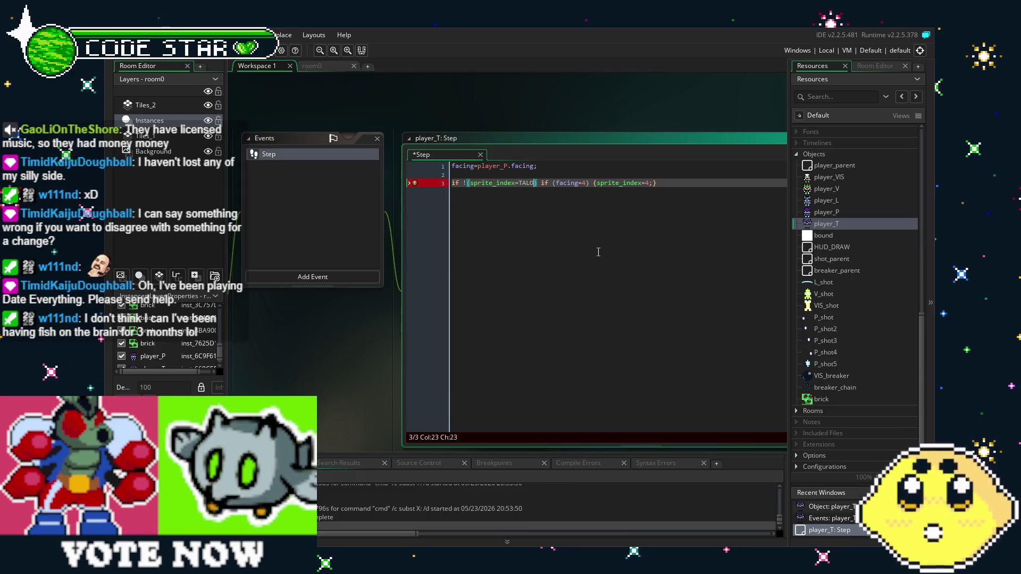
pyautogui.write('_S')
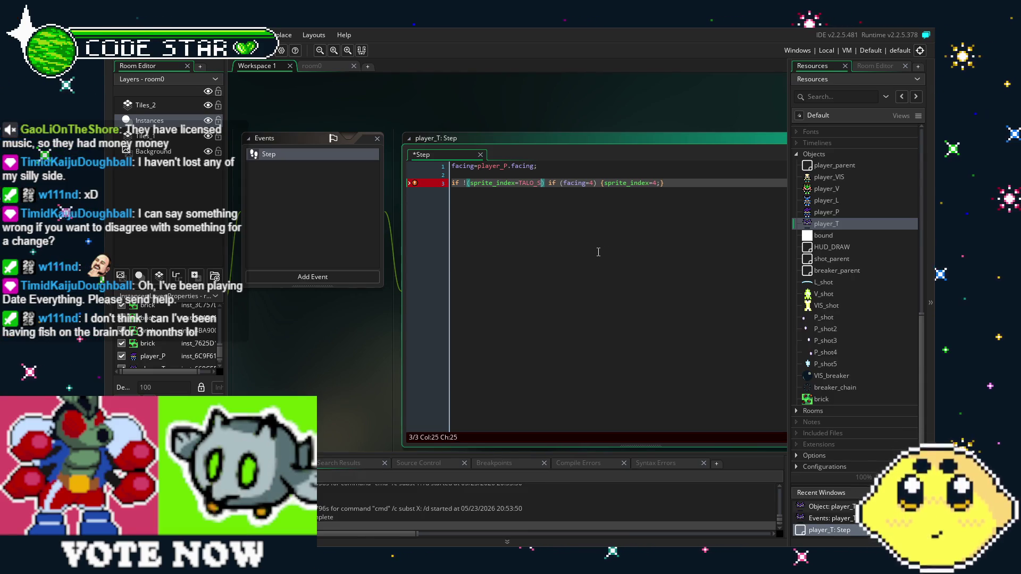
pyautogui.press('Right')
pyautogui.press('Right')
pyautogui.press('Right')
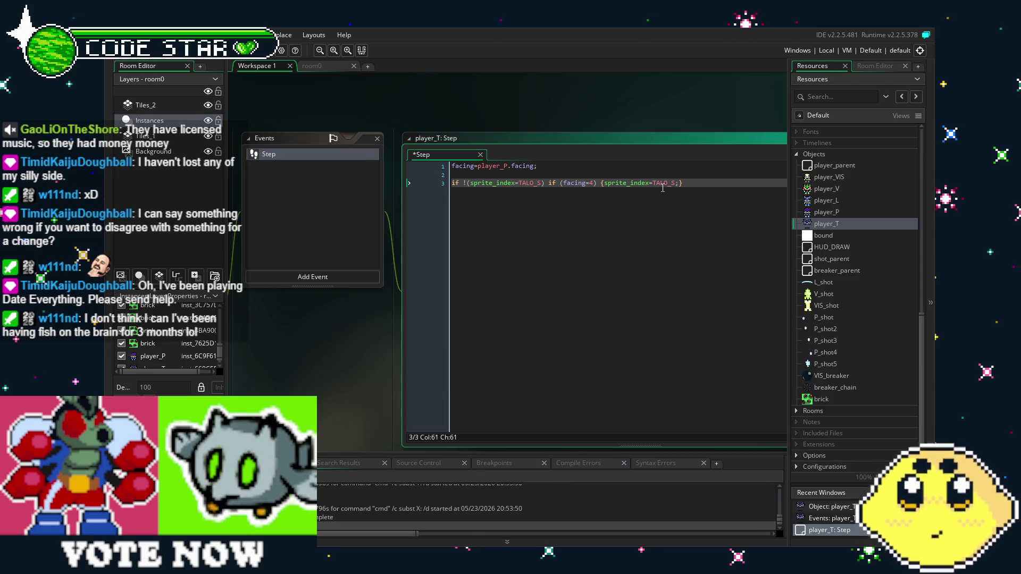
pyautogui.moveTo(581, 280); pyautogui.dragTo(507, 288)
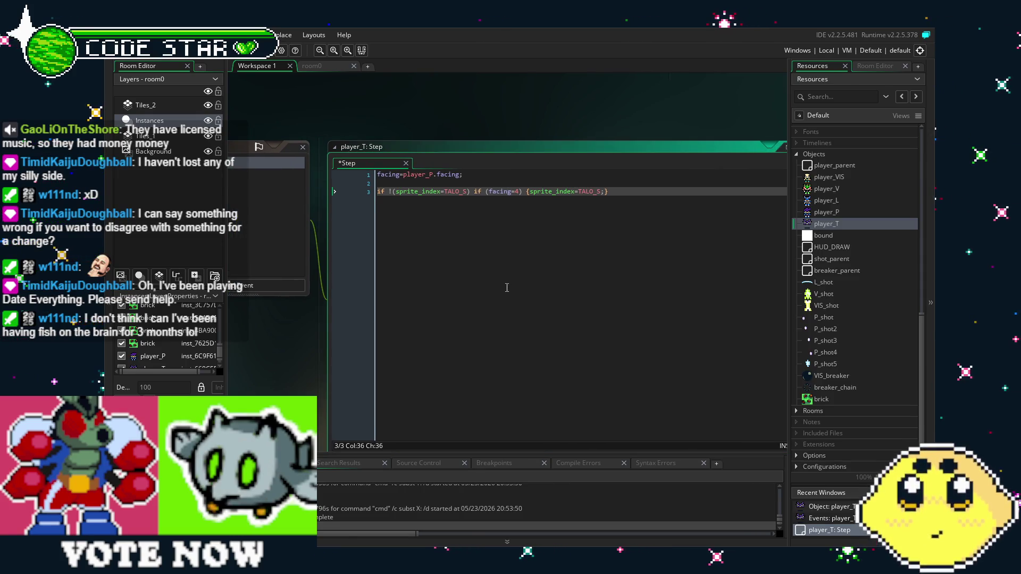
# Step: Insert a new bare if at the start of line 3 on its own line
pyautogui.click(380, 198)
pyautogui.press('Left')
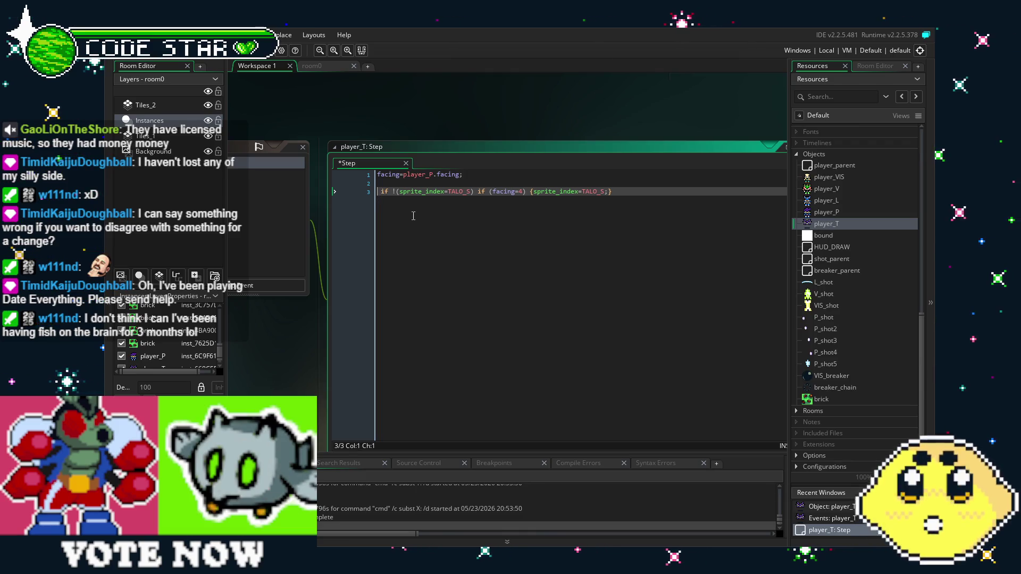
pyautogui.write('if')
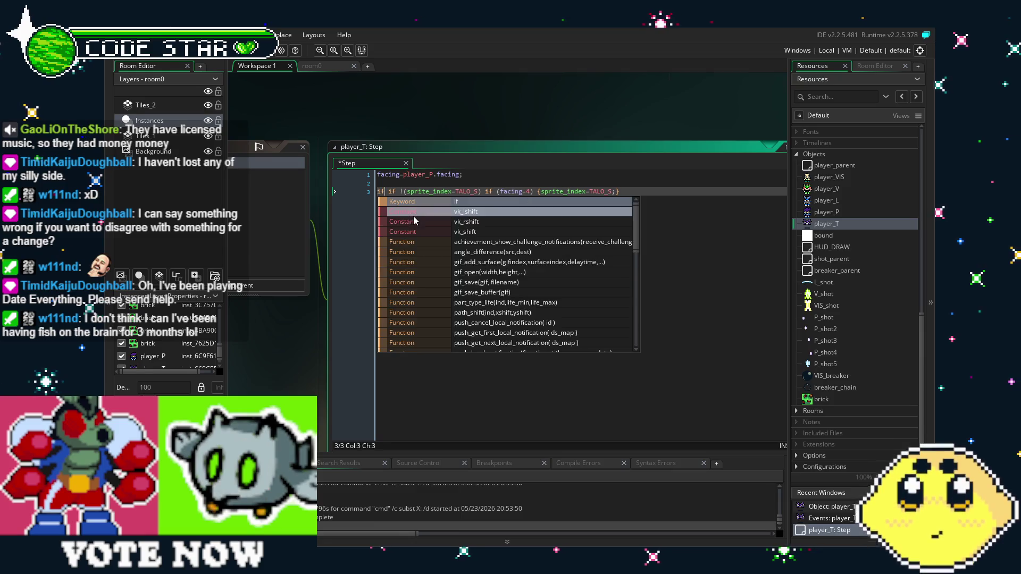
pyautogui.click(391, 194)
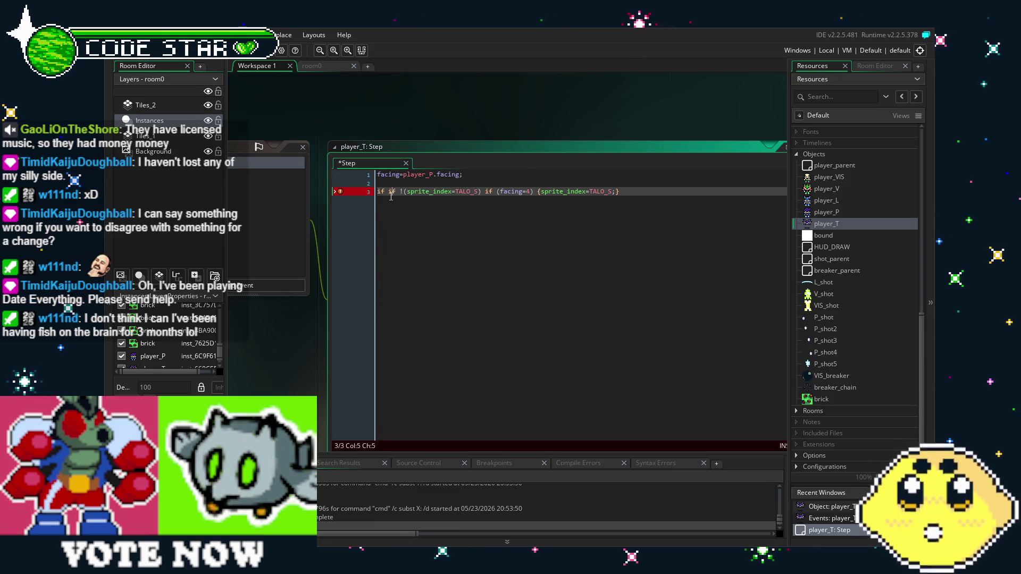
pyautogui.press('Return')
# Step: Put the facing=4 check, the TALO_S assignment and the closing brace on separate lines
pyautogui.click(473, 200)
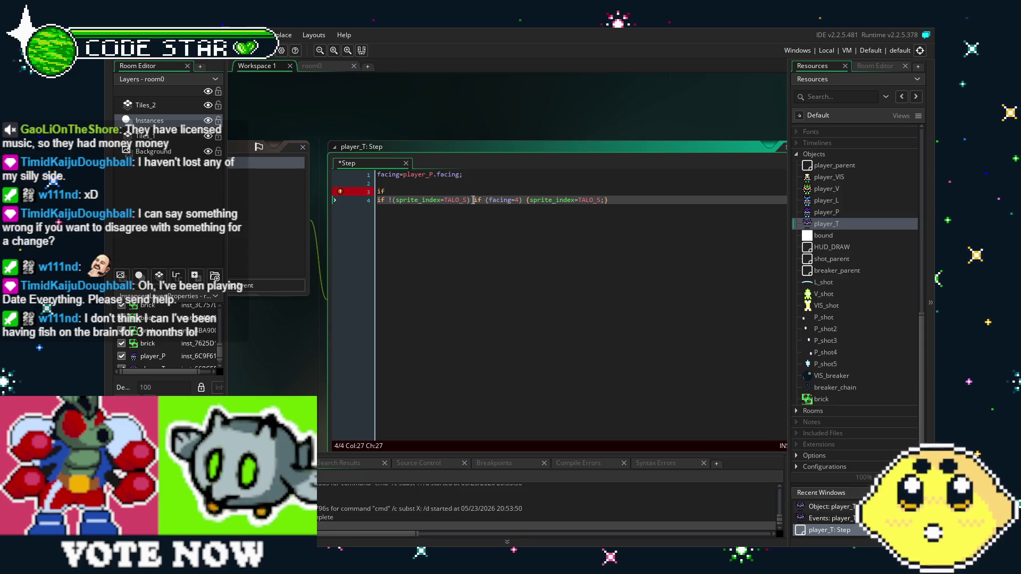
pyautogui.press('Return')
pyautogui.click(431, 209)
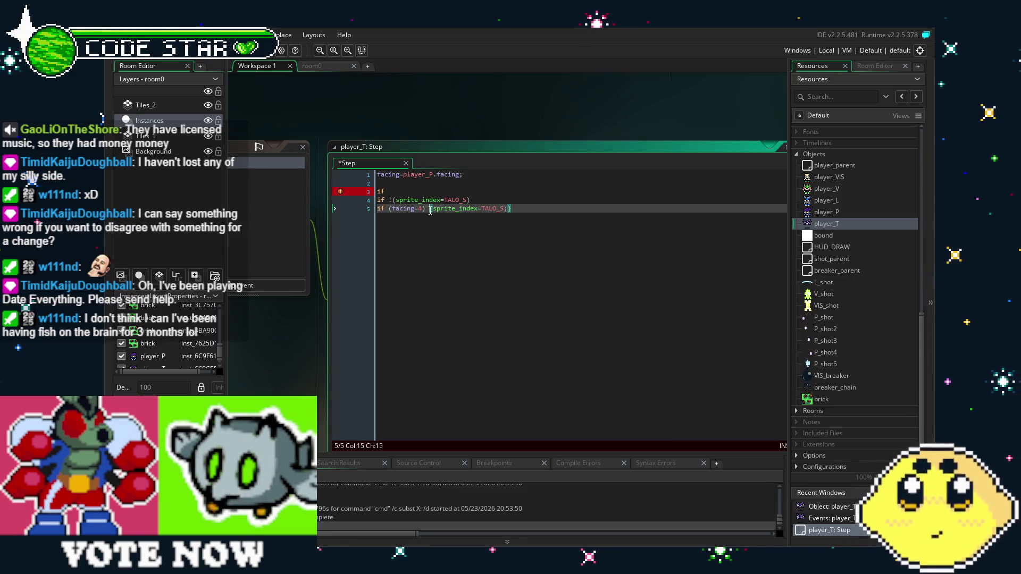
pyautogui.click(434, 210)
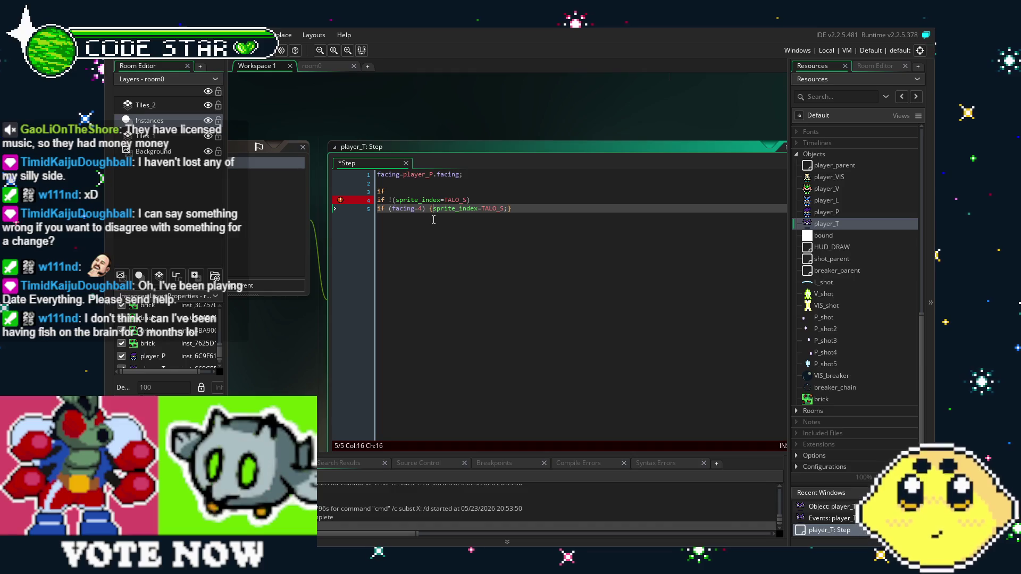
pyautogui.press('Return')
pyautogui.click(476, 201)
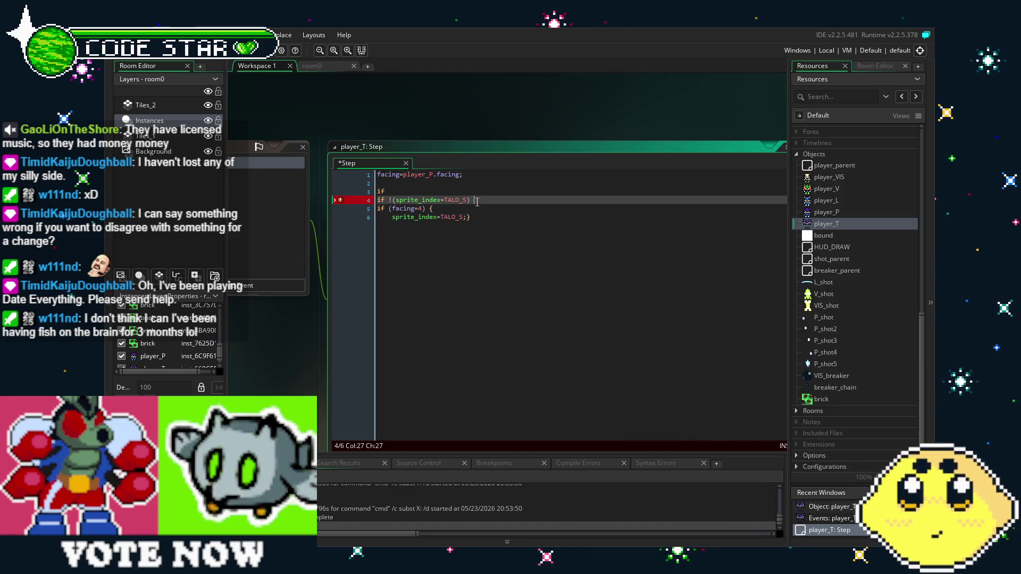
pyautogui.click(466, 217)
pyautogui.press('Return')
pyautogui.click(481, 208)
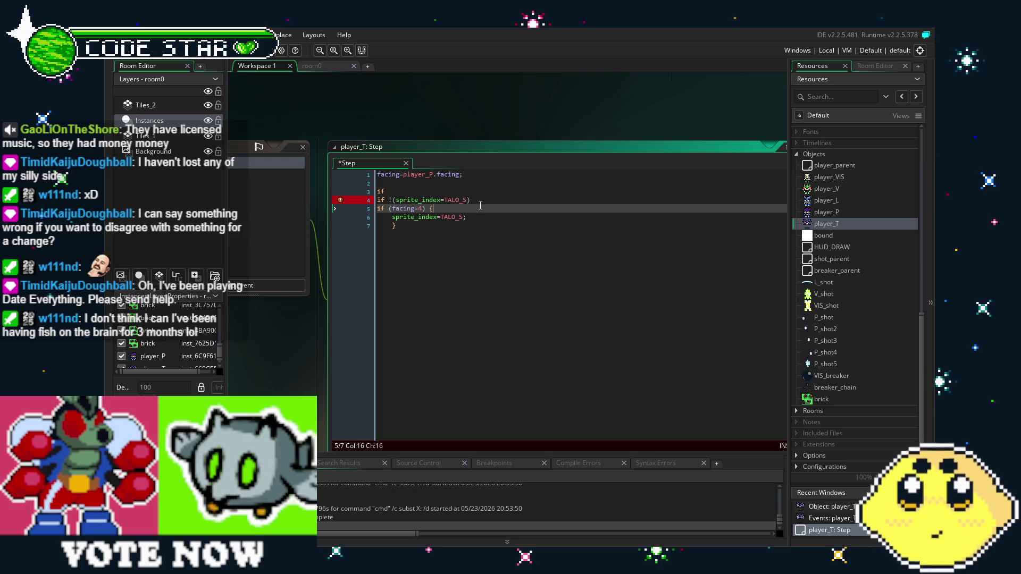
pyautogui.click(410, 192)
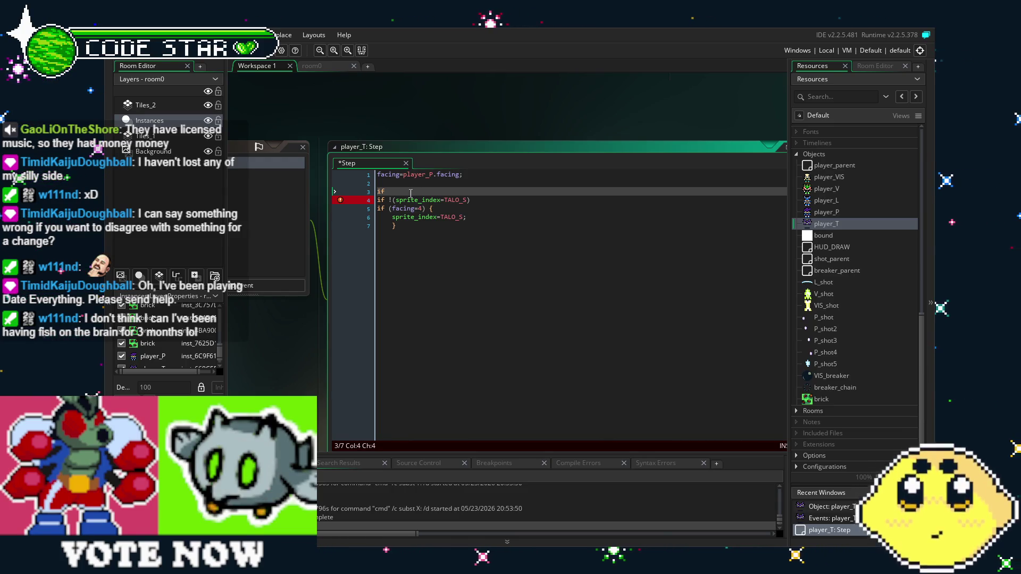
# Step: Complete the new if's condition as !(image_xscale=-1)
pyautogui.write('(xscale')
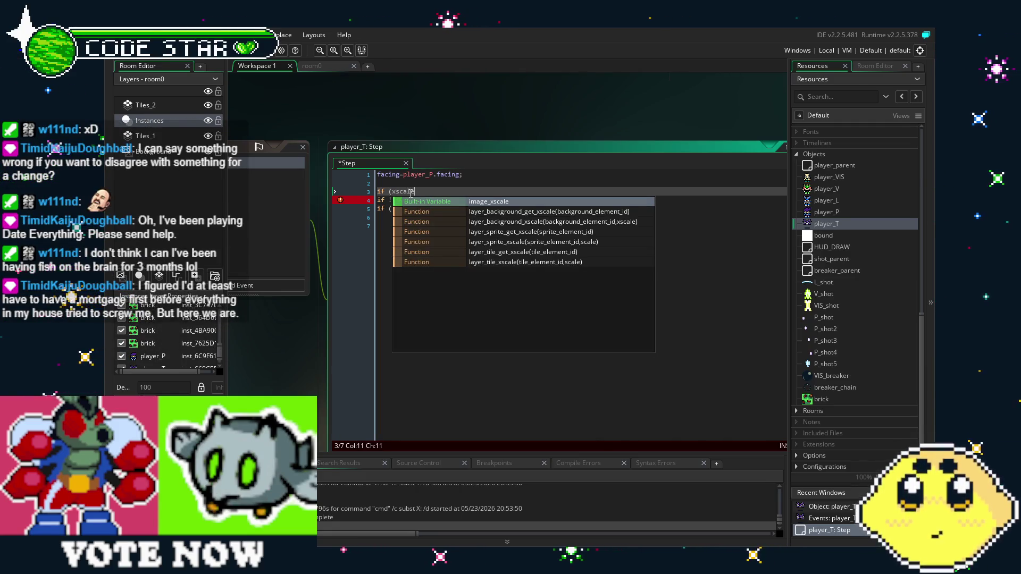
pyautogui.press('Return')
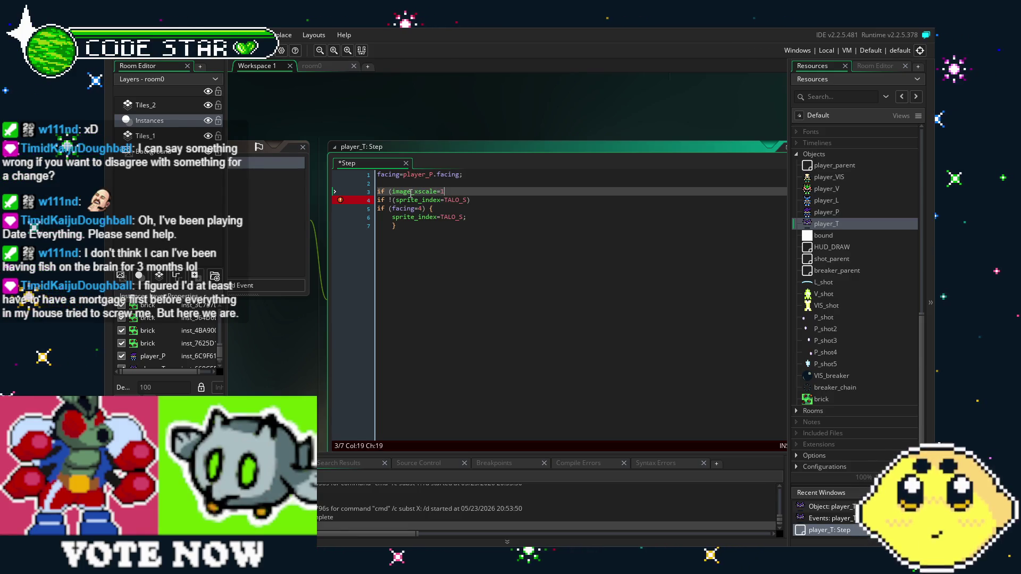
pyautogui.write('=1)')
pyautogui.press('BackSpace')
pyautogui.press('BackSpace')
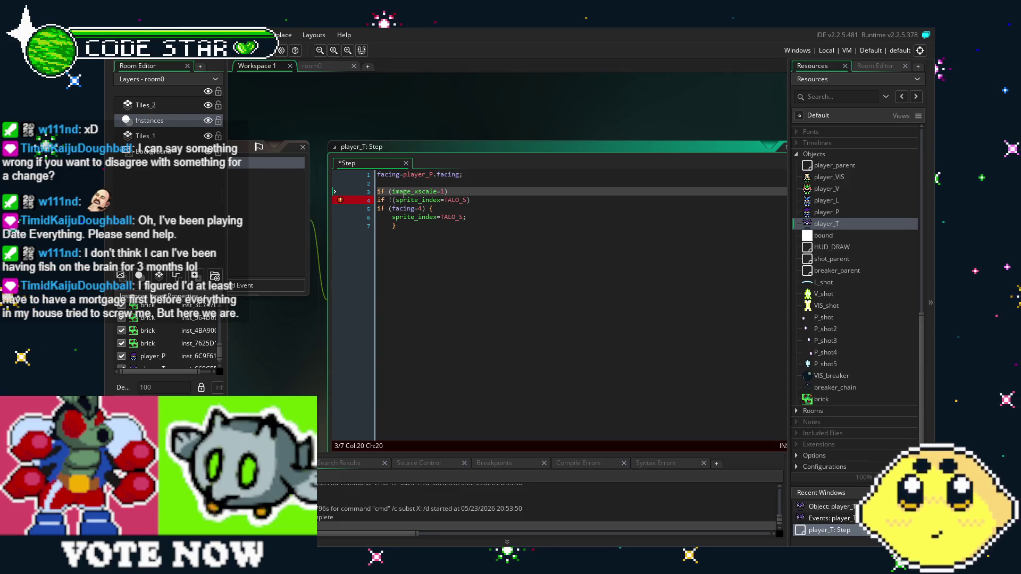
pyautogui.write('-')
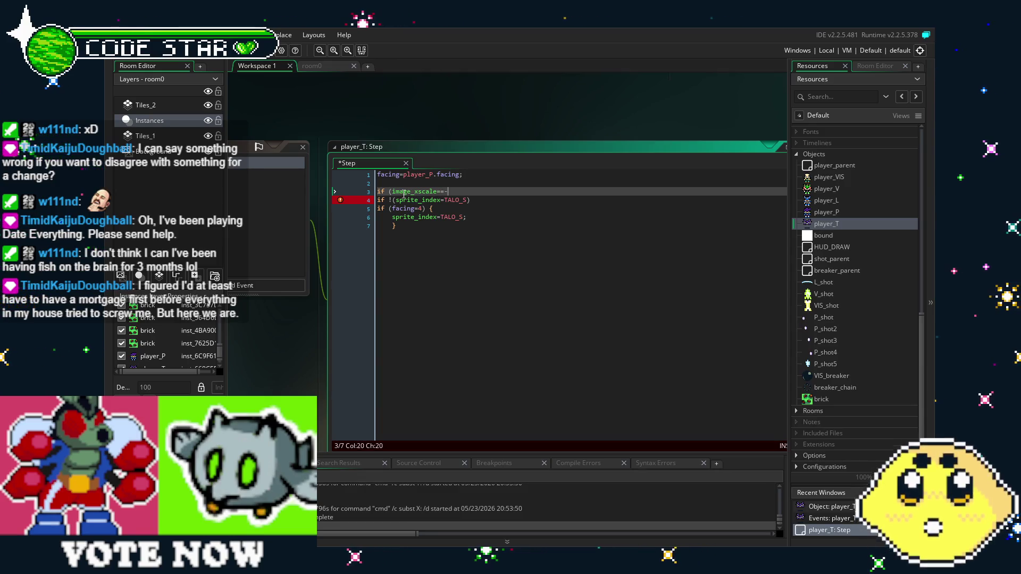
pyautogui.write('1)')
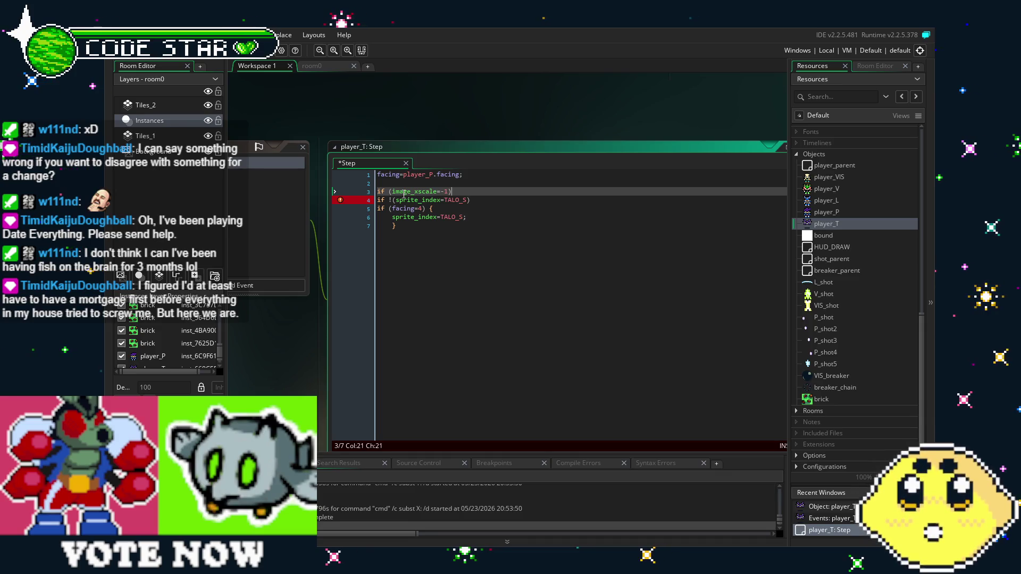
pyautogui.click(387, 191)
pyautogui.write('!')
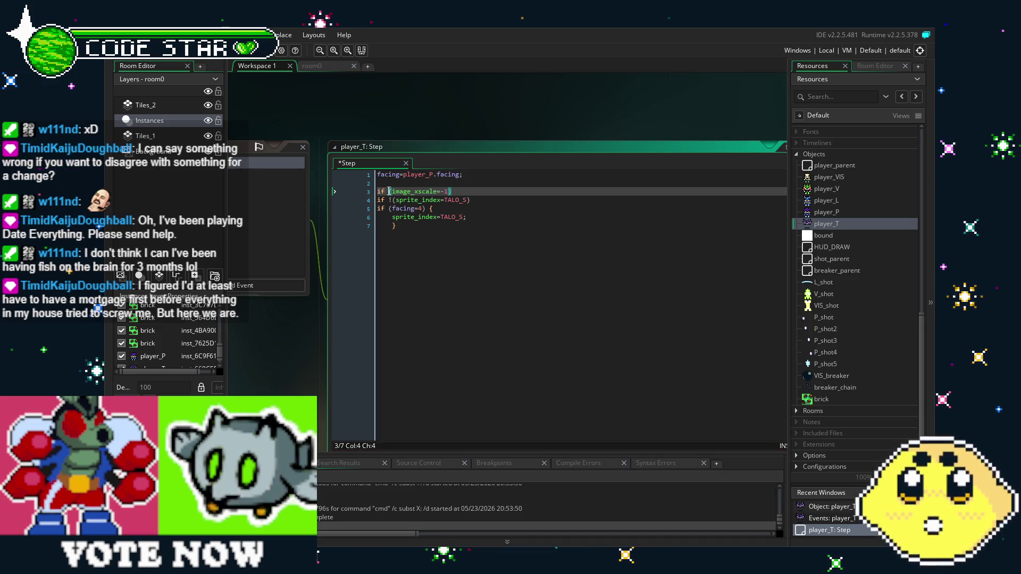
# Step: Add image_xscale=-1 inside the facing=4 block, fix that line, and save
pyautogui.click(417, 245)
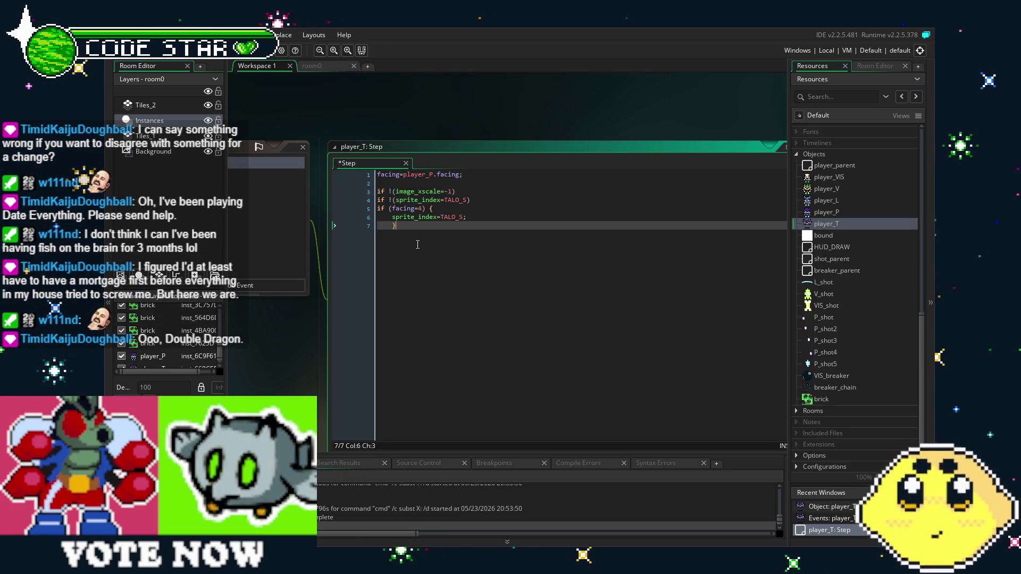
pyautogui.click(484, 218)
pyautogui.press('Return')
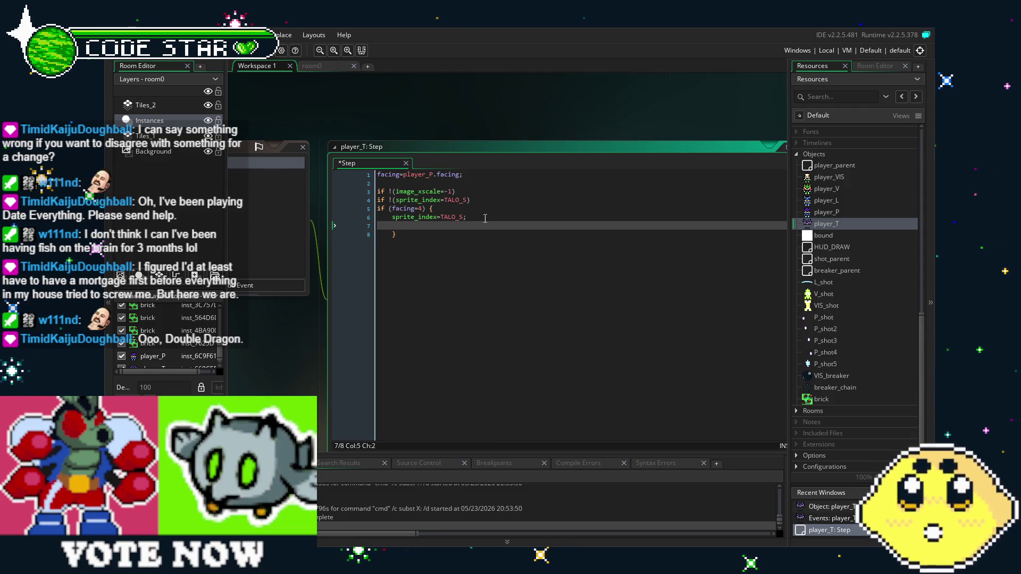
pyautogui.write('im')
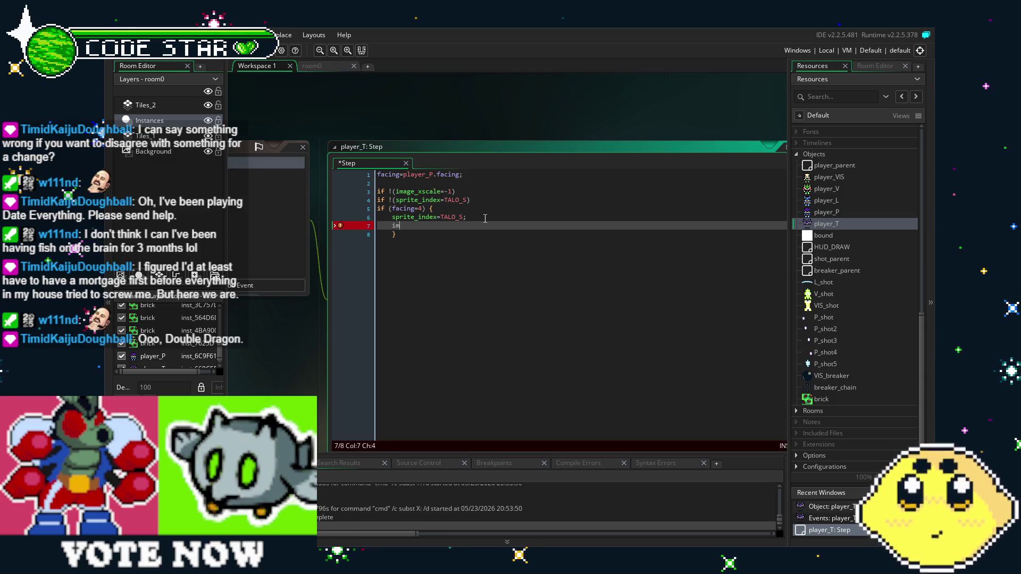
pyautogui.write('age_x')
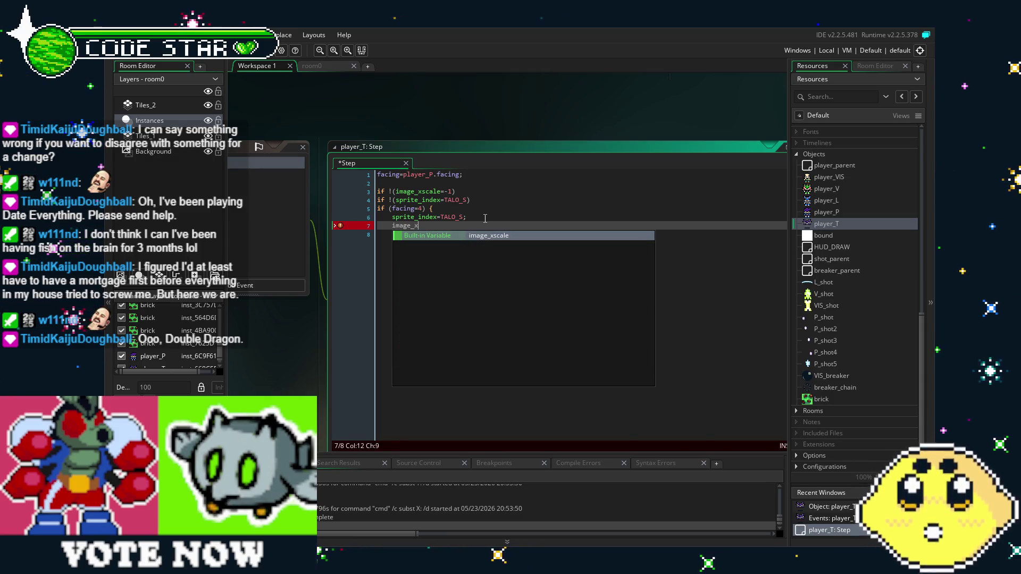
pyautogui.write('scale-1;')
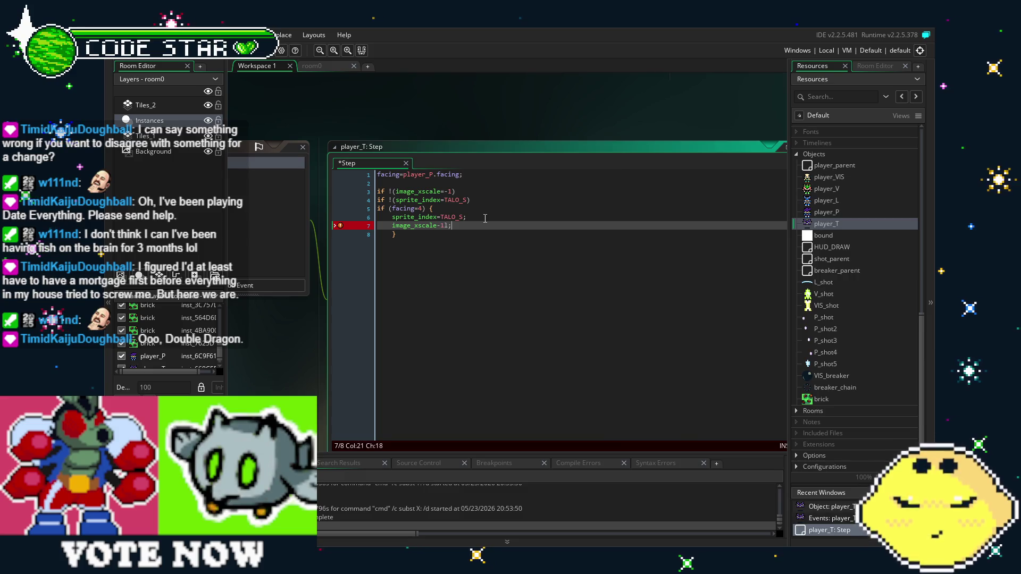
pyautogui.hotkey('ctrl', 's')
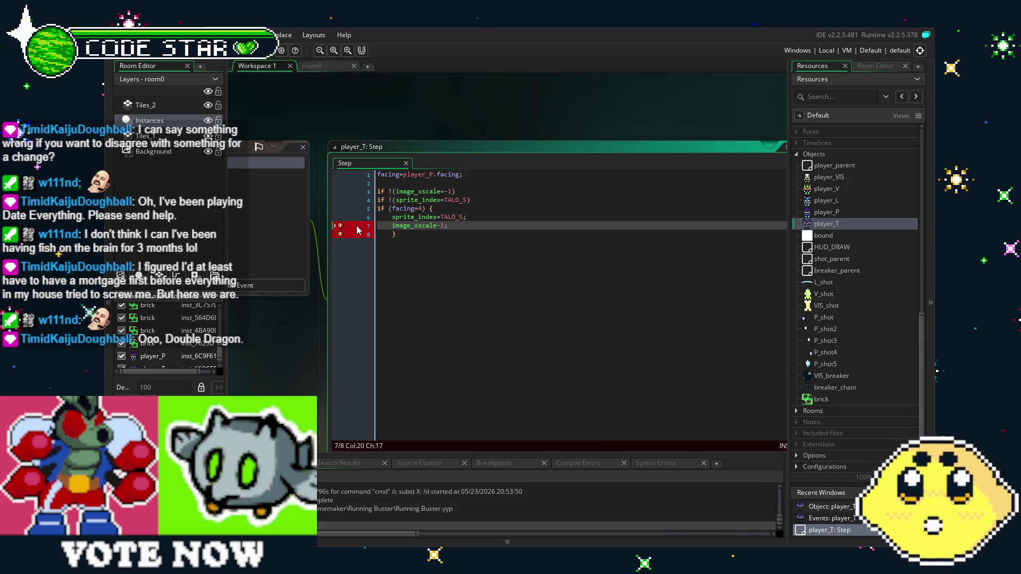
pyautogui.moveTo(337, 229)
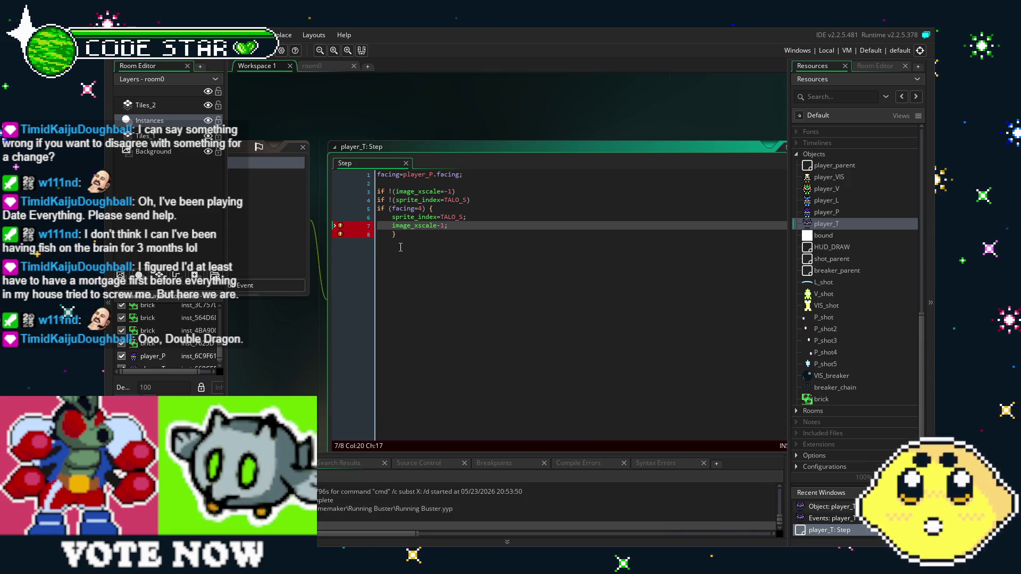
pyautogui.click(393, 244)
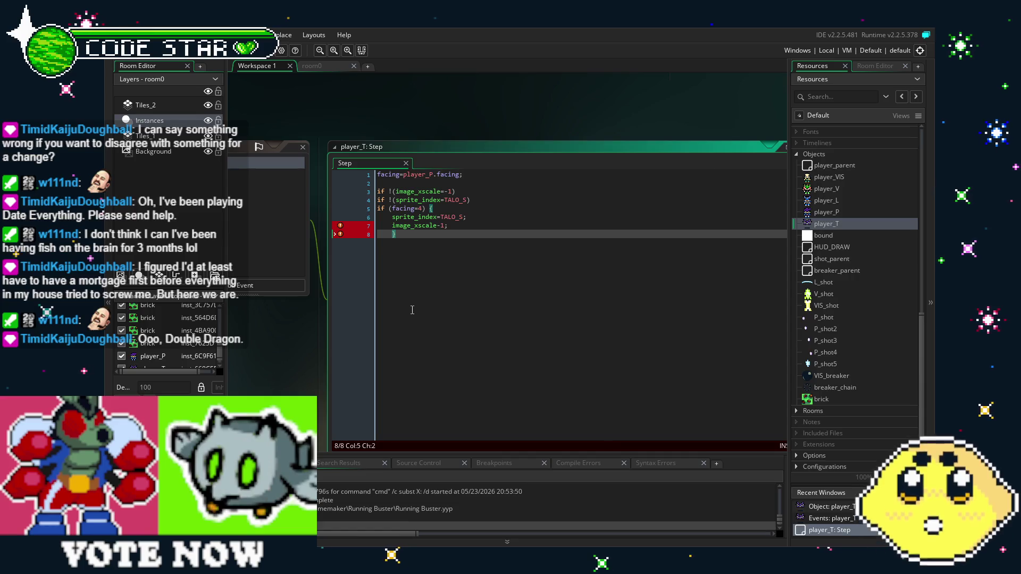
pyautogui.click(400, 225)
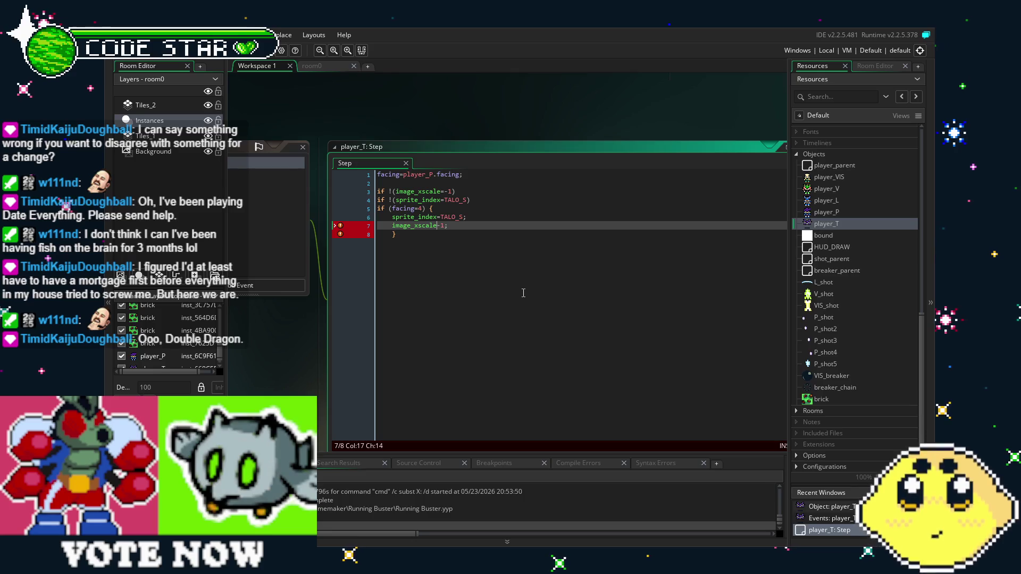
pyautogui.write('-')
pyautogui.press('Down')
pyautogui.hotkey('ctrl', 's')
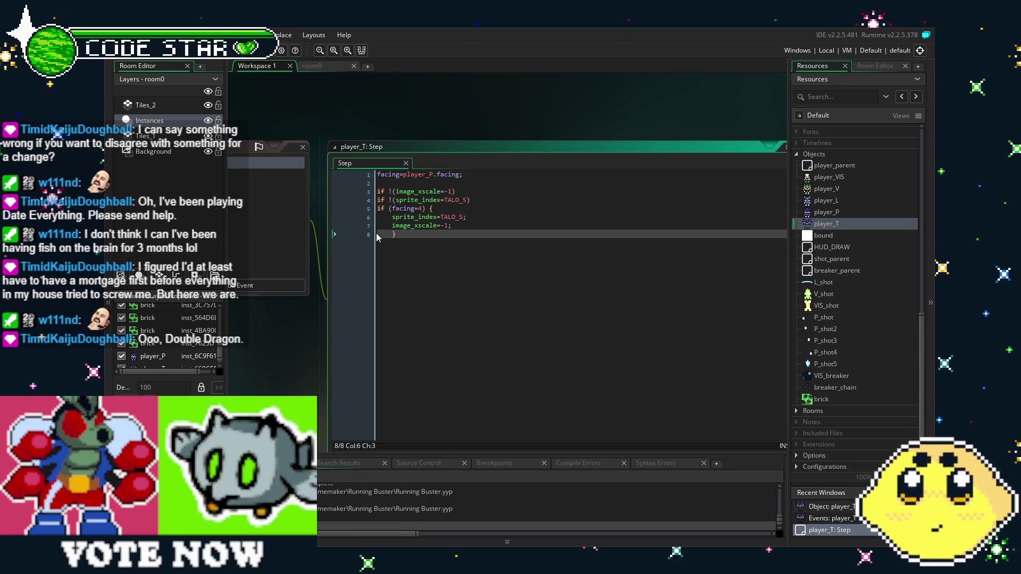
pyautogui.moveTo(418, 263); pyautogui.dragTo(462, 230)
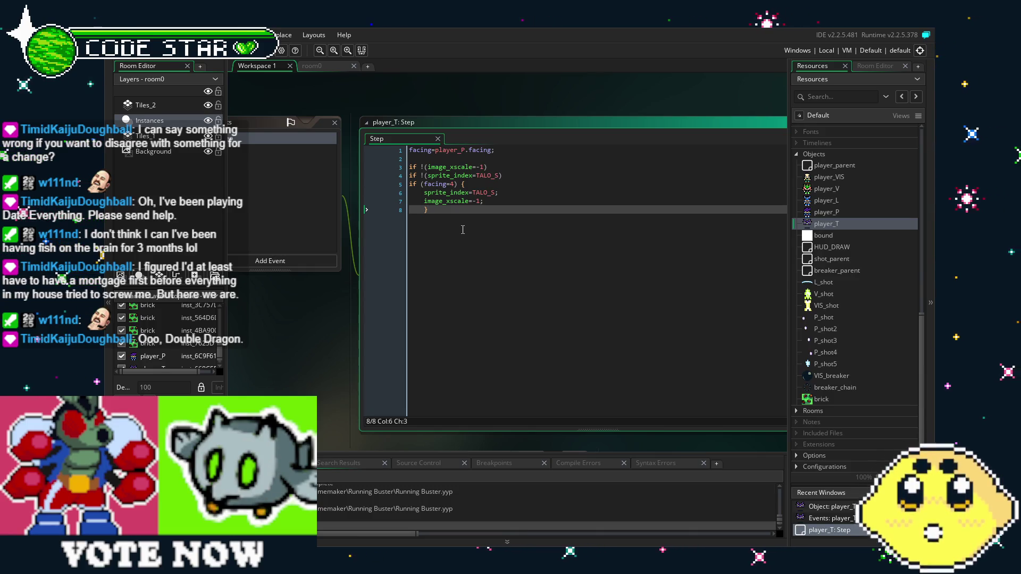
pyautogui.moveTo(462, 229); pyautogui.dragTo(437, 253)
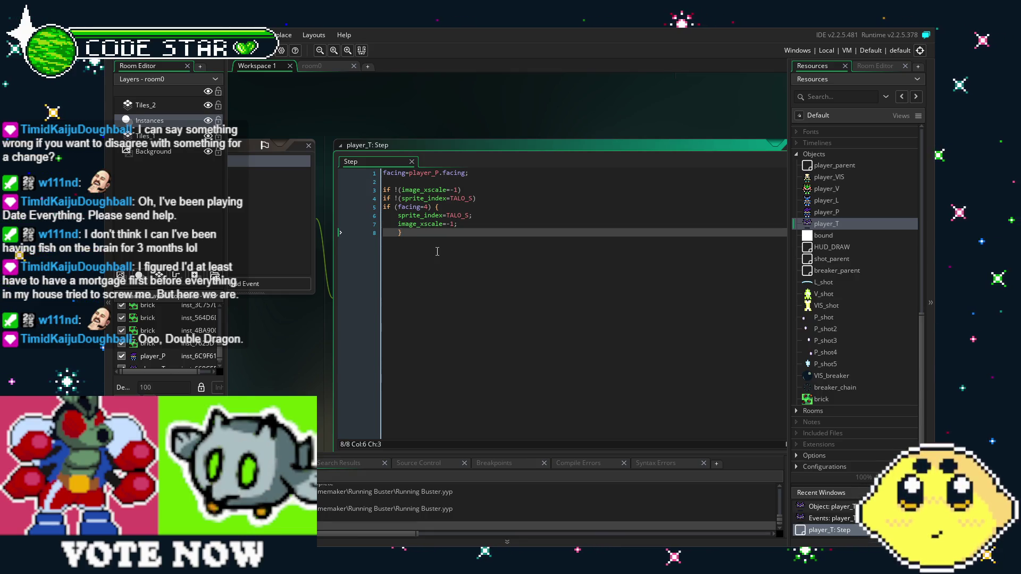
pyautogui.moveTo(437, 251); pyautogui.dragTo(440, 239)
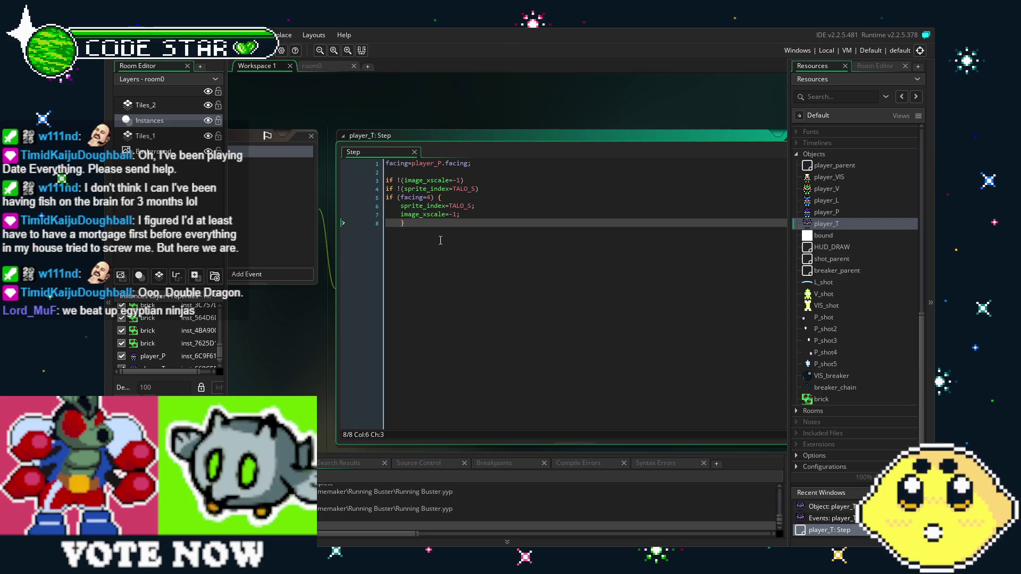
pyautogui.moveTo(440, 241); pyautogui.dragTo(449, 232)
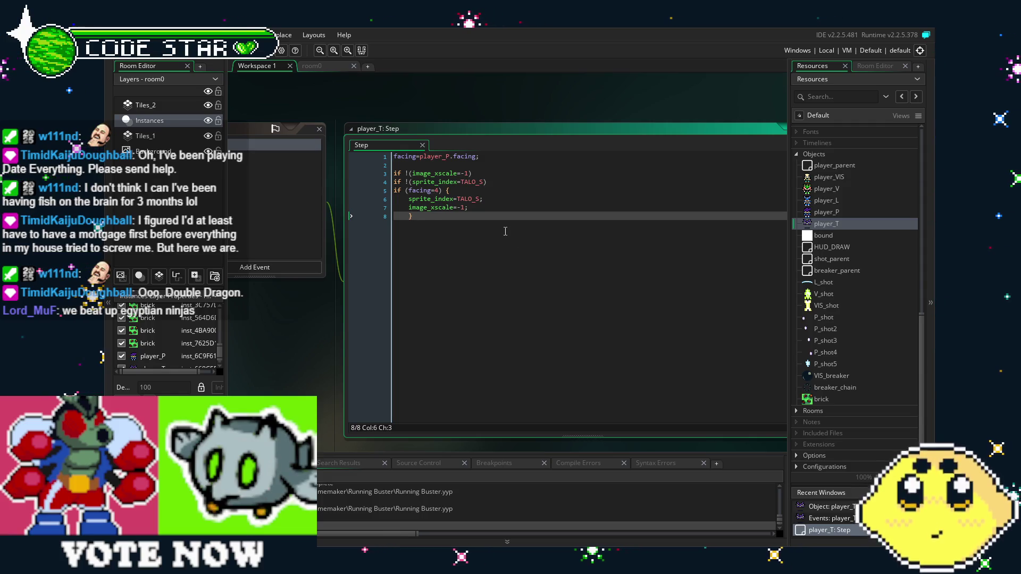
pyautogui.moveTo(504, 230)
pyautogui.mouseDown()
pyautogui.moveTo(436, 210)
pyautogui.moveTo(375, 174)
pyautogui.mouseUp()
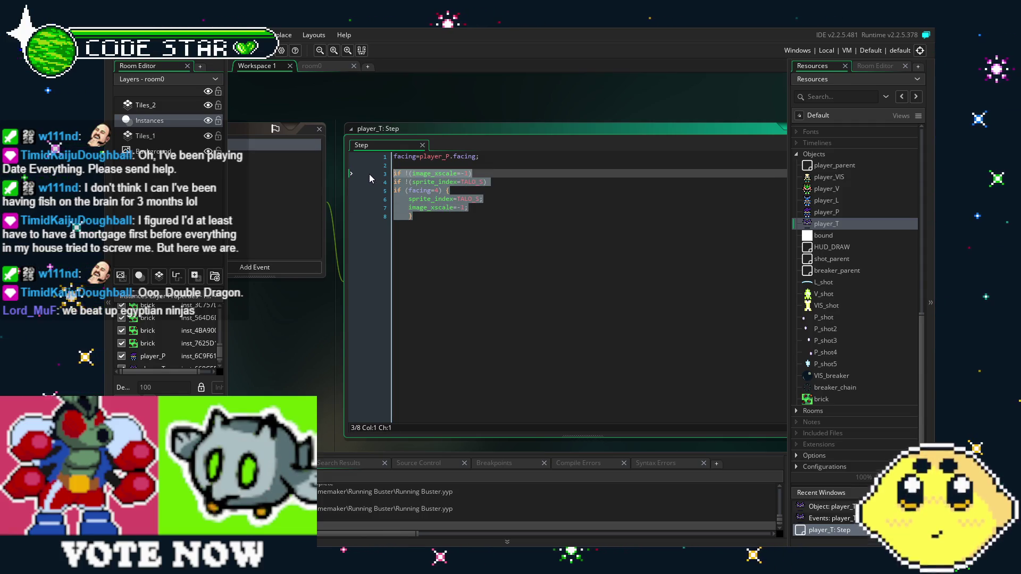
# Step: Paste a copy of the if-block below, changed to facing=6 with image_xscale 1
pyautogui.click(490, 225)
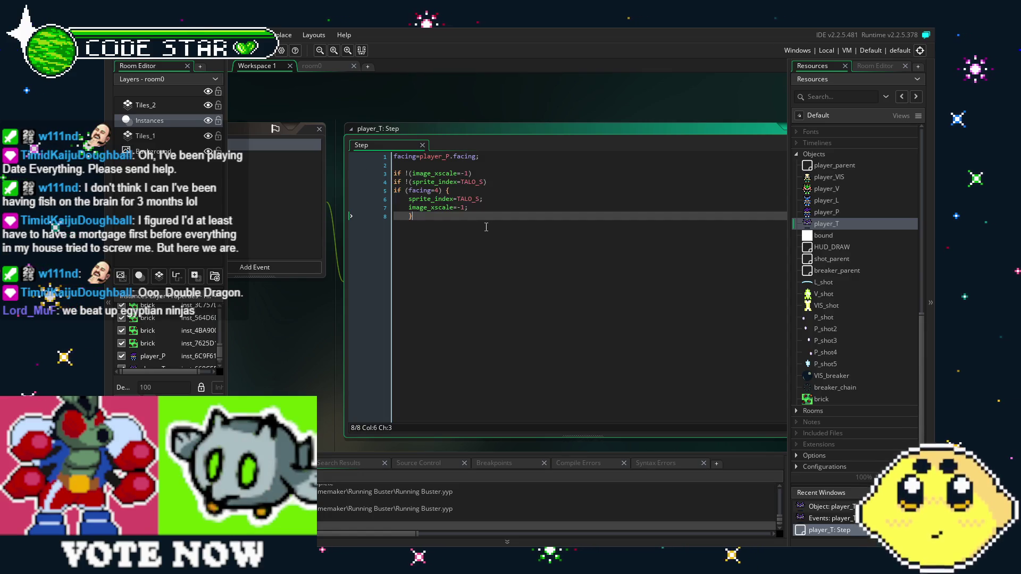
pyautogui.press('Return')
pyautogui.press('Return')
pyautogui.write('if !(image_xscale=-1) if !(sprite_index=TALO_S) if (facing=4) { \tsprite_index=TALO_S; \timage_xscale=-1; \t}')
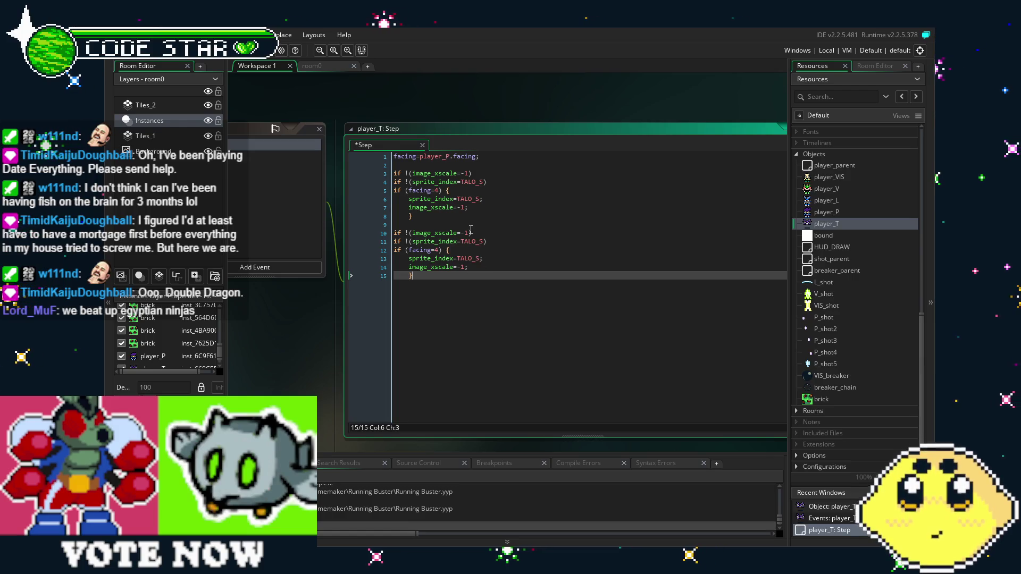
pyautogui.click(466, 233)
pyautogui.press('BackSpace')
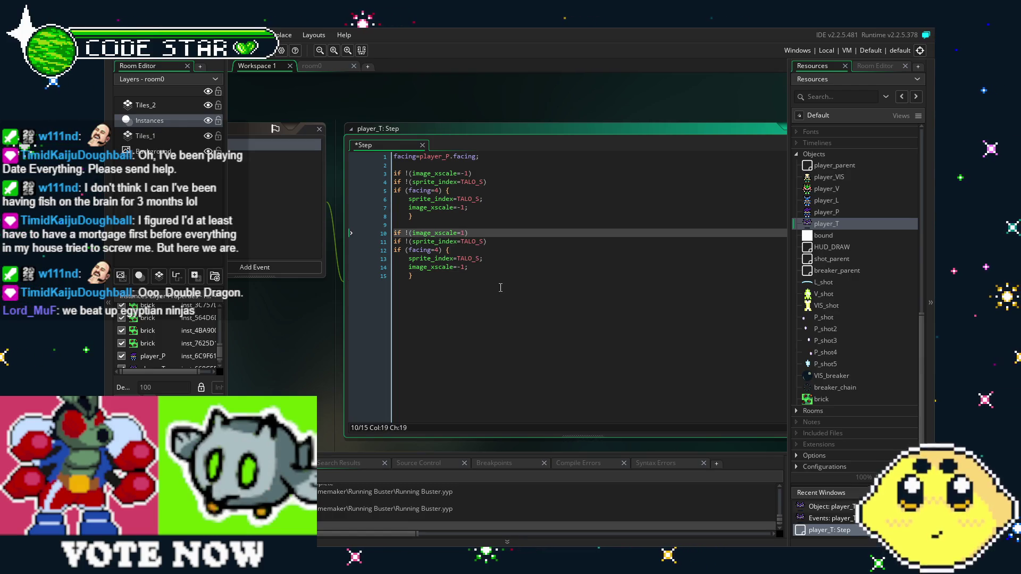
pyautogui.click(471, 271)
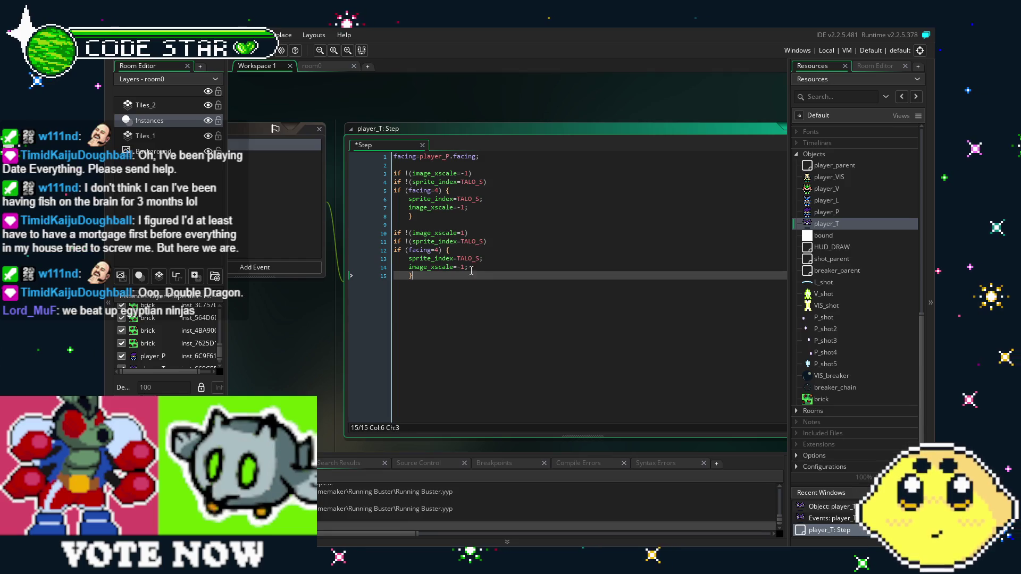
pyautogui.click(439, 250)
pyautogui.press('BackSpace')
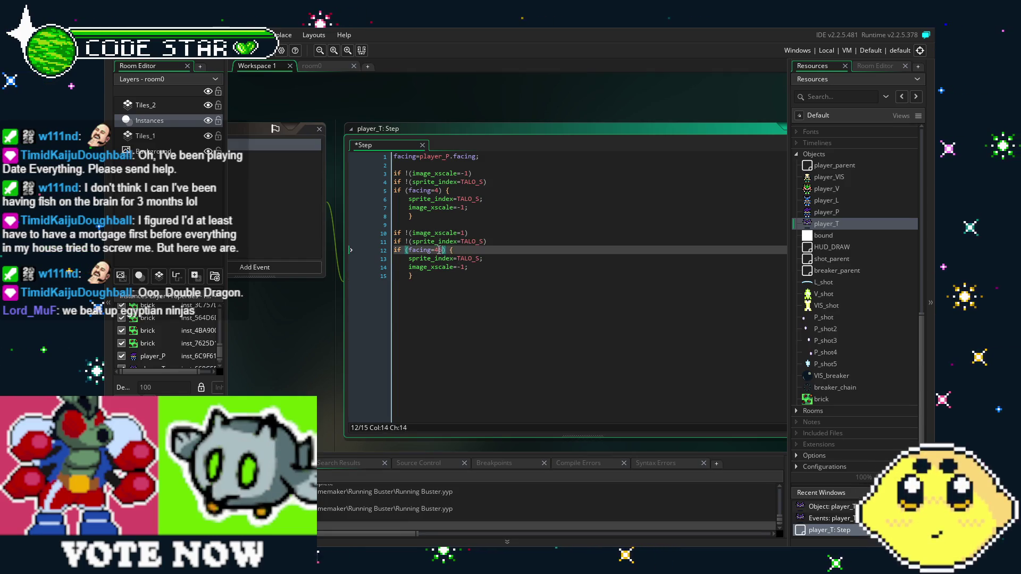
pyautogui.write('6')
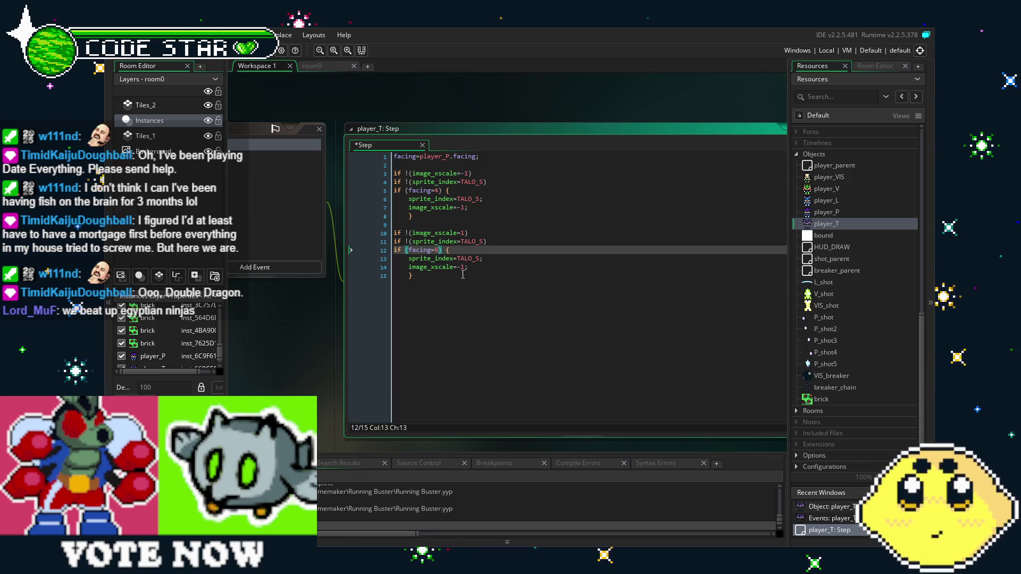
pyautogui.click(464, 267)
pyautogui.press('BackSpace')
# Step: Paste a third copy of the facing=4 block beneath the second block
pyautogui.click(486, 329)
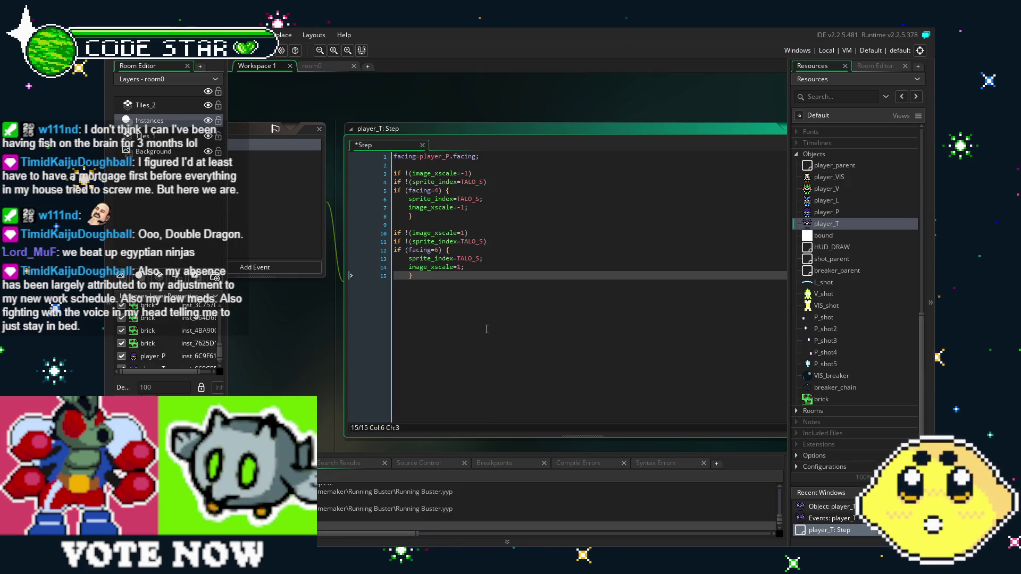
pyautogui.press('Return')
pyautogui.press('Return')
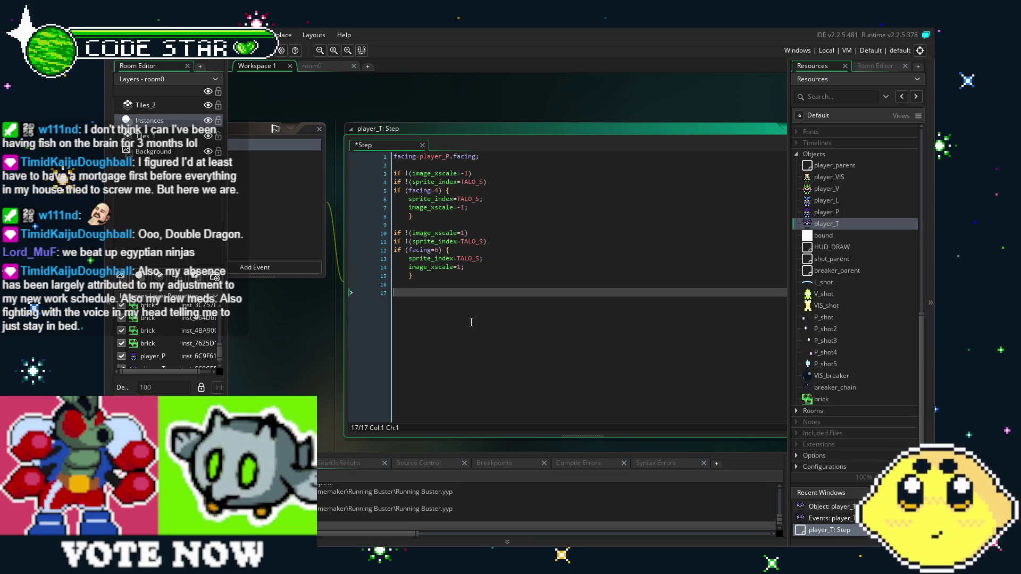
pyautogui.write('if !(image_xscale=-1) if !(sprite_index=TALO_S) if (facing=4) {     sprite_index=TALO_S;     image_xscale=-1;     }')
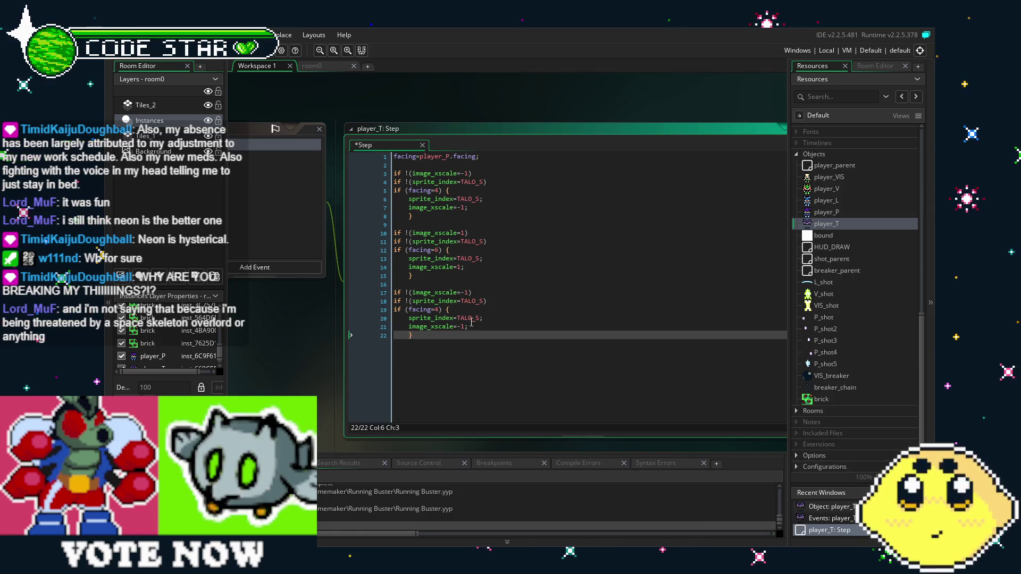
# Step: Change the third block's sprite name from TALO_S to TALO_F
pyautogui.click(478, 277)
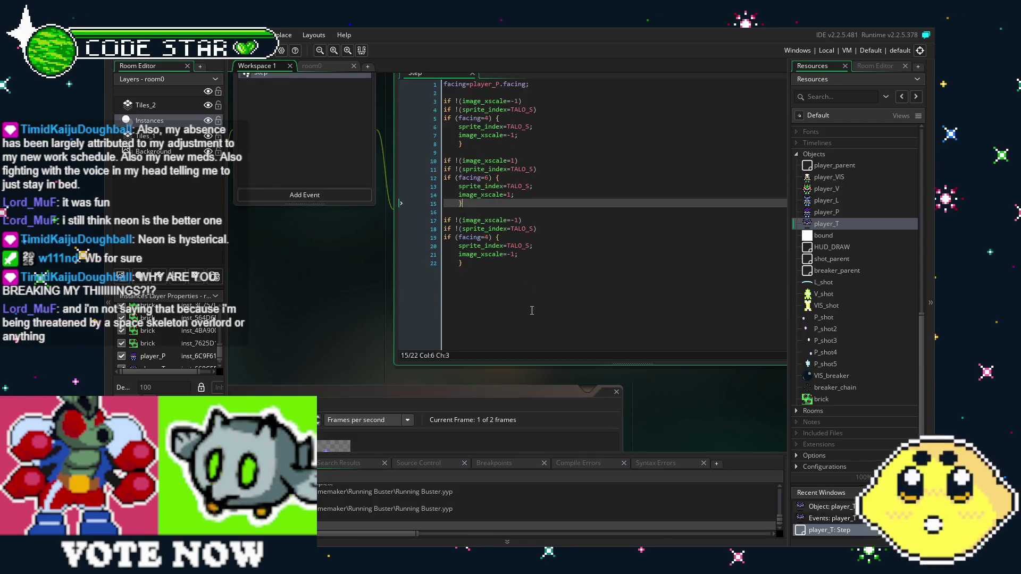
pyautogui.click(531, 311)
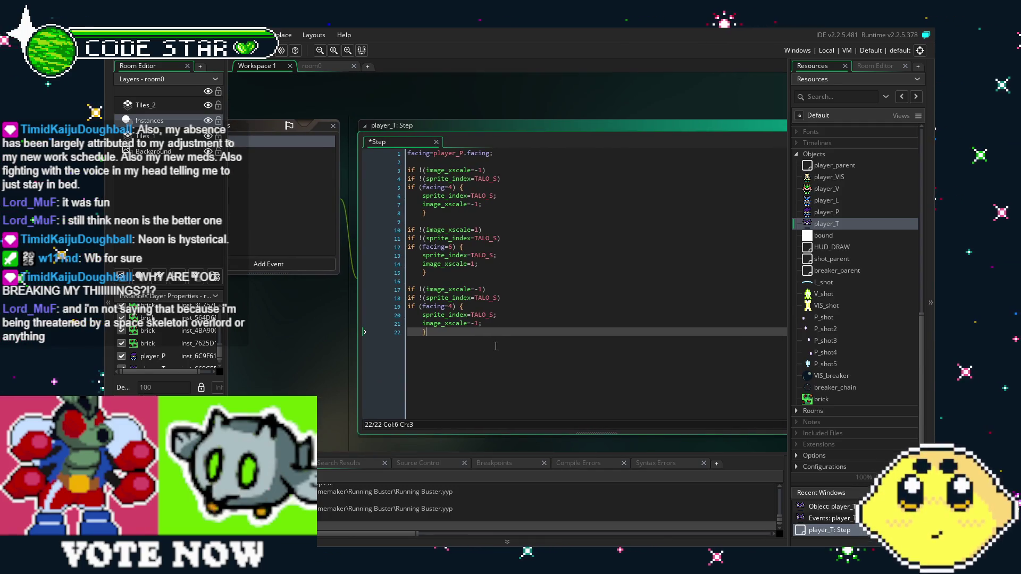
pyautogui.click(472, 288)
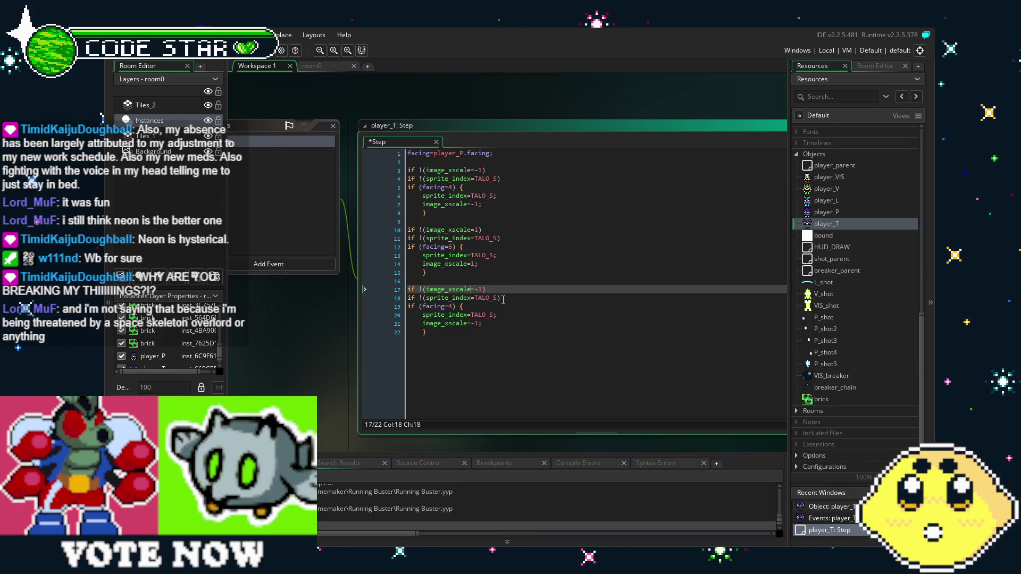
pyautogui.click(558, 332)
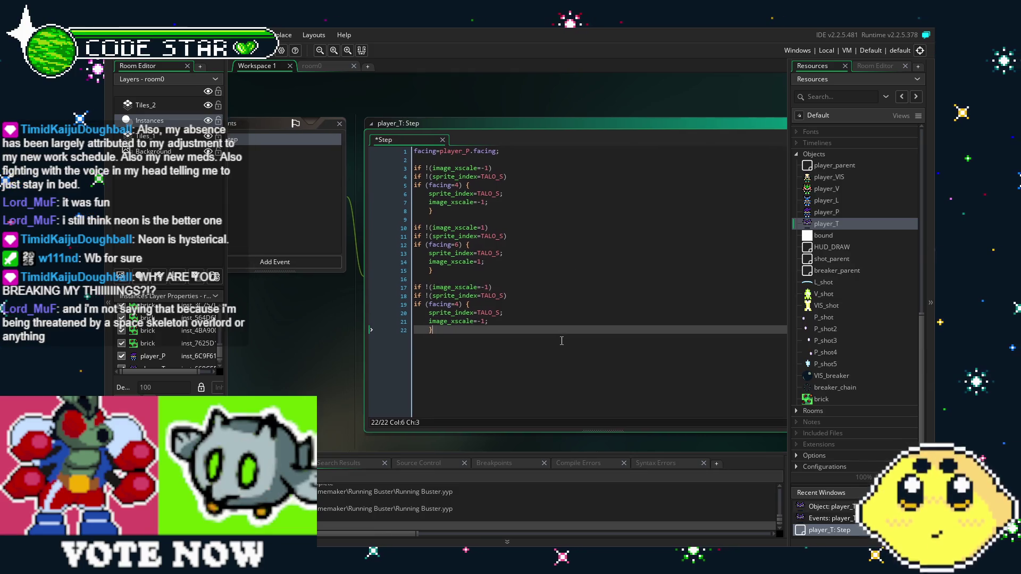
pyautogui.click(510, 291)
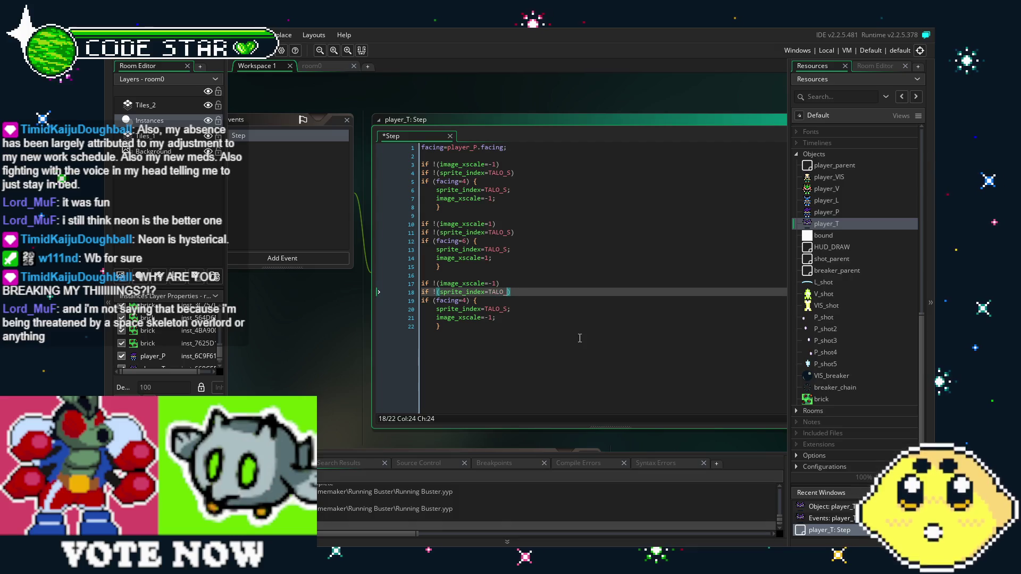
pyautogui.write('F')
pyautogui.click(506, 309)
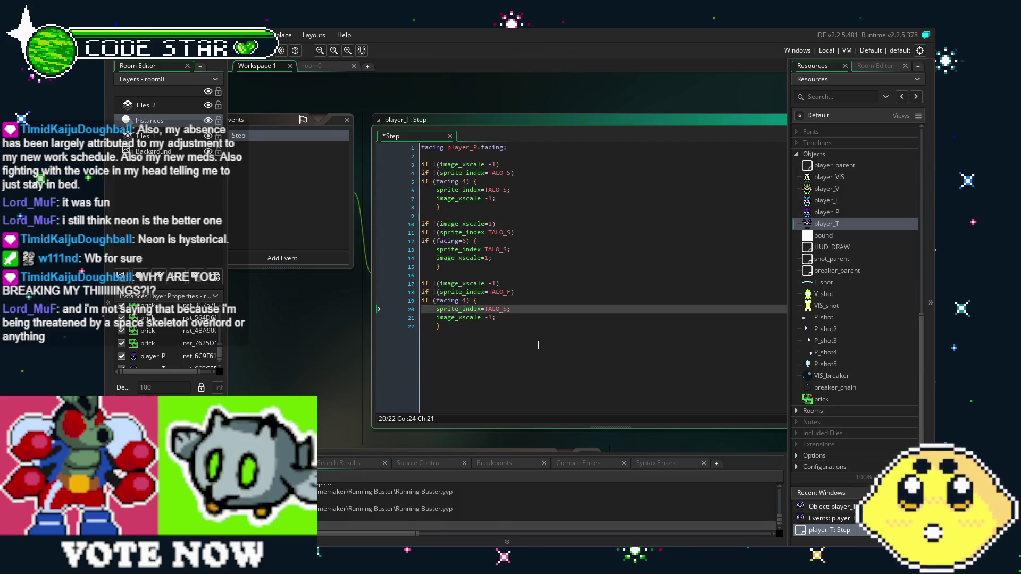
pyautogui.write('F')
# Step: Delete the third block's image_xscale check and assignment lines
pyautogui.press('Down')
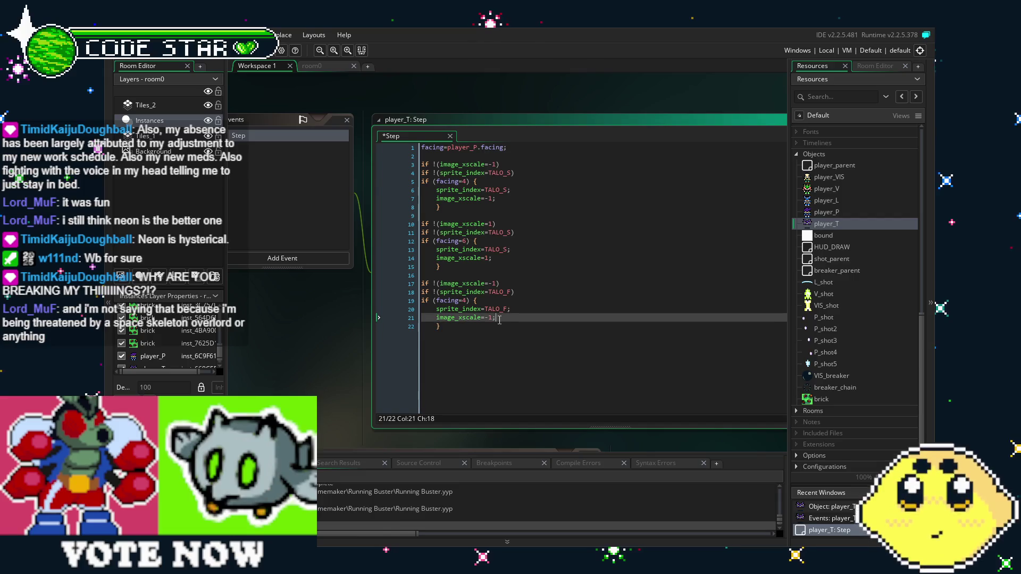
pyautogui.moveTo(495, 319); pyautogui.dragTo(461, 323)
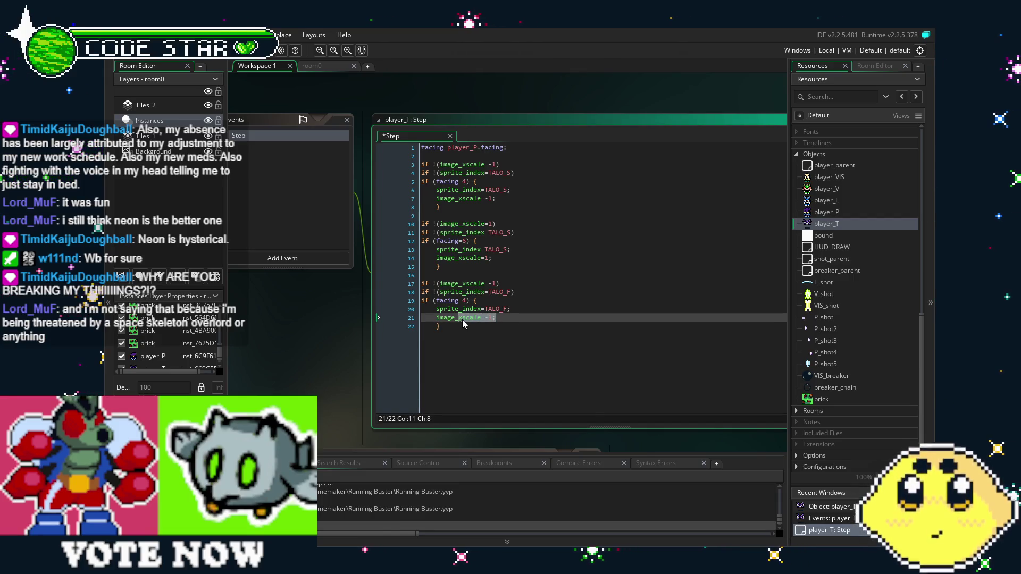
pyautogui.press('Down')
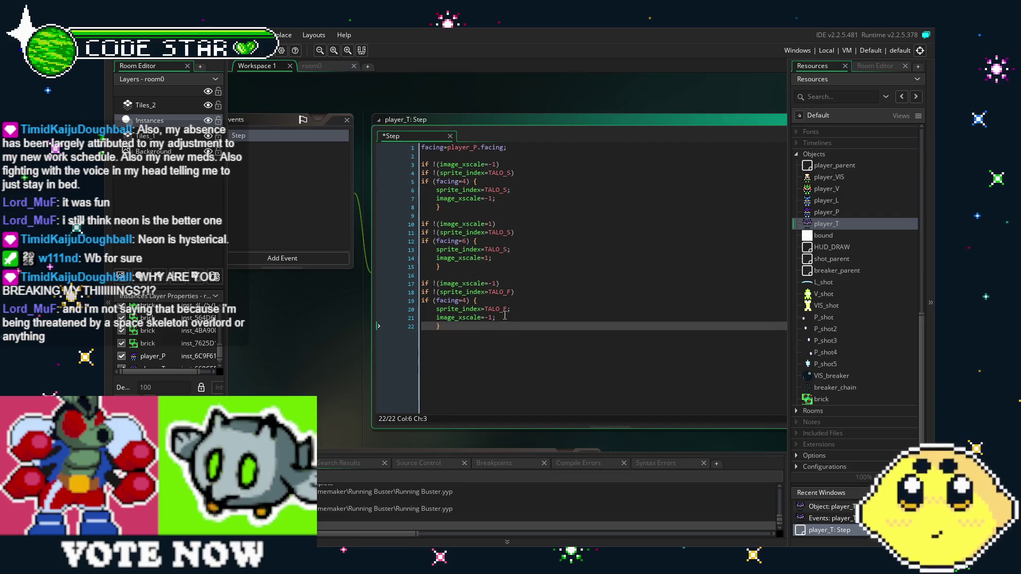
pyautogui.press('Up')
pyautogui.hotkey('shift', 'Home')
pyautogui.press('BackSpace')
pyautogui.press('BackSpace')
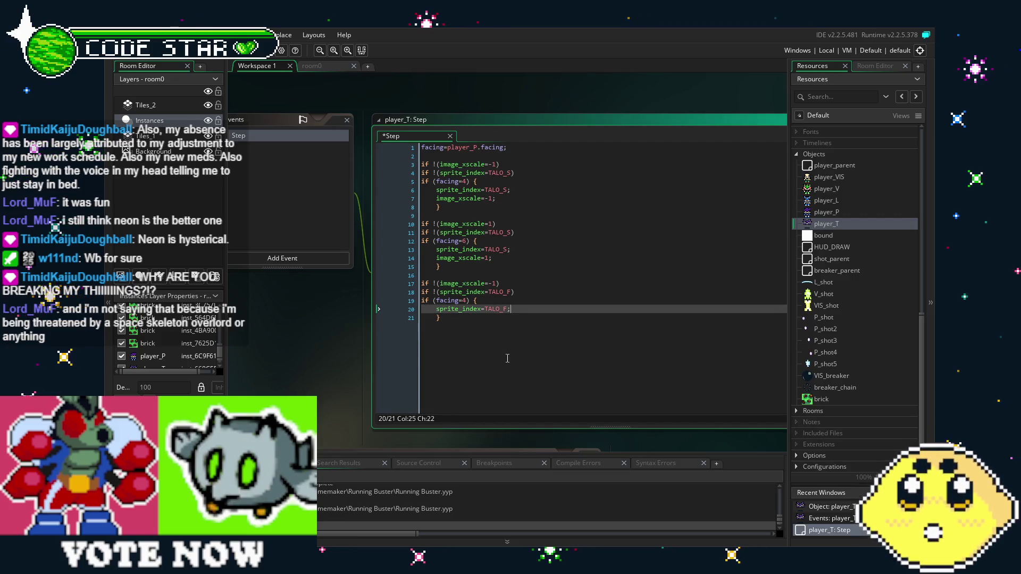
pyautogui.press('Up')
pyautogui.press('Up')
pyautogui.press('Up')
pyautogui.hotkey('shift', 'Home')
pyautogui.press('BackSpace')
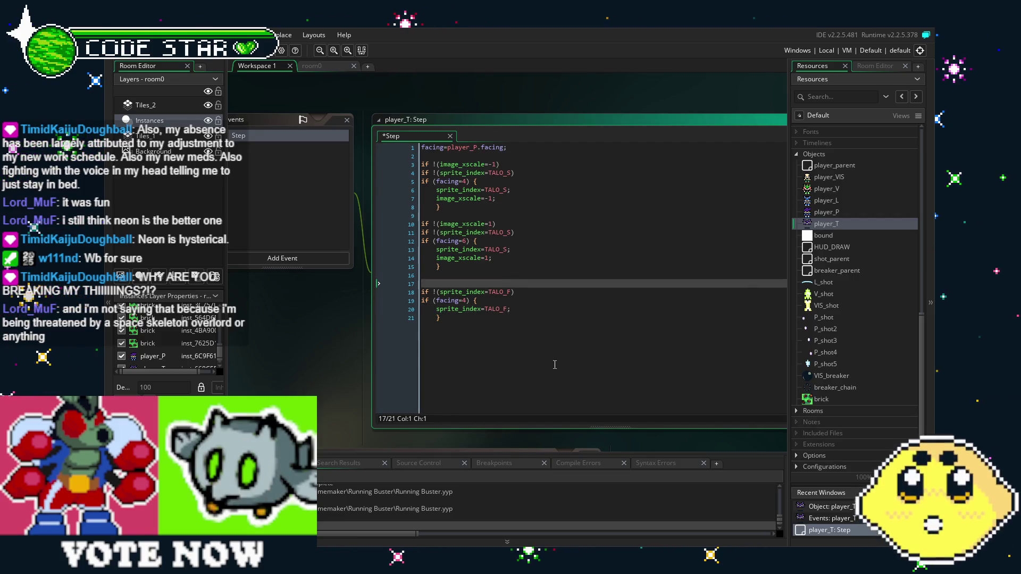
pyautogui.press('Delete')
pyautogui.press('Down')
pyautogui.hotkey('ctrl', 'Right')
pyautogui.hotkey('ctrl', 'Right')
pyautogui.hotkey('ctrl', 'Right')
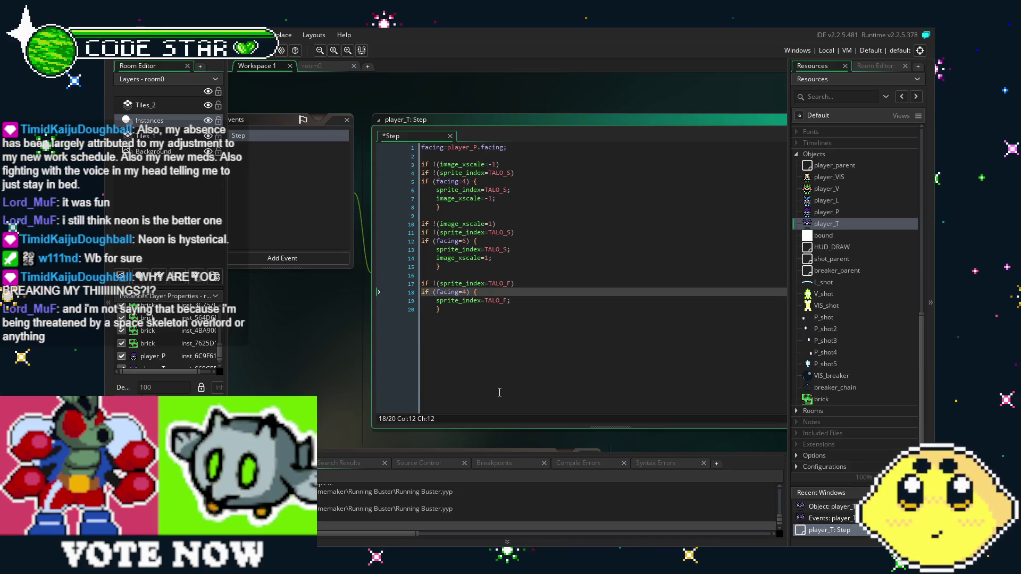
# Step: Change the third block's condition from facing=4 to facing=2
pyautogui.press('Right')
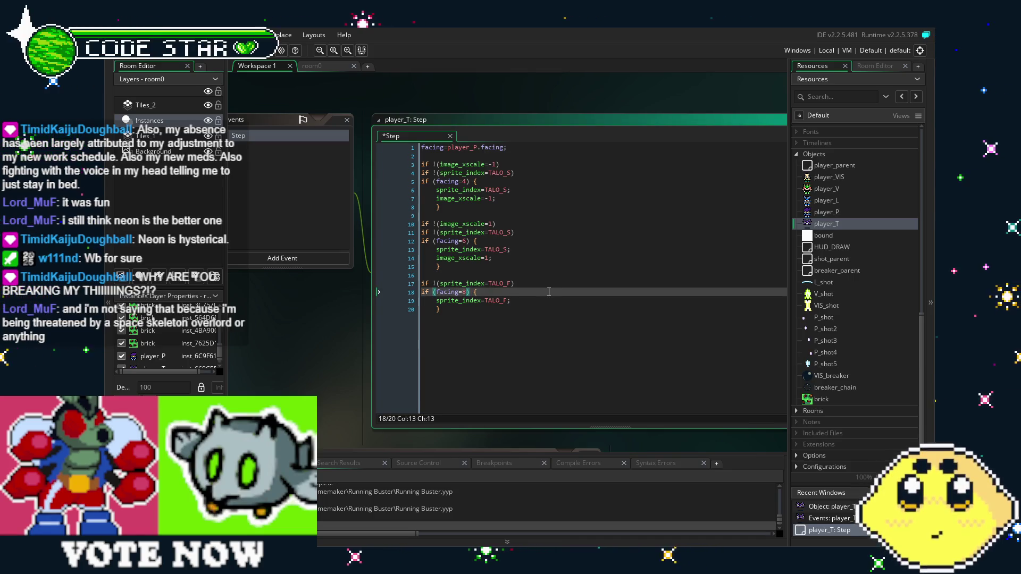
pyautogui.press('BackSpace')
pyautogui.write('2')
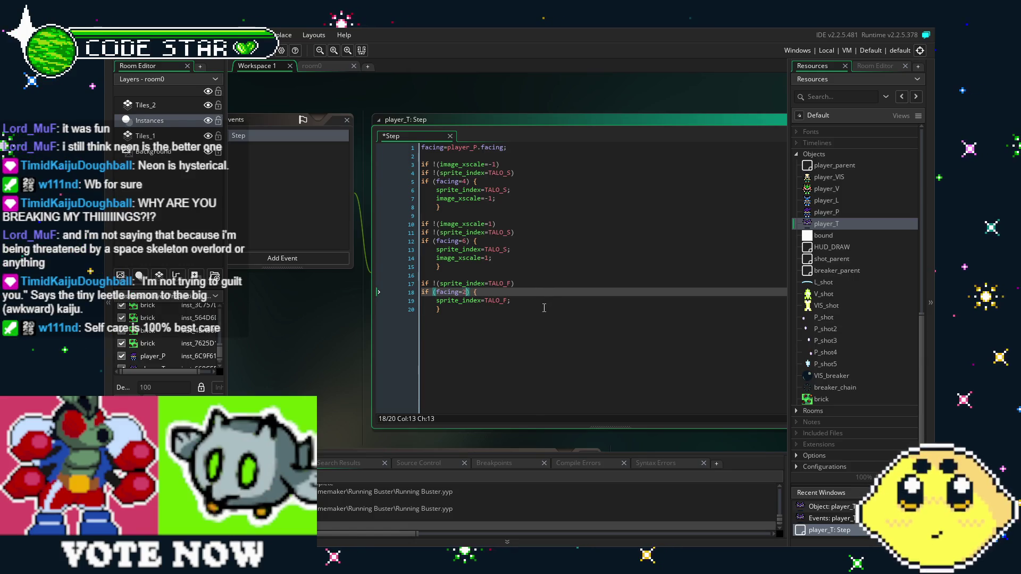
pyautogui.press('Down')
pyautogui.press('Down')
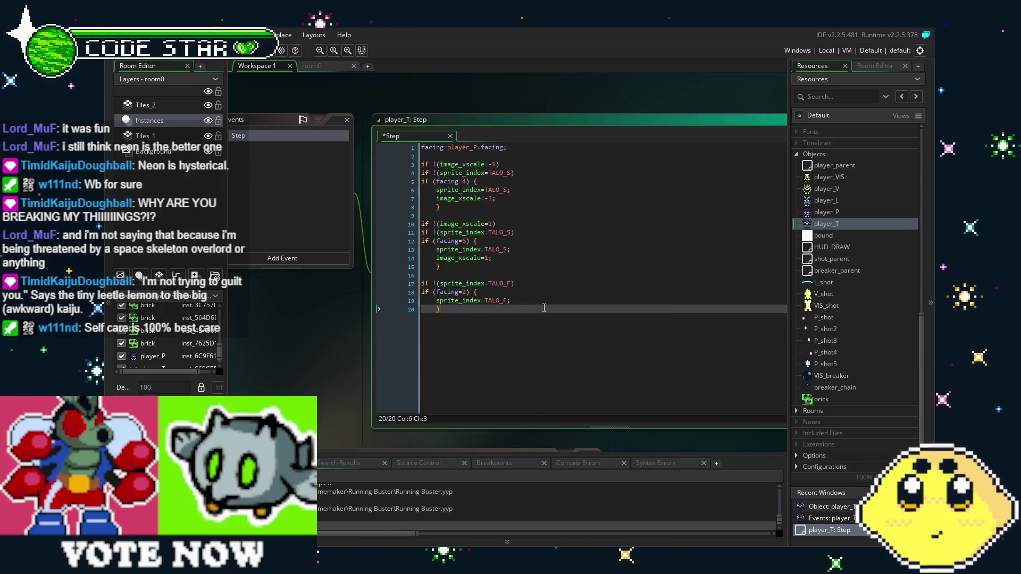
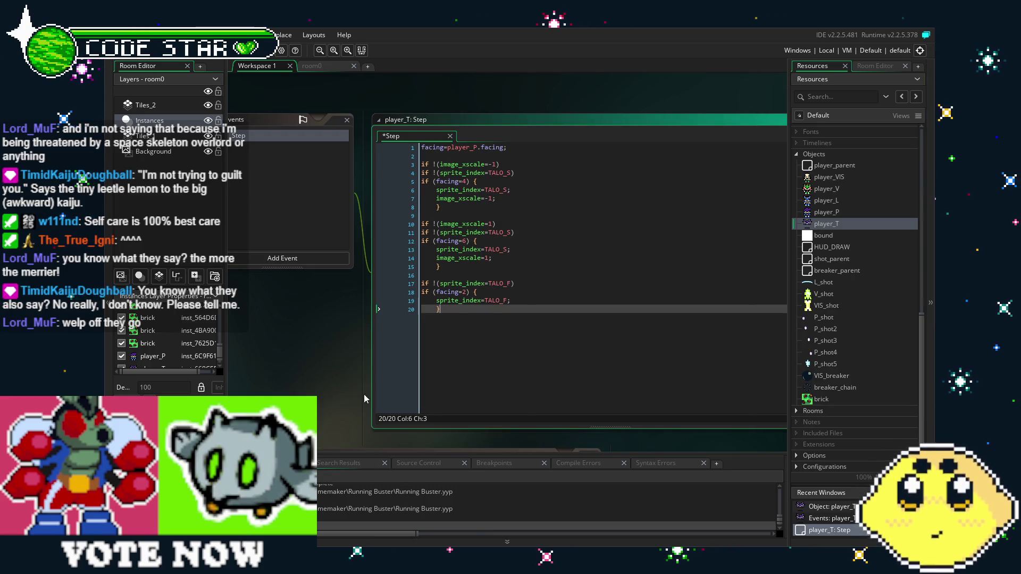
# Step: Duplicate the facing=2 block (lines 17–20) directly below itself
pyautogui.click(495, 283)
pyautogui.click(495, 310)
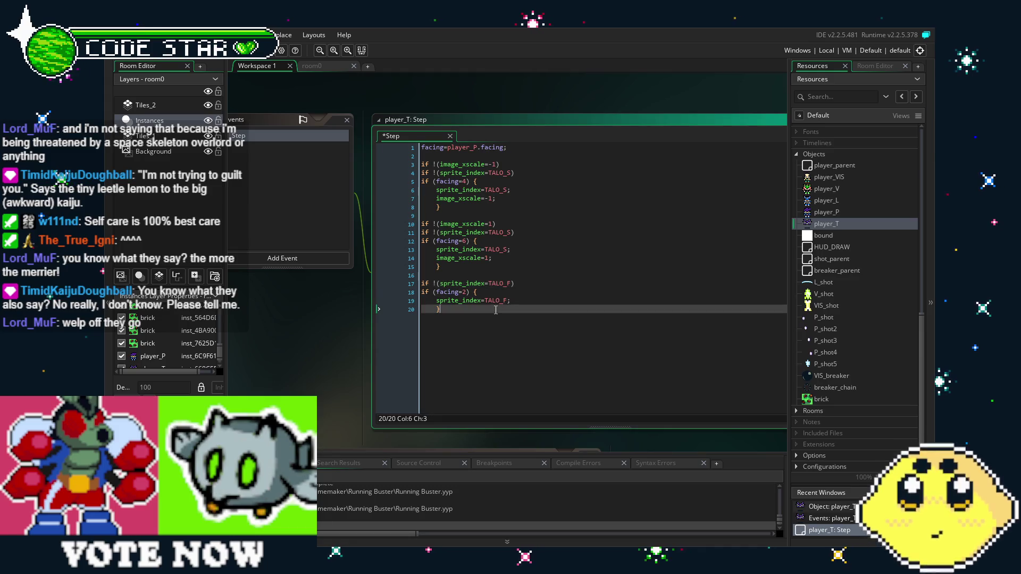
pyautogui.moveTo(480, 308); pyautogui.dragTo(387, 286)
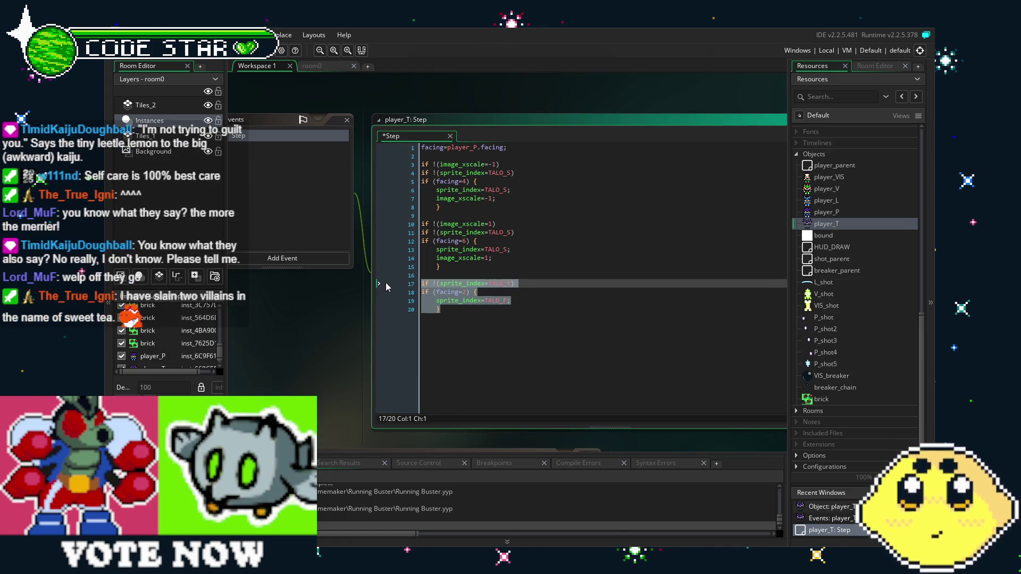
pyautogui.click(507, 319)
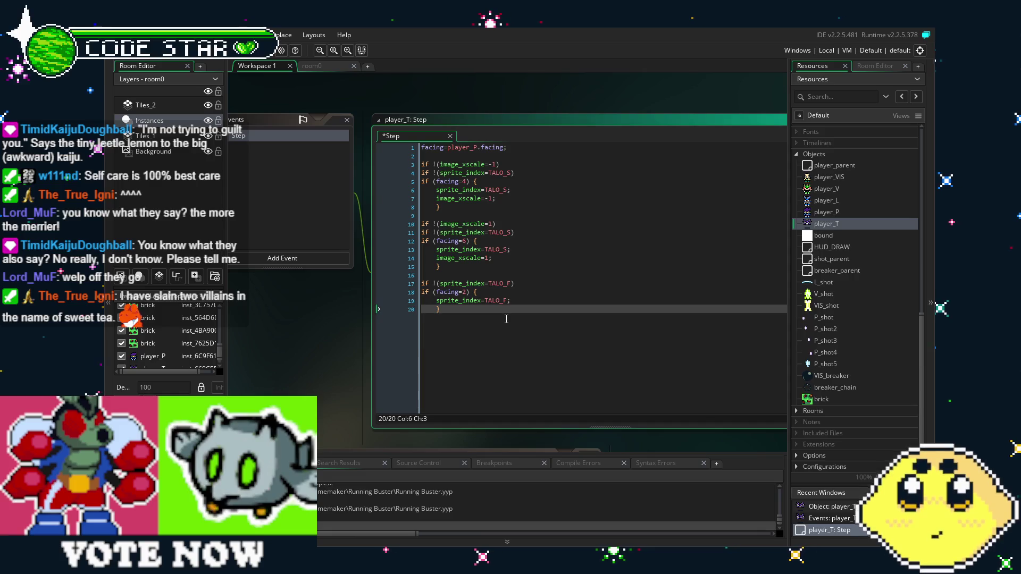
pyautogui.press('Return')
pyautogui.press('Return')
pyautogui.write('if !(sprite_index=TALO_F) if (facing=2) { \tsprite_index=TALO_F; \t}')
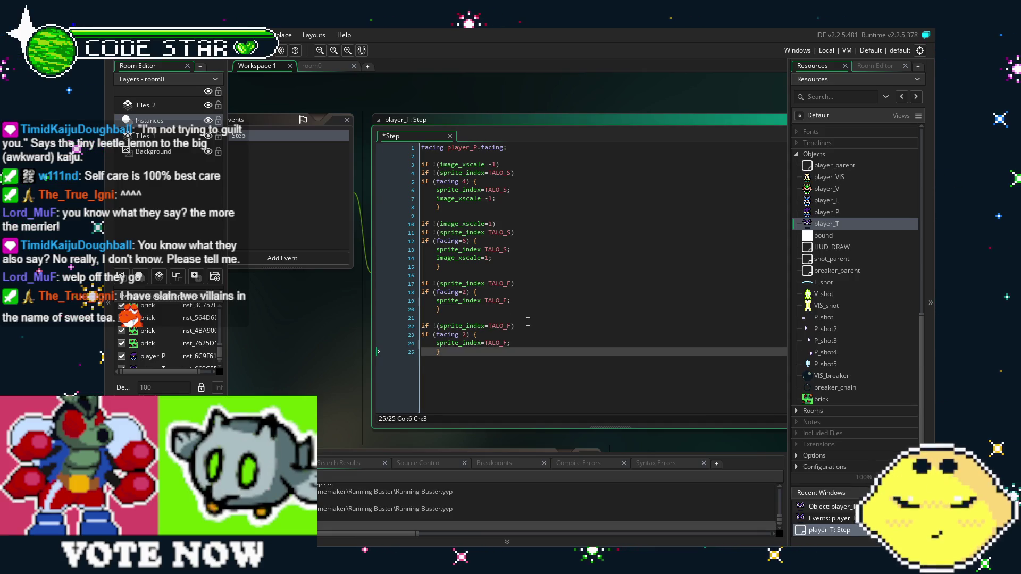
# Step: Change the copy's sprite from TALO_F to TALO_B and its facing from 2 to 8, then save
pyautogui.click(526, 325)
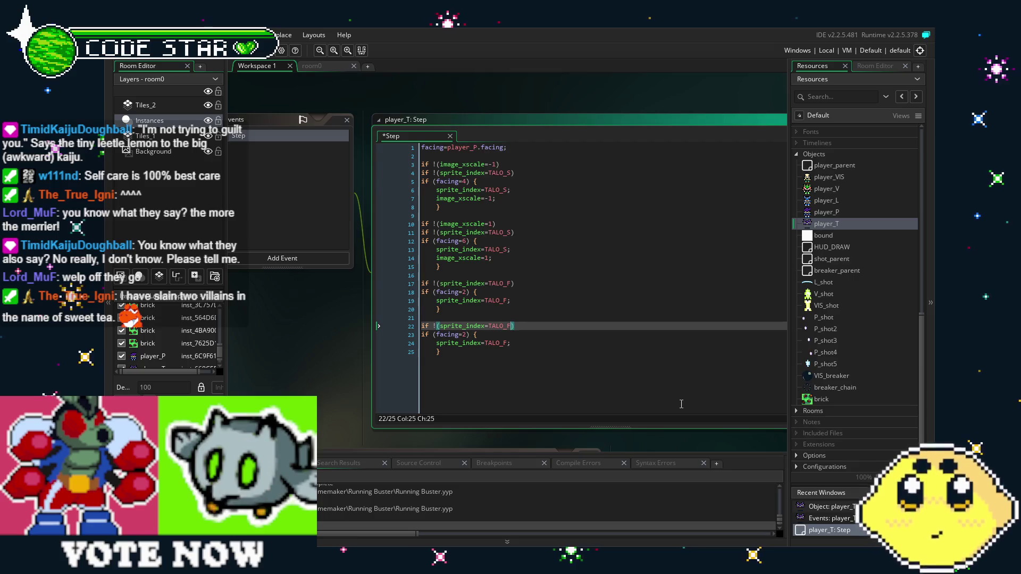
pyautogui.press('Left')
pyautogui.press('BackSpace')
pyautogui.write('B')
pyautogui.press('Down')
pyautogui.press('Down')
pyautogui.press('Left')
pyautogui.press('BackSpace')
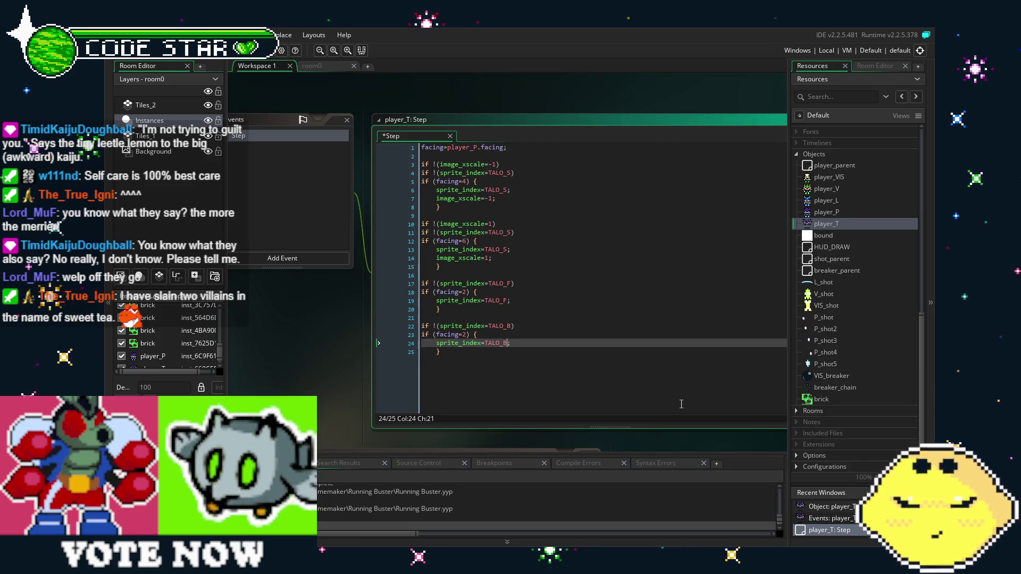
pyautogui.write('B')
pyautogui.press('Down')
pyautogui.click(465, 334)
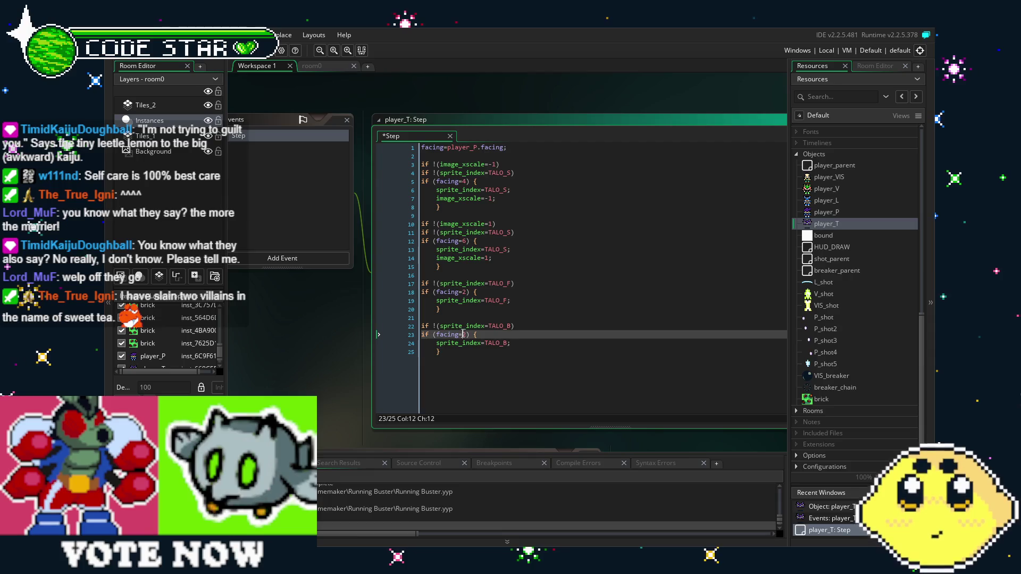
pyautogui.press('BackSpace')
pyautogui.write('8')
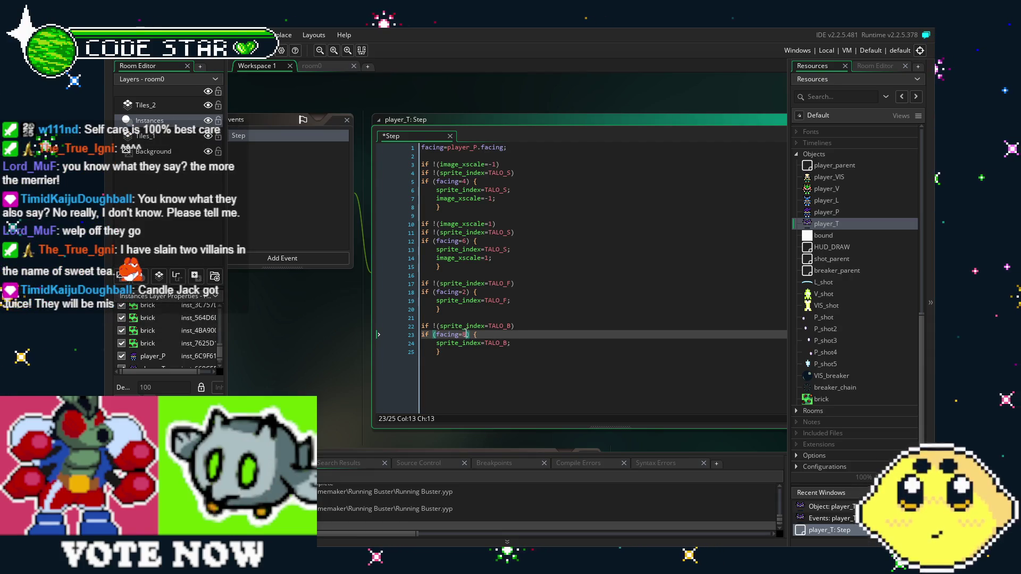
pyautogui.click(563, 353)
pyautogui.hotkey('ctrl', 's')
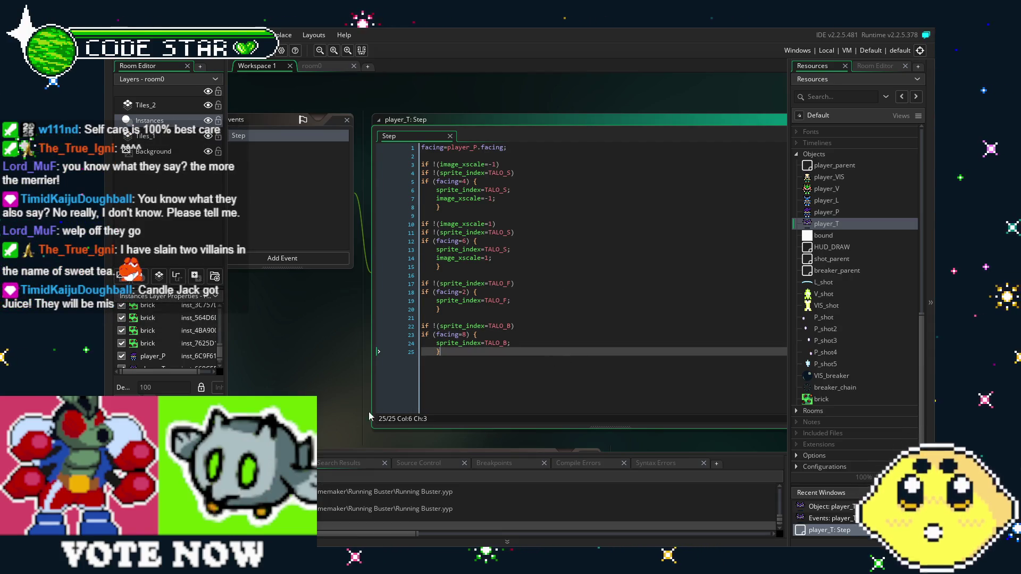
pyautogui.moveTo(356, 392)
pyautogui.mouseDown()
pyautogui.moveTo(555, 391)
pyautogui.moveTo(488, 388)
pyautogui.moveTo(512, 388)
pyautogui.mouseUp()
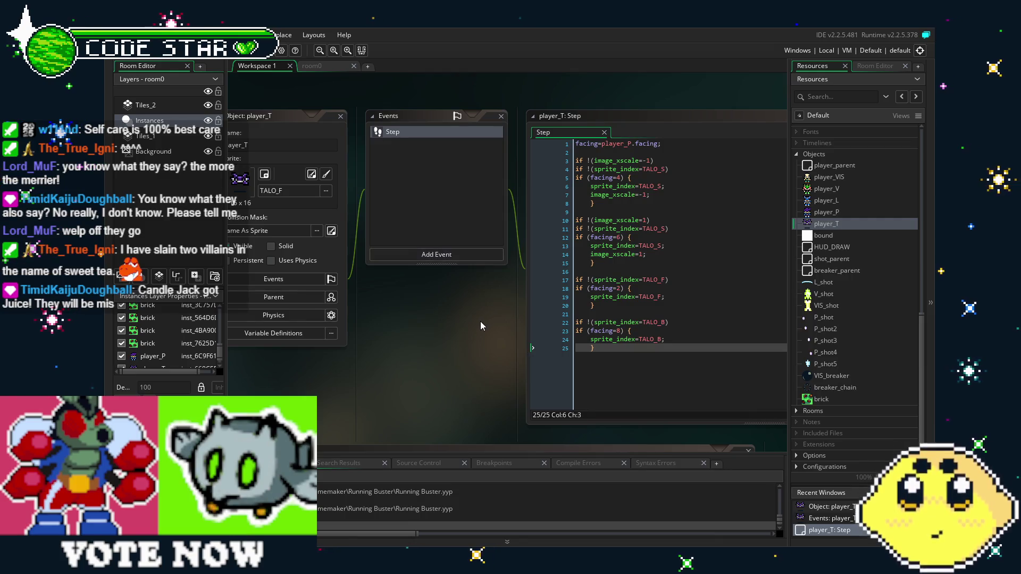
pyautogui.moveTo(479, 320)
pyautogui.mouseDown()
pyautogui.moveTo(429, 315)
pyautogui.moveTo(443, 328)
pyautogui.moveTo(490, 303)
pyautogui.moveTo(448, 312)
pyautogui.mouseUp()
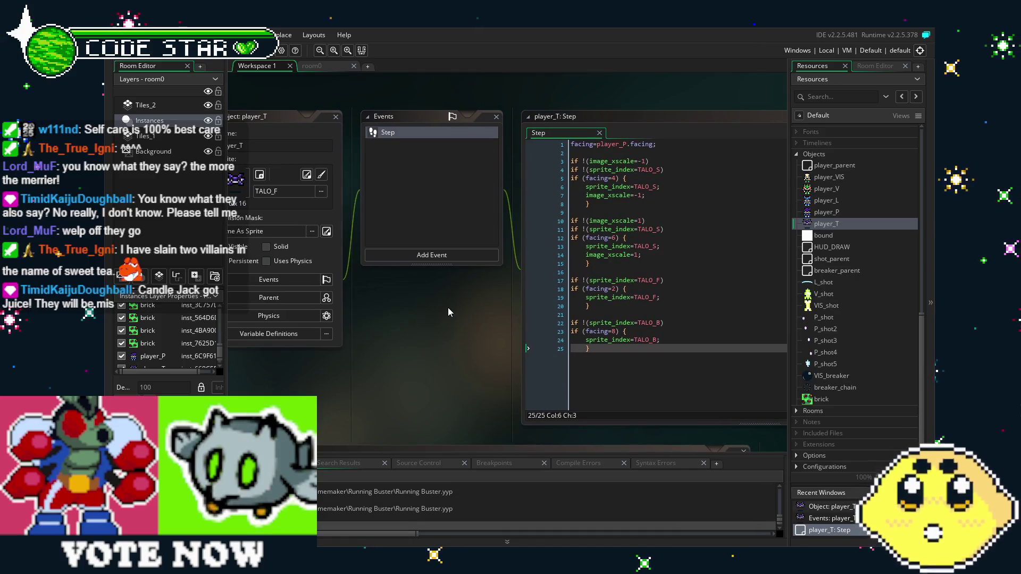
pyautogui.moveTo(448, 307); pyautogui.dragTo(429, 306)
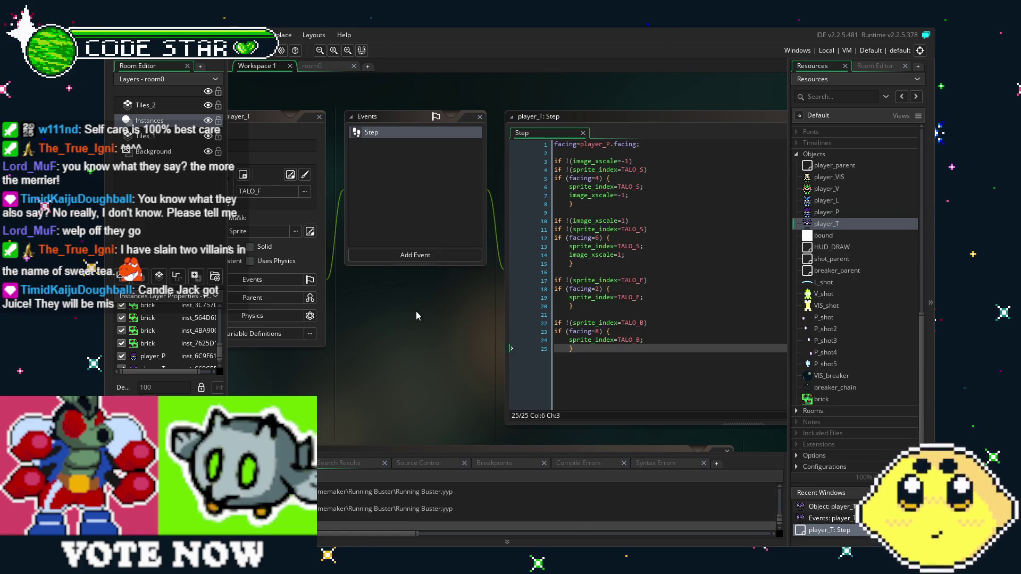
pyautogui.click(653, 205)
pyautogui.click(590, 271)
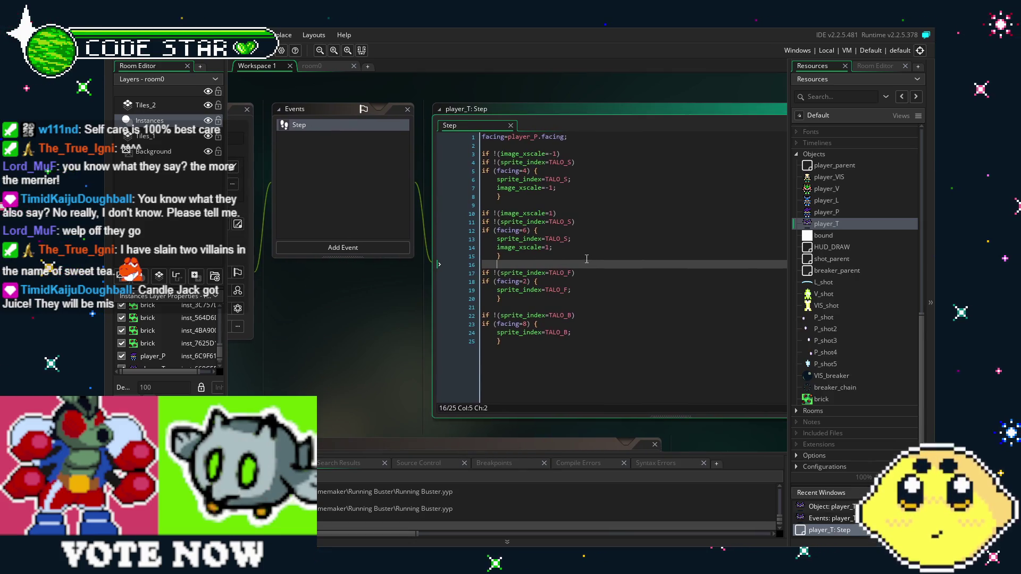
pyautogui.click(573, 189)
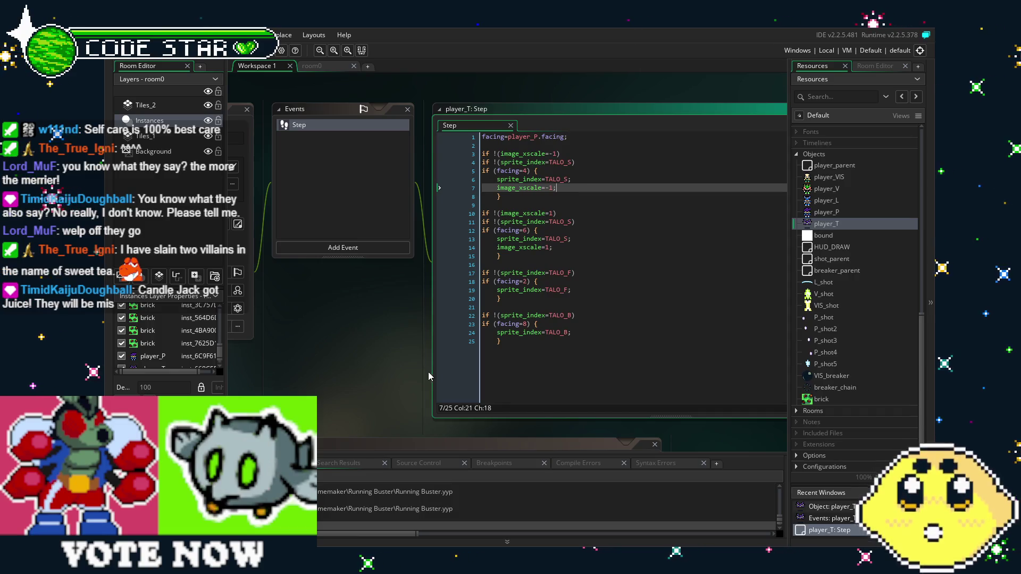
pyautogui.click(529, 361)
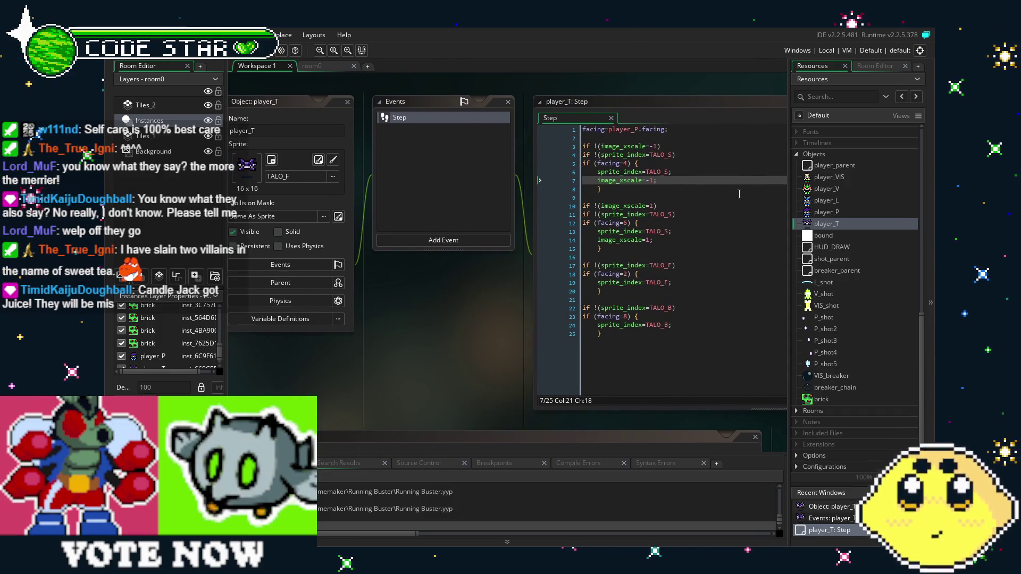
pyautogui.click(665, 183)
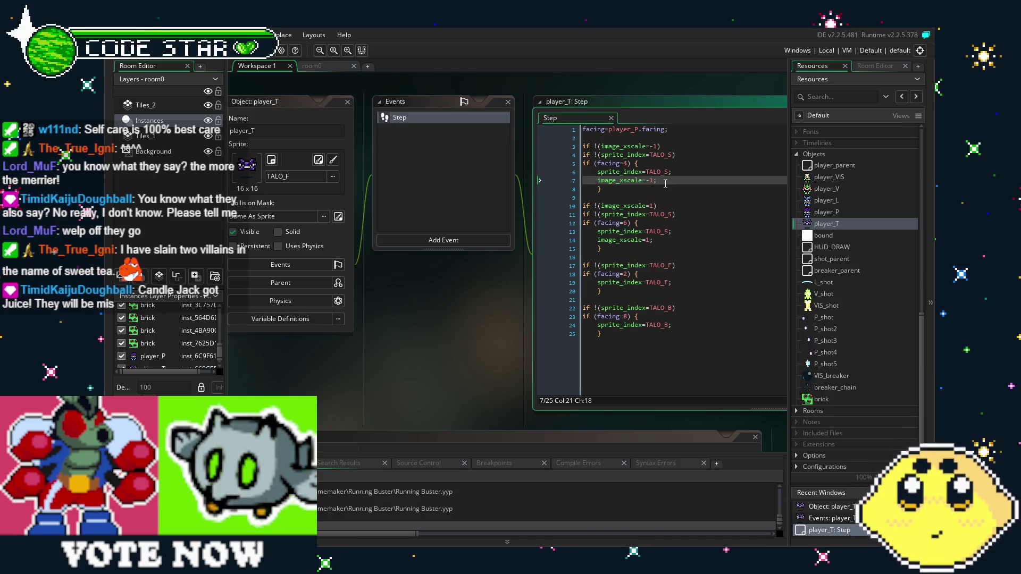
pyautogui.press('Return')
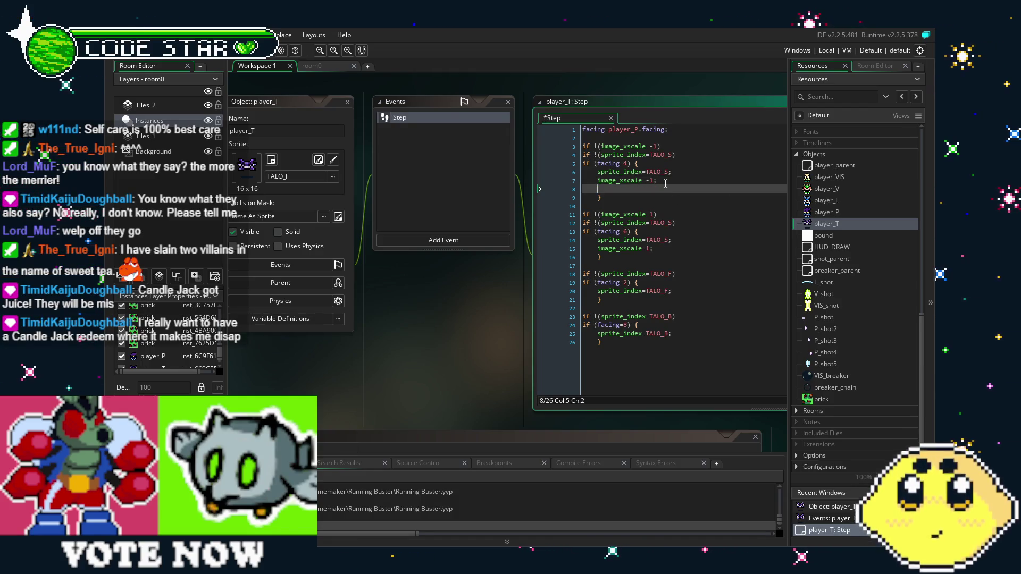
pyautogui.hotkey('ctrl', 'z')
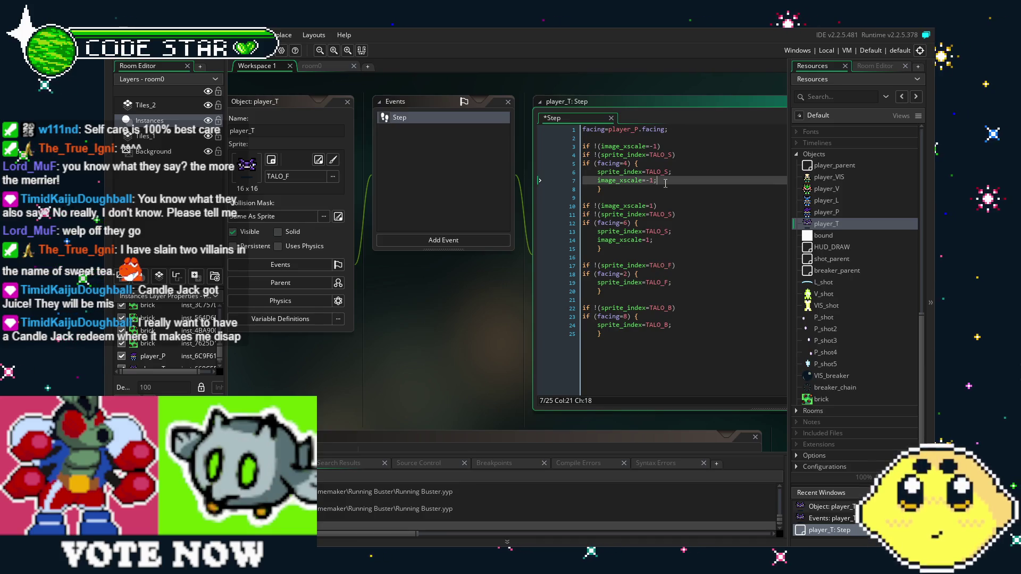
pyautogui.click(657, 341)
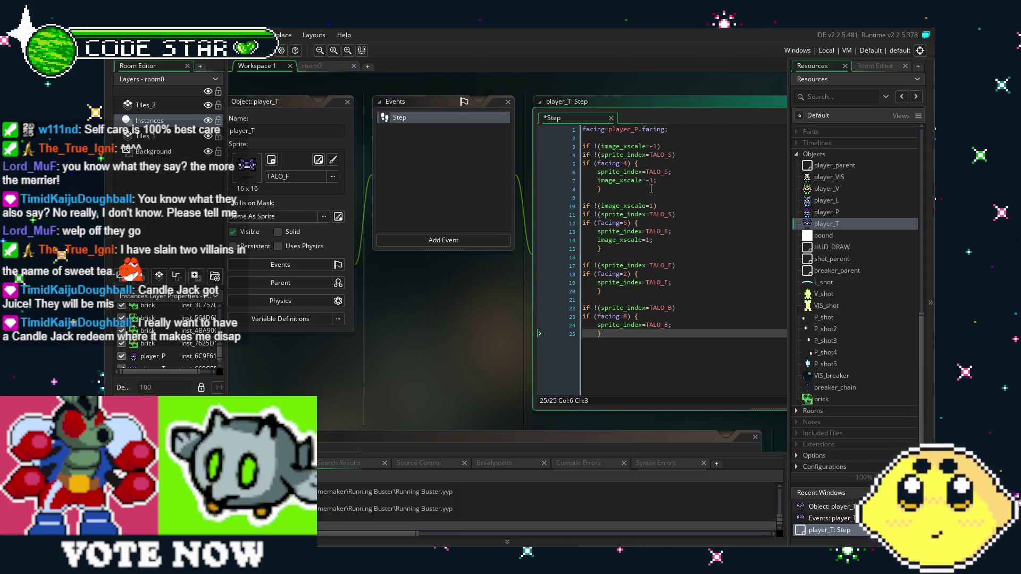
pyautogui.click(666, 181)
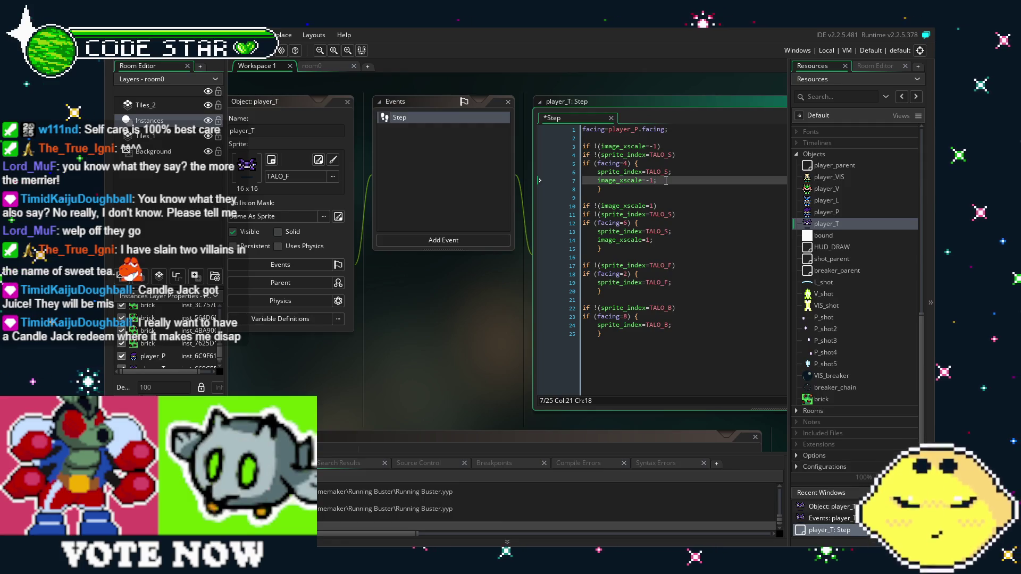
pyautogui.press('Return')
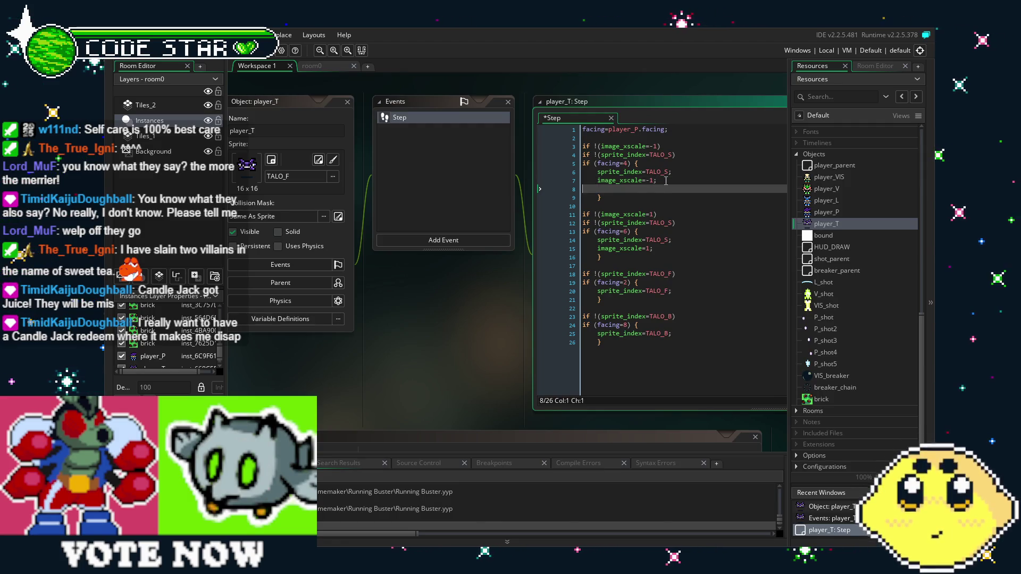
pyautogui.hotkey('ctrl', 'z')
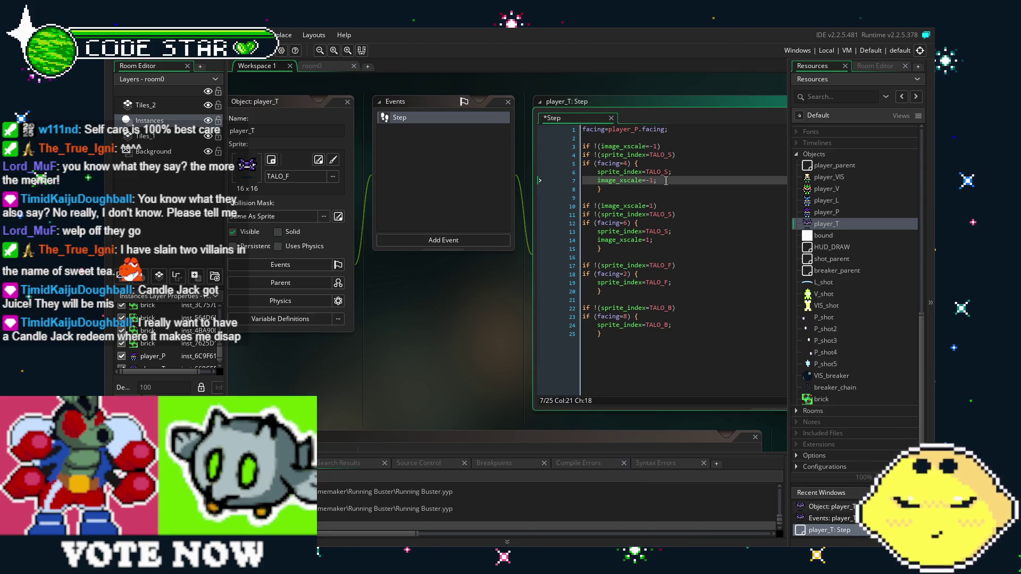
# Step: Add the line x=player_P.x; below the facing assignment
pyautogui.click(666, 136)
pyautogui.press('Return')
pyautogui.press('Return')
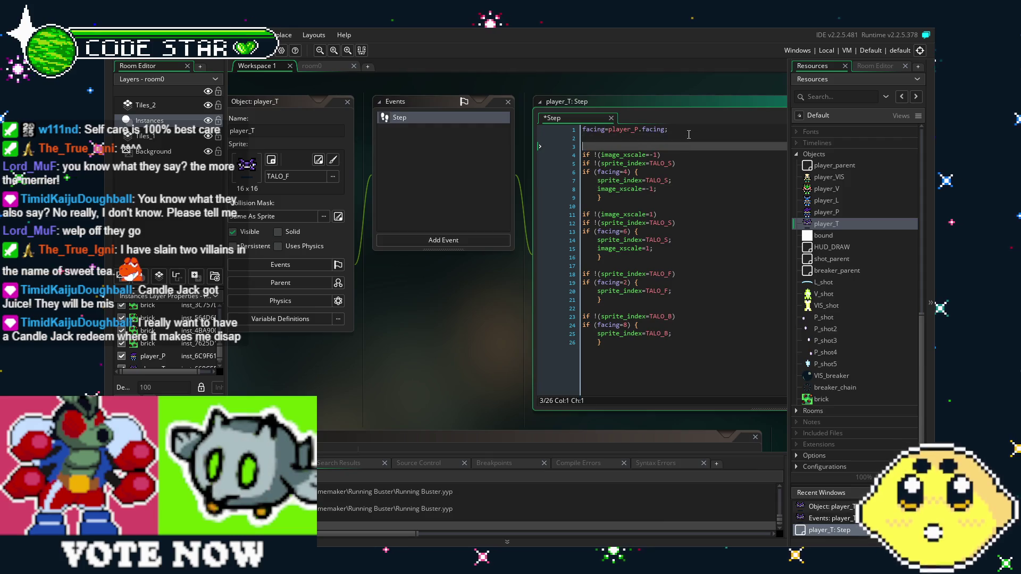
pyautogui.press('Up')
pyautogui.write('x=')
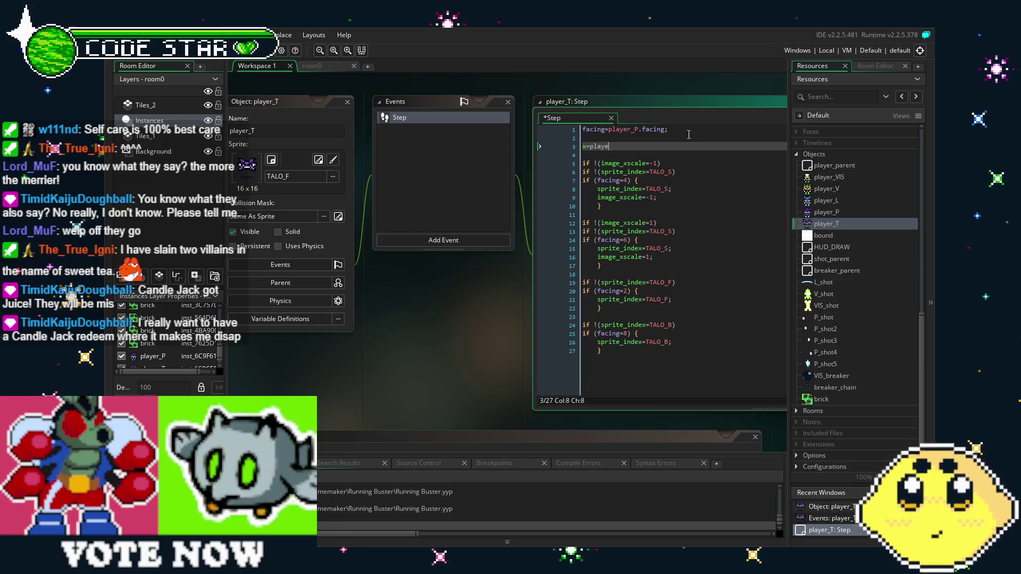
pyautogui.write('player_P.x')
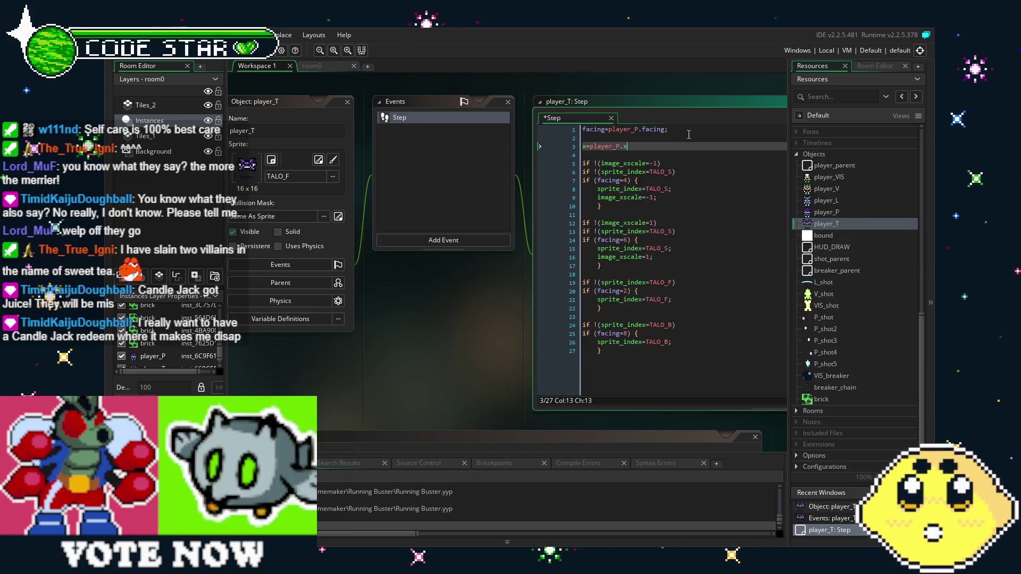
pyautogui.write(',')
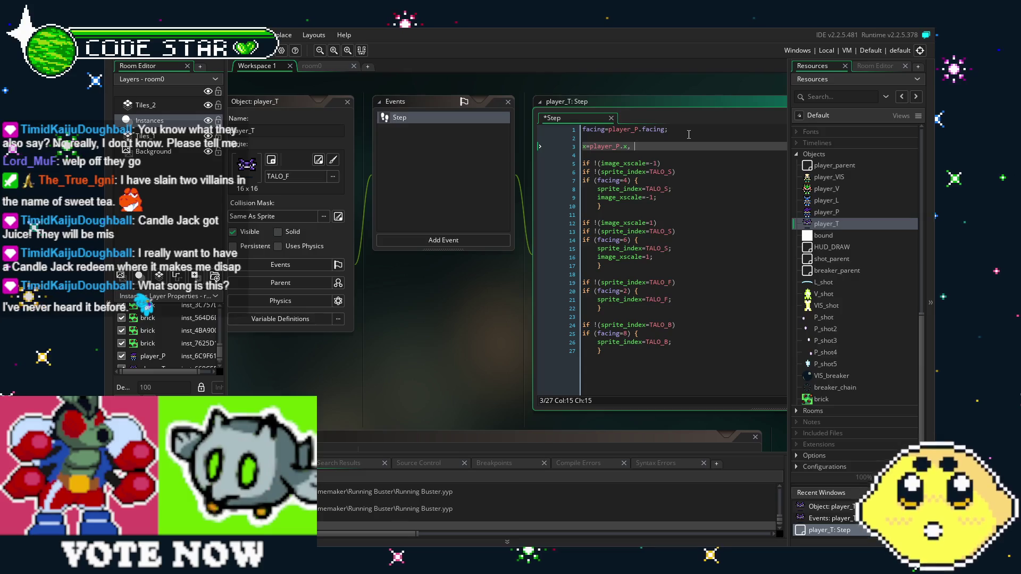
pyautogui.press('BackSpace')
pyautogui.press('BackSpace')
pyautogui.write(';')
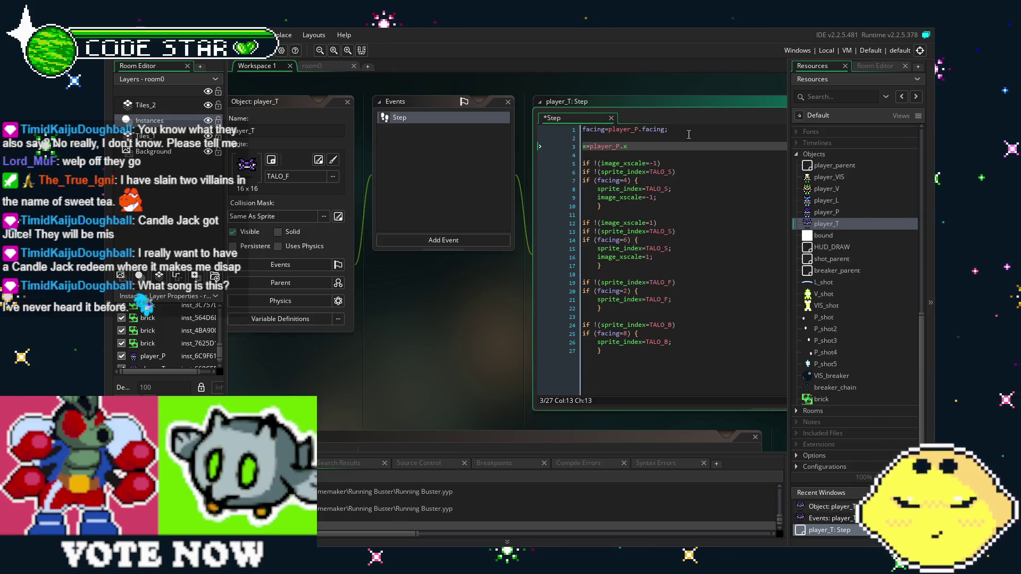
pyautogui.press('BackSpace')
pyautogui.write('x')
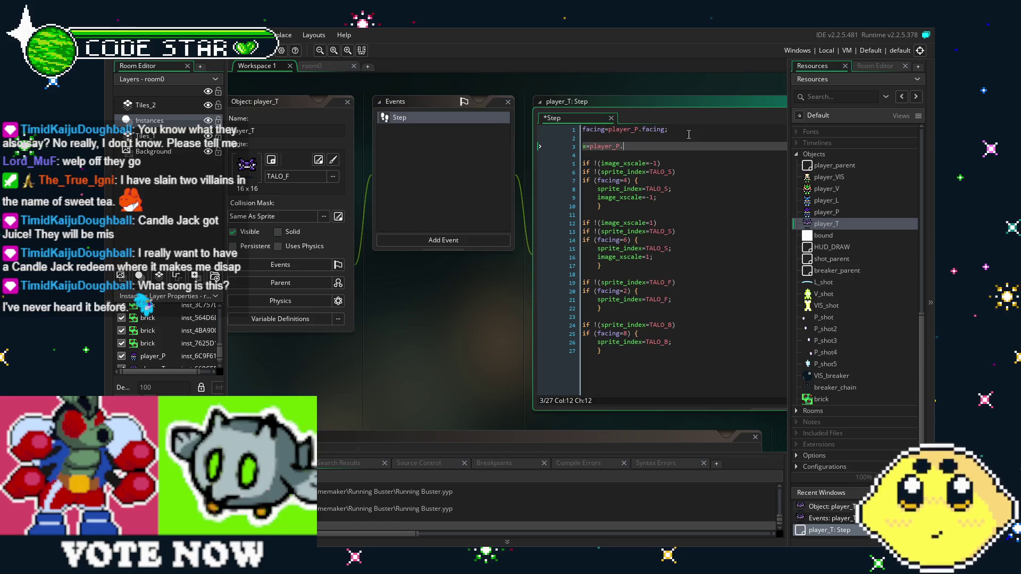
pyautogui.write(';')
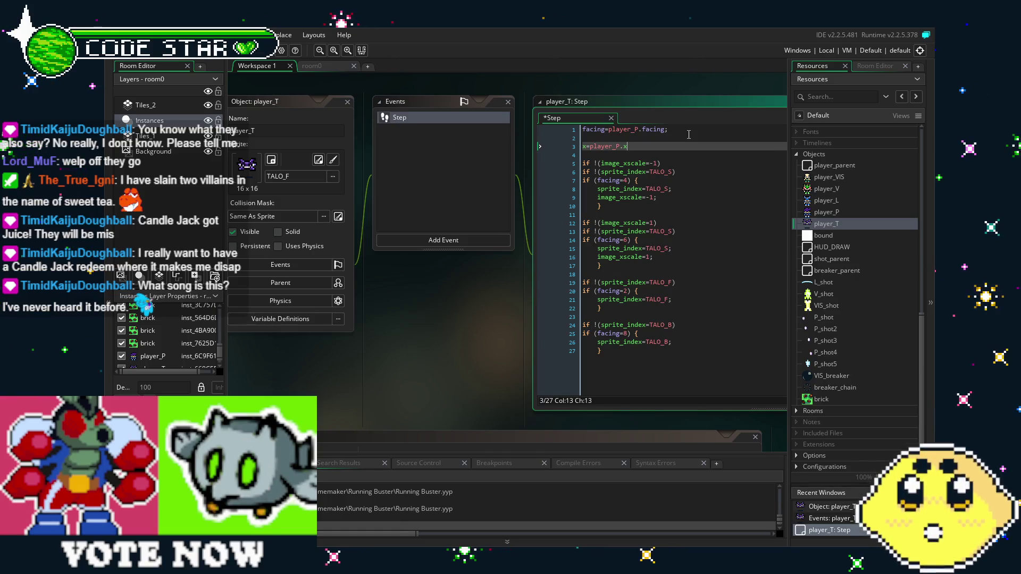
# Step: Add y=player_p.y; on the next line and begin capitalising it to player_P
pyautogui.press('Return')
pyautogui.write('y=')
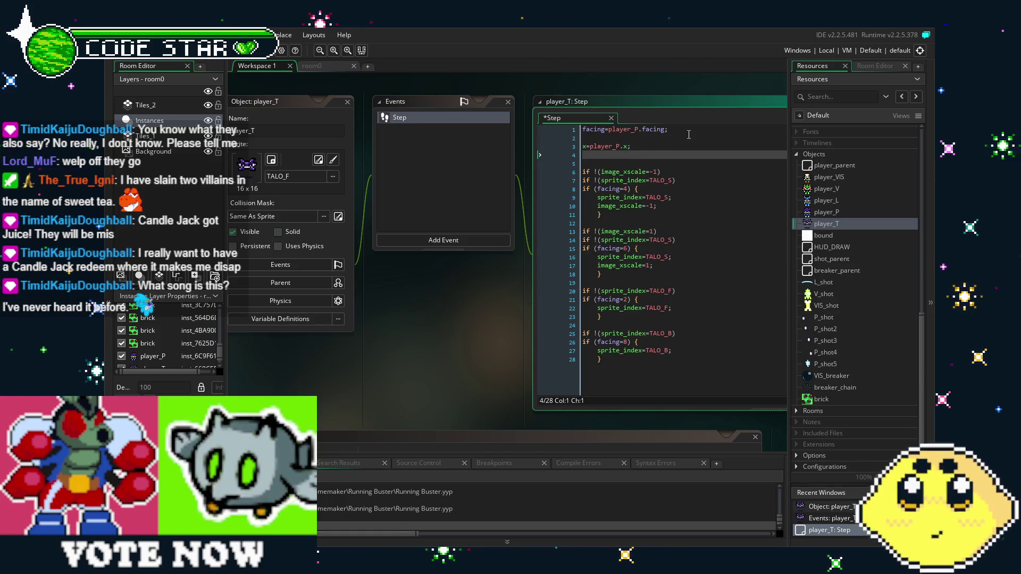
pyautogui.write('player')
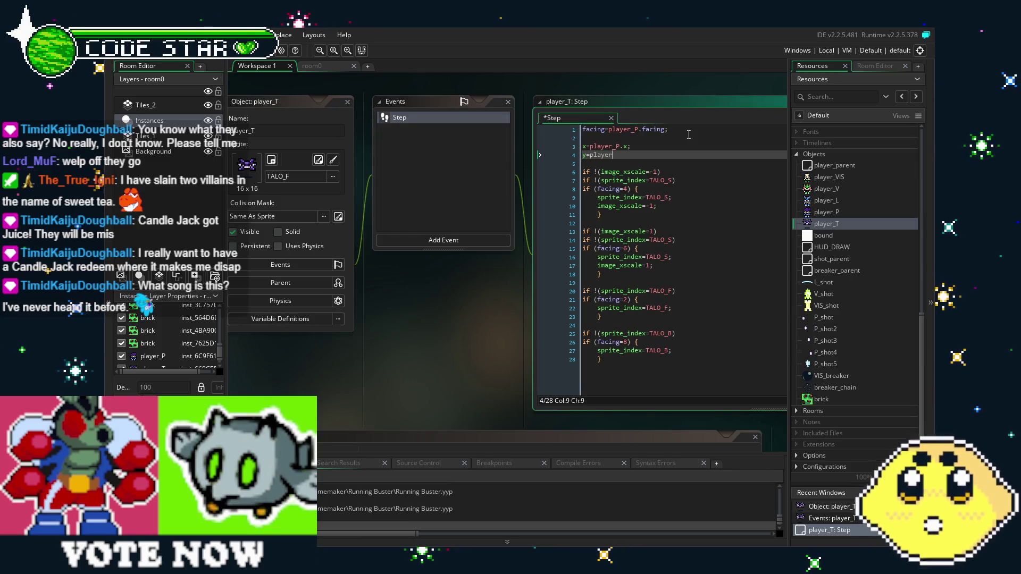
pyautogui.write('_p.')
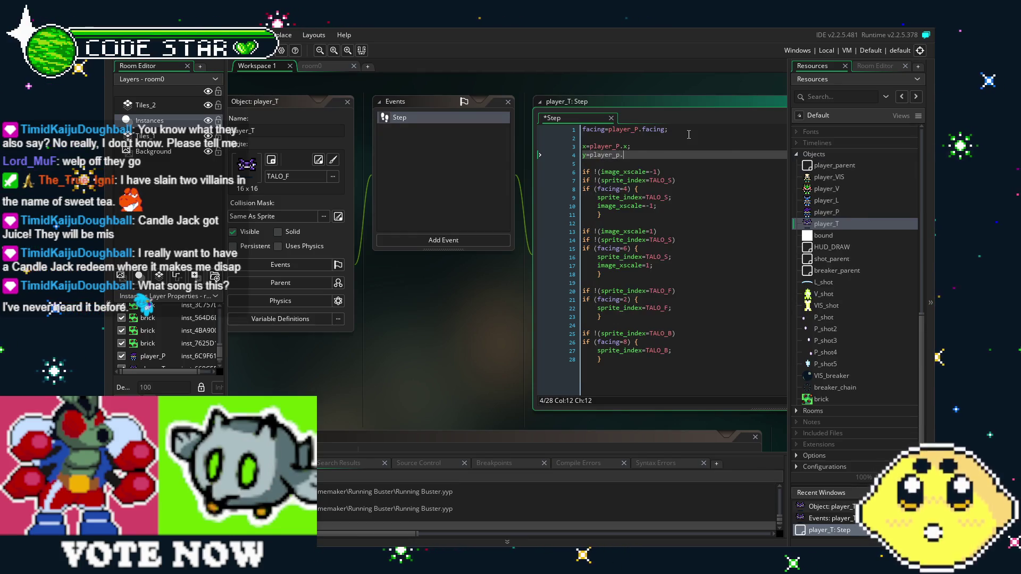
pyautogui.write('y;')
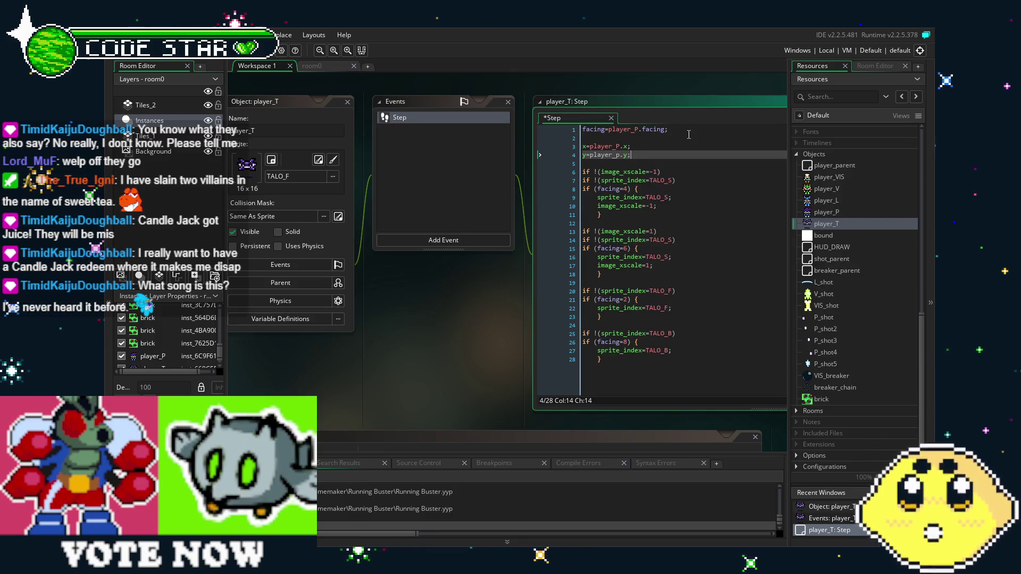
pyautogui.press('Left')
pyautogui.press('Left')
pyautogui.press('Left')
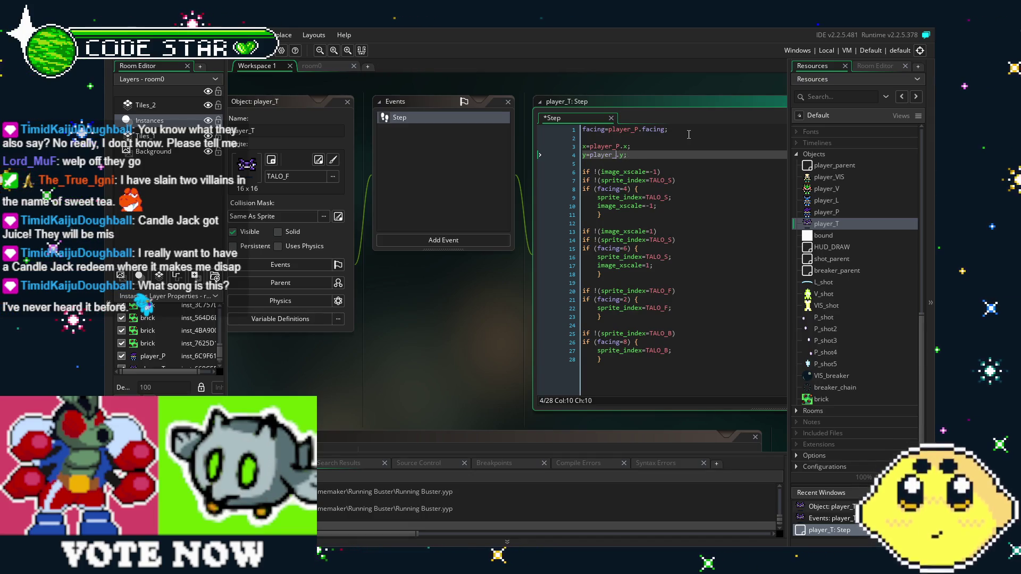
pyautogui.press('BackSpace')
# Step: Finish correcting the name to player_P and review the Step code
pyautogui.write('P')
pyautogui.click(689, 135)
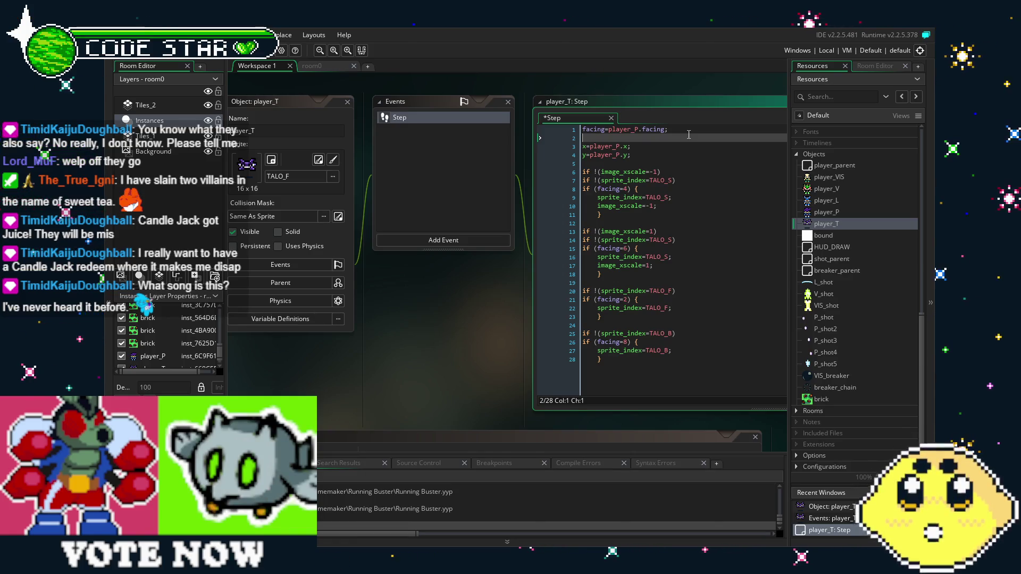
pyautogui.click(668, 163)
pyautogui.click(667, 146)
pyautogui.click(687, 248)
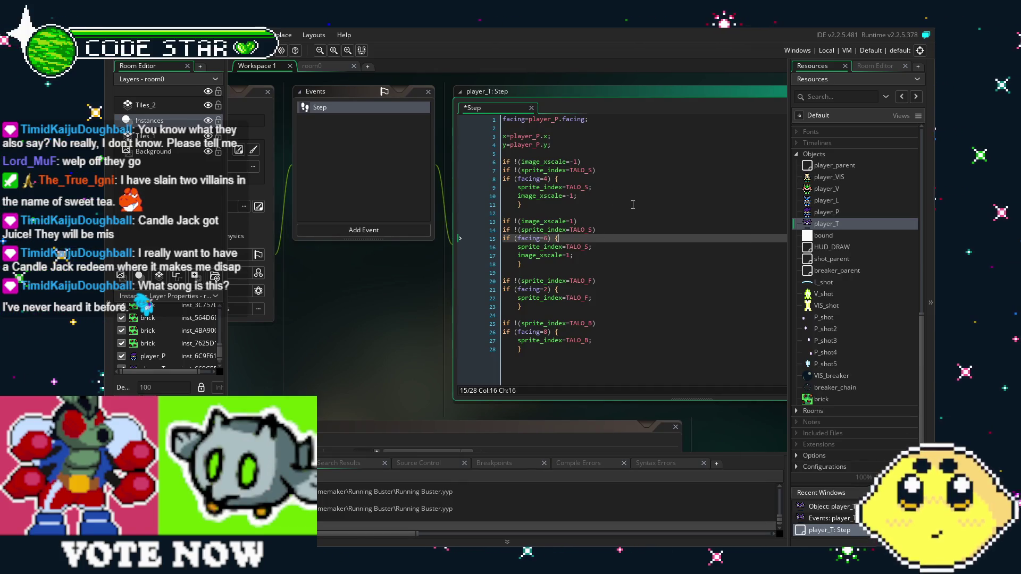
pyautogui.scroll(-2, 662, 335)
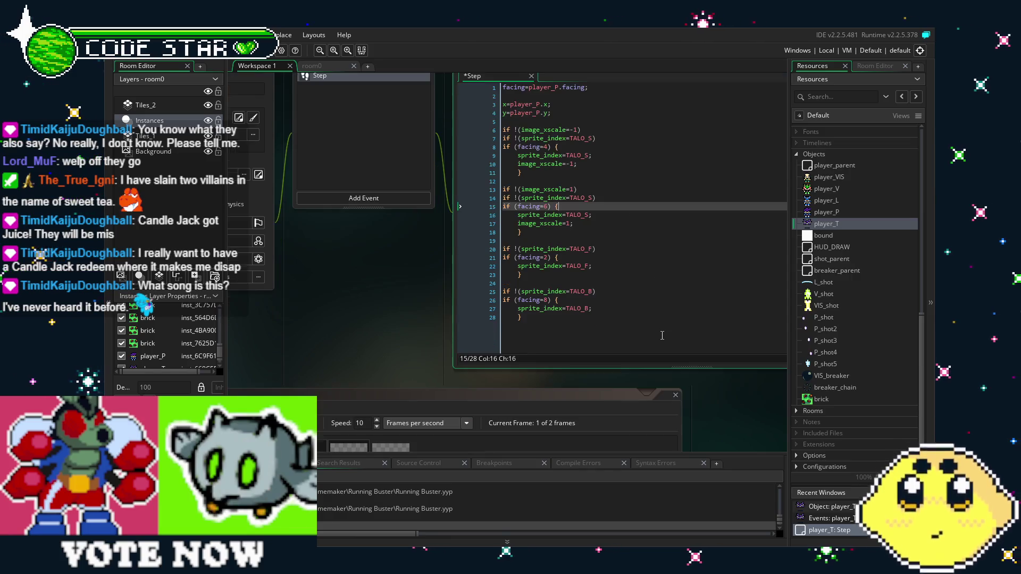
pyautogui.scroll(2, 660, 337)
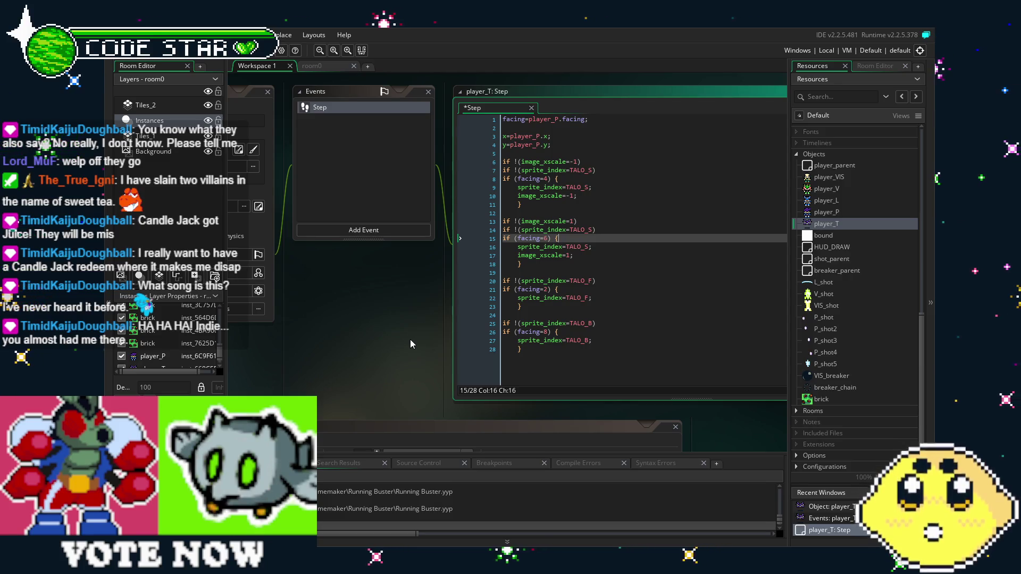
# Step: Insert a blank line after the facing assignment on line 1
pyautogui.click(562, 316)
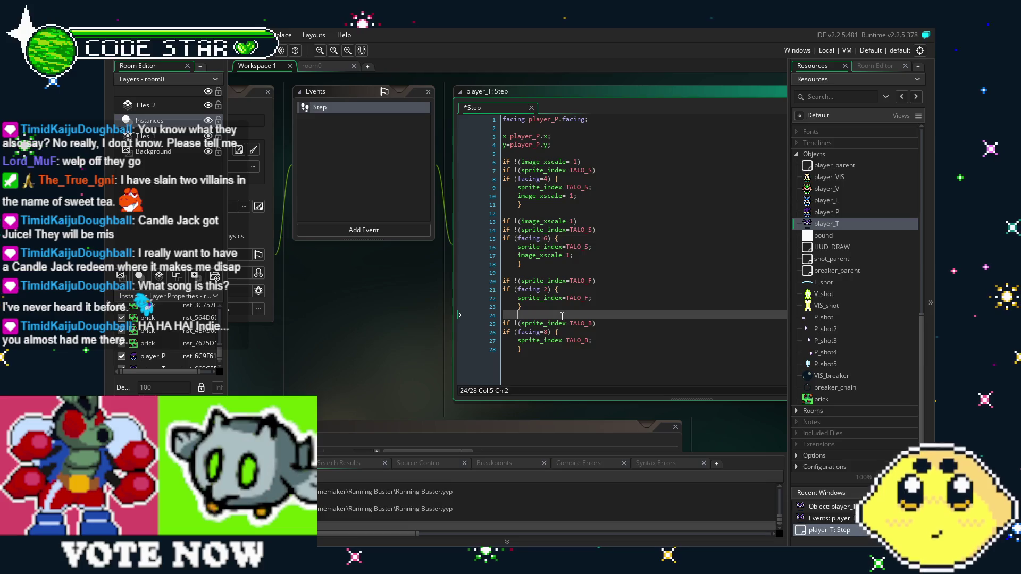
pyautogui.moveTo(653, 280); pyautogui.dragTo(588, 262)
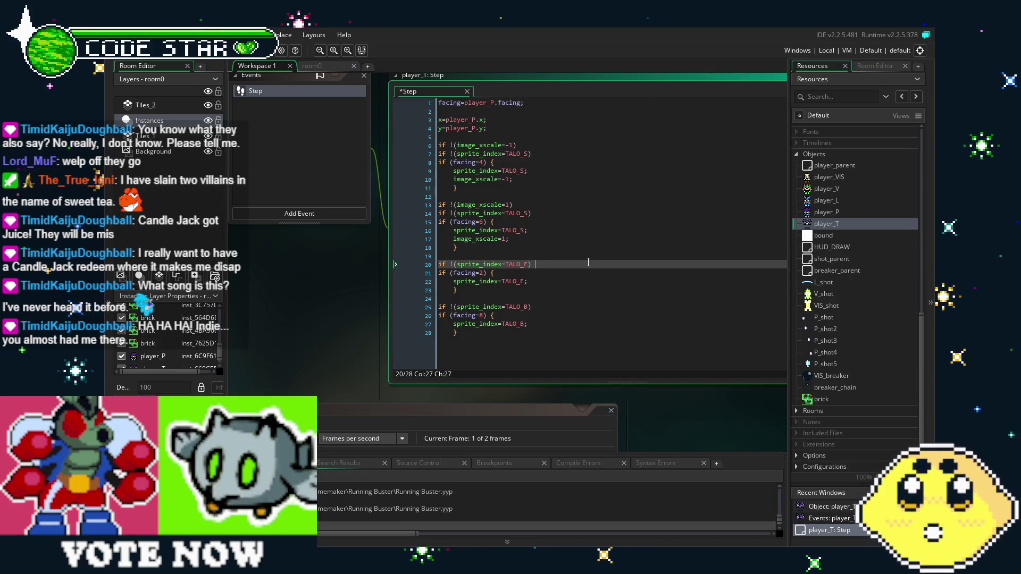
pyautogui.click(561, 103)
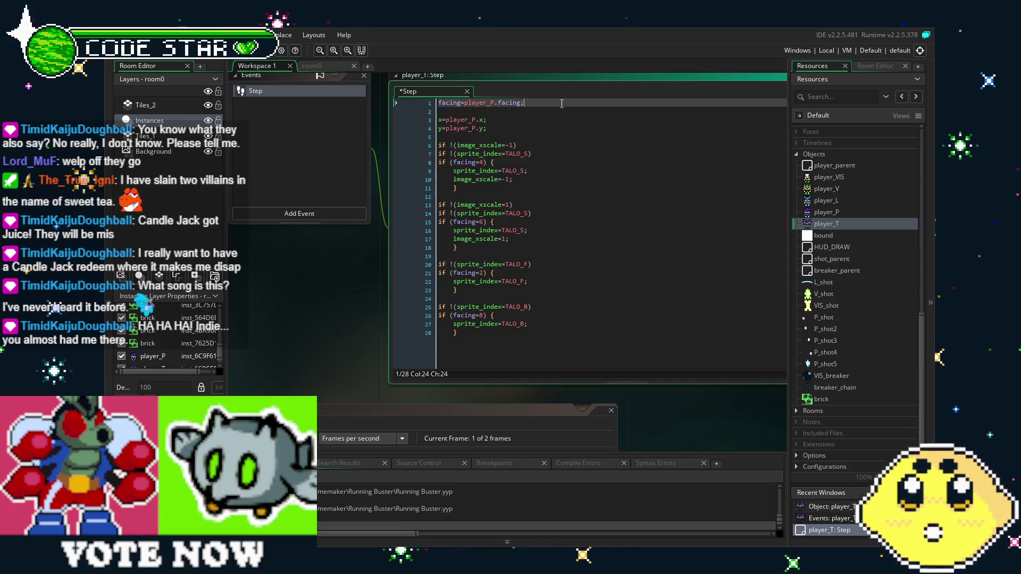
pyautogui.press('Return')
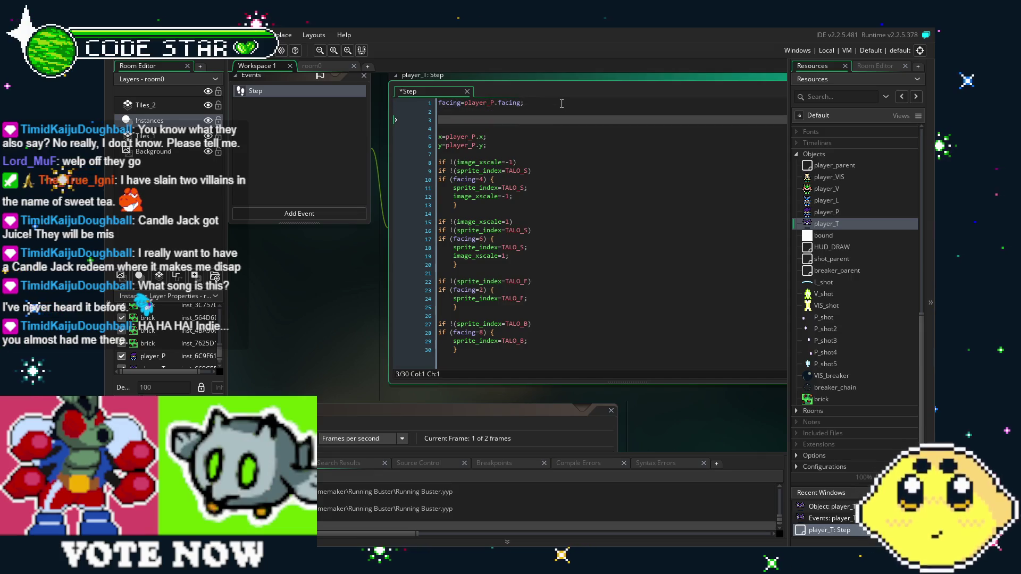
# Step: Add a Create event to player_T containing only me_behind=0, save it, and return to Step
pyautogui.click(330, 214)
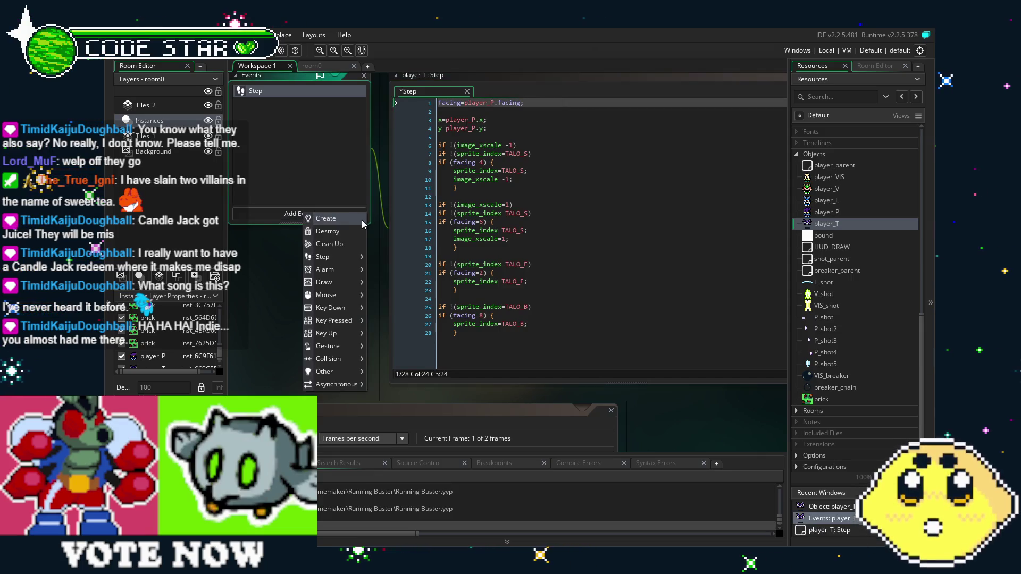
pyautogui.click(361, 219)
pyautogui.click(504, 210)
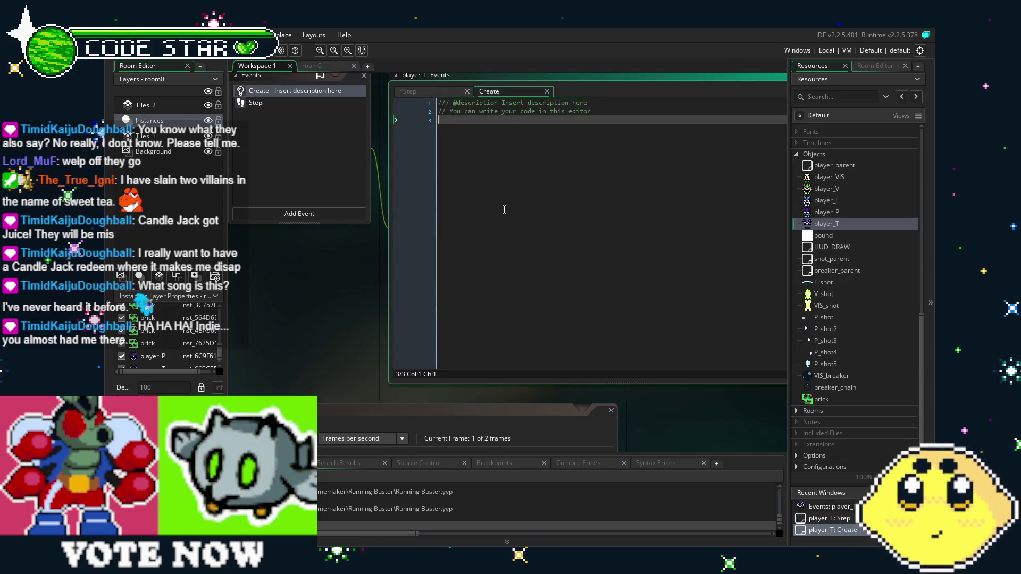
pyautogui.hotkey('ctrl', 'a')
pyautogui.press('BackSpace')
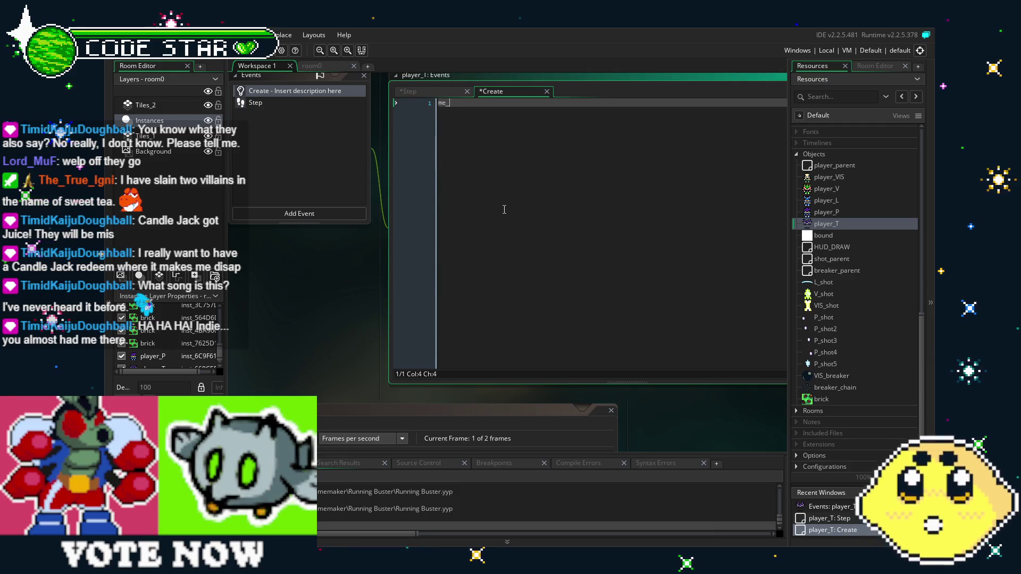
pyautogui.write('me_behind=0;')
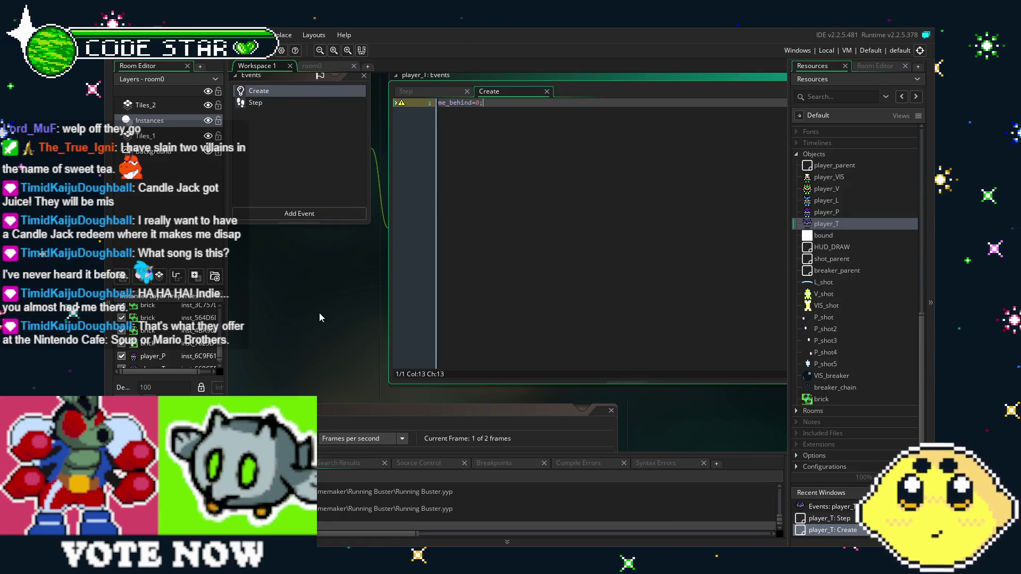
pyautogui.hotkey('ctrl', 's')
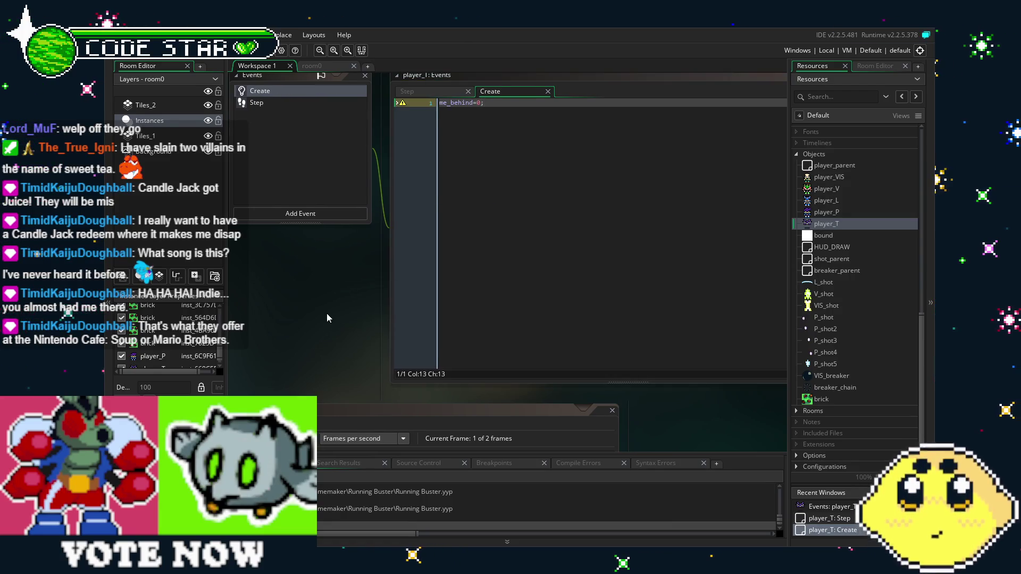
pyautogui.moveTo(326, 314); pyautogui.dragTo(402, 315)
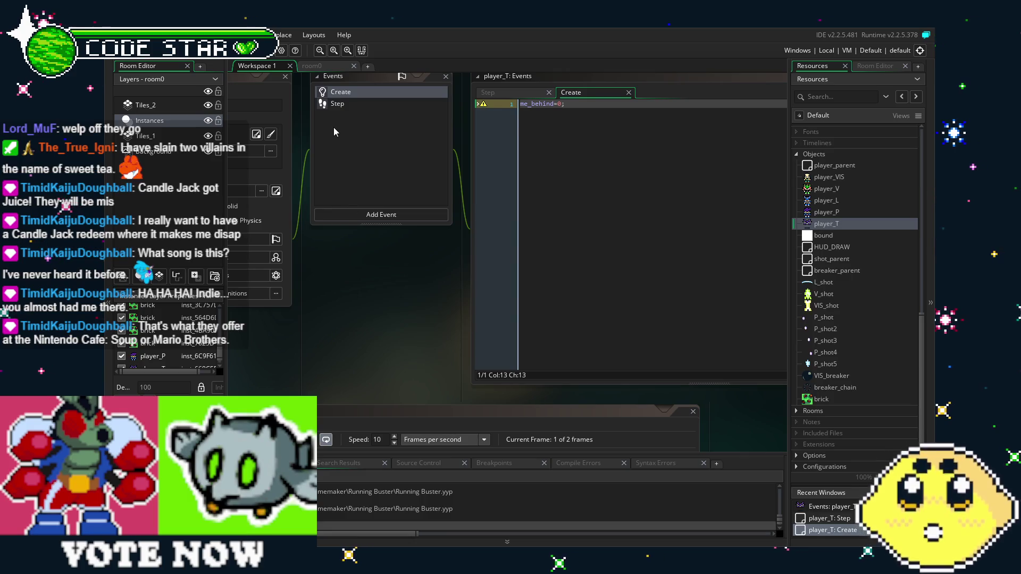
pyautogui.click(357, 105)
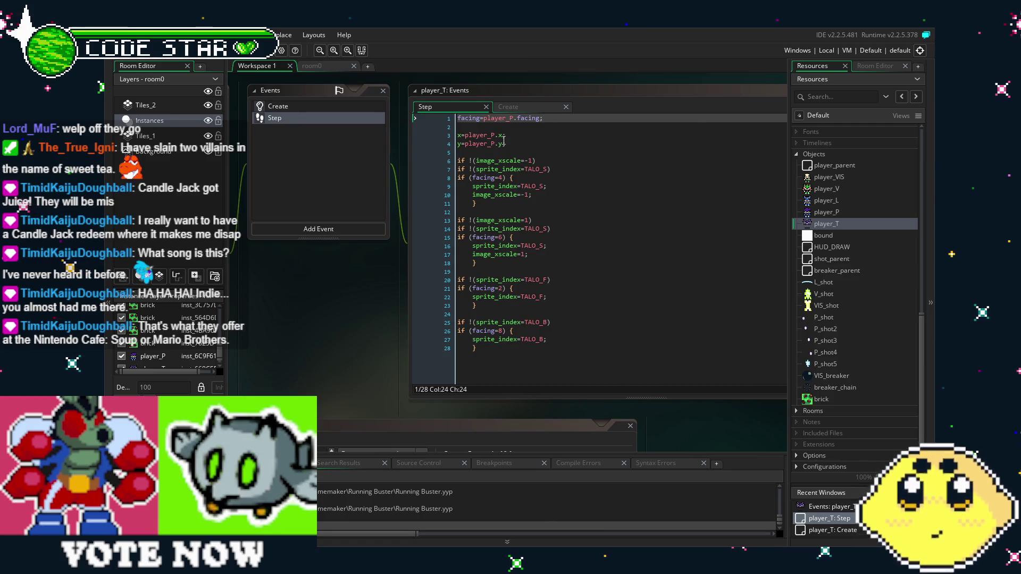
pyautogui.write(';')
# Step: Append a + offset term to the y position line using autocomplete
pyautogui.click(503, 142)
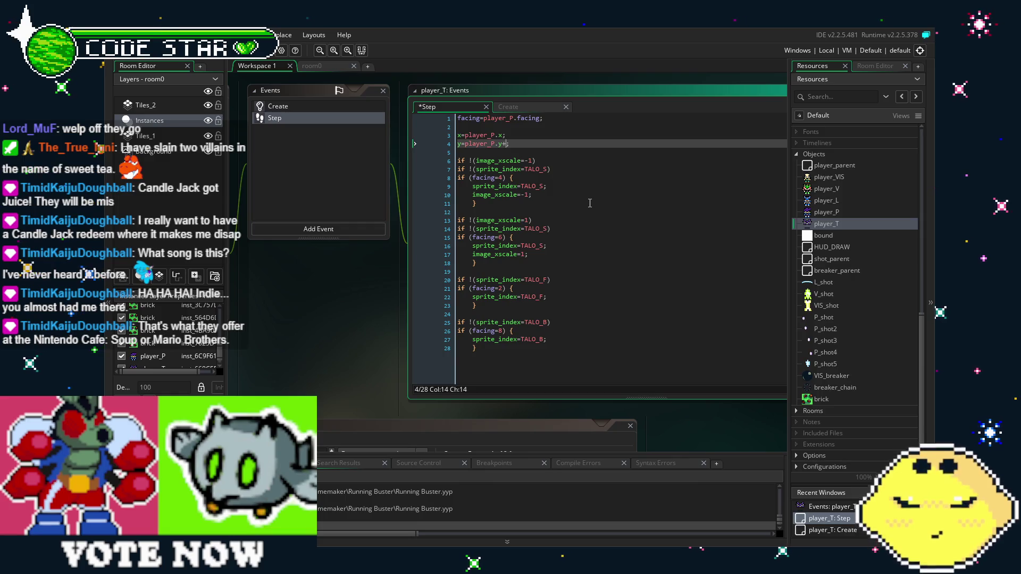
pyautogui.hotkey('ctrl', 'space')
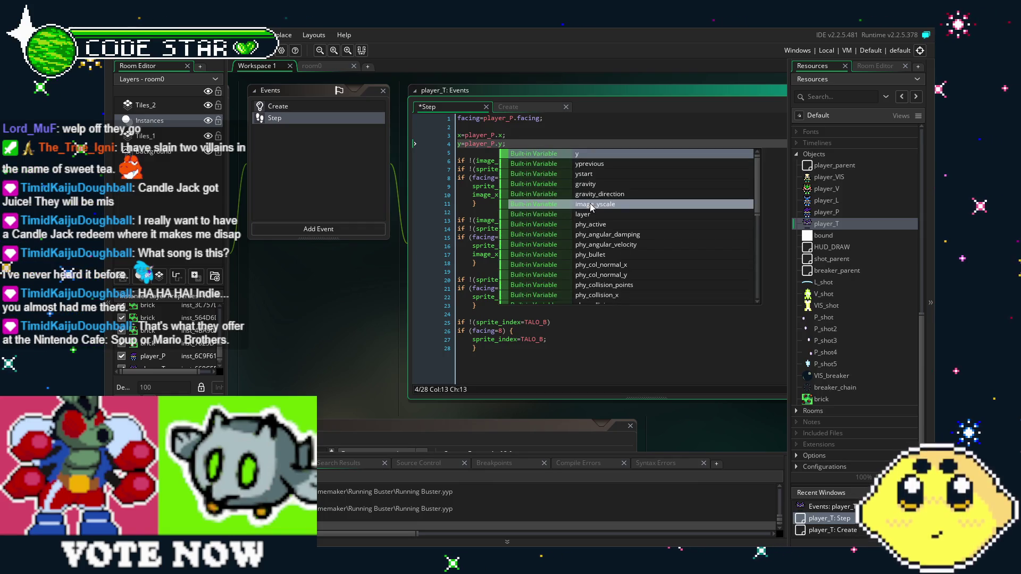
pyautogui.write('+me_behind')
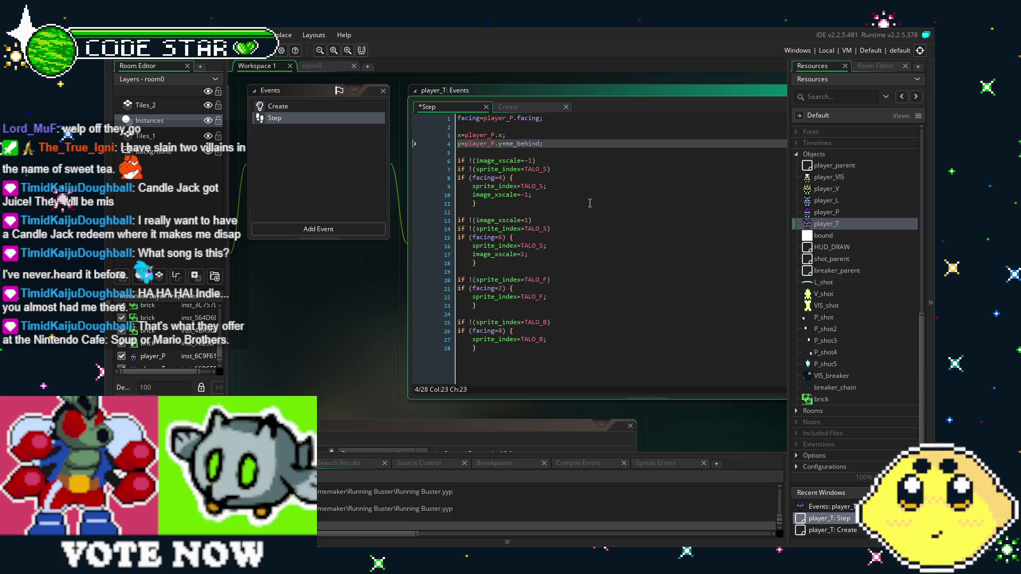
# Step: Start an me_x= line inside the facing 4 block
pyautogui.click(589, 203)
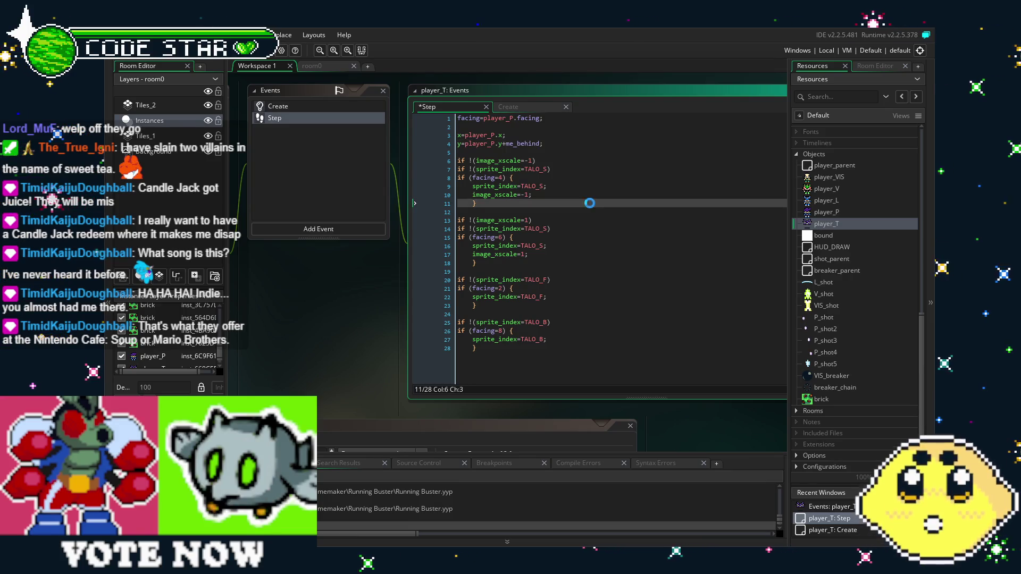
pyautogui.click(568, 197)
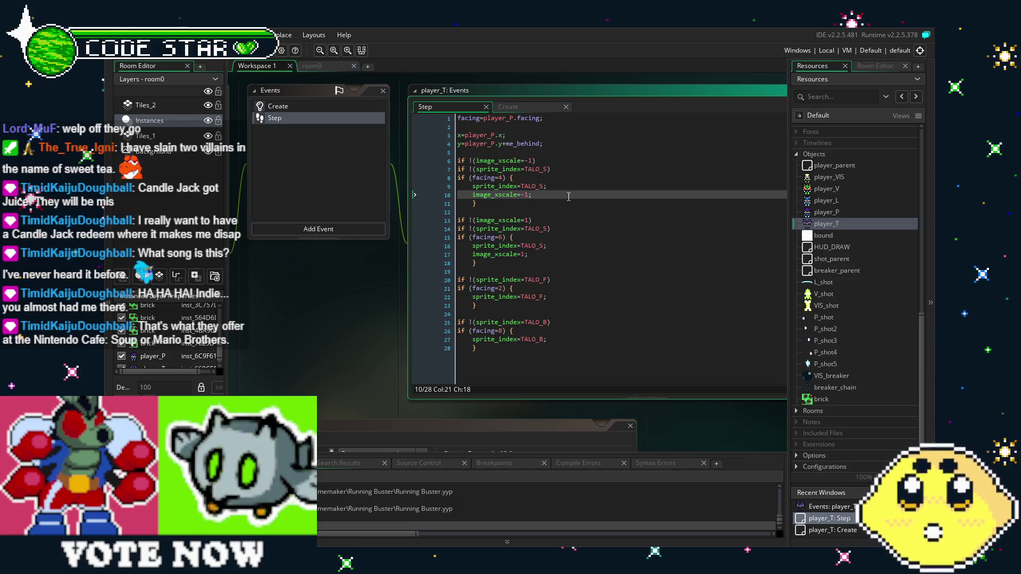
pyautogui.press('Return')
pyautogui.write('me_behind=')
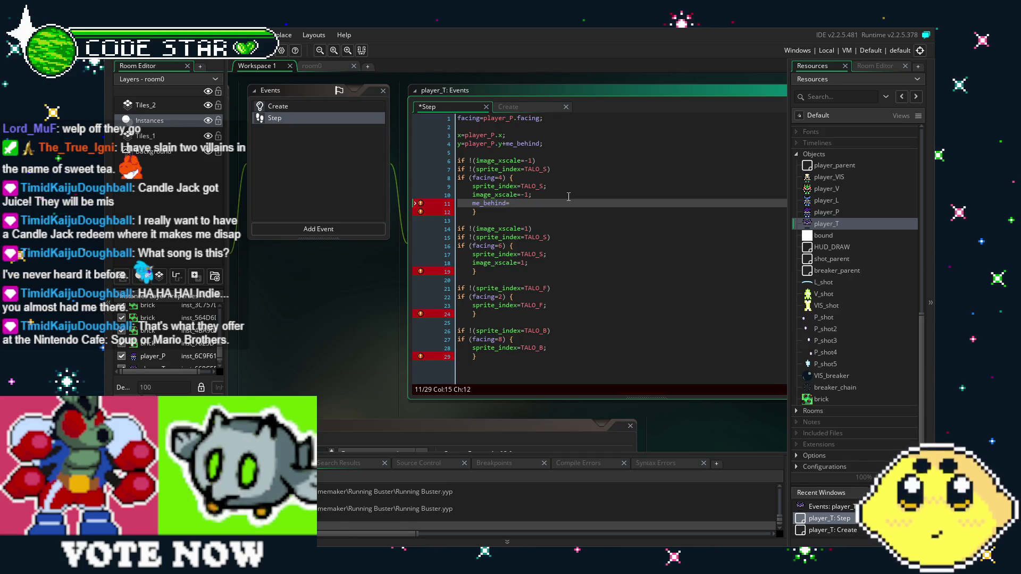
pyautogui.press('Left')
pyautogui.press('Left')
pyautogui.press('Left')
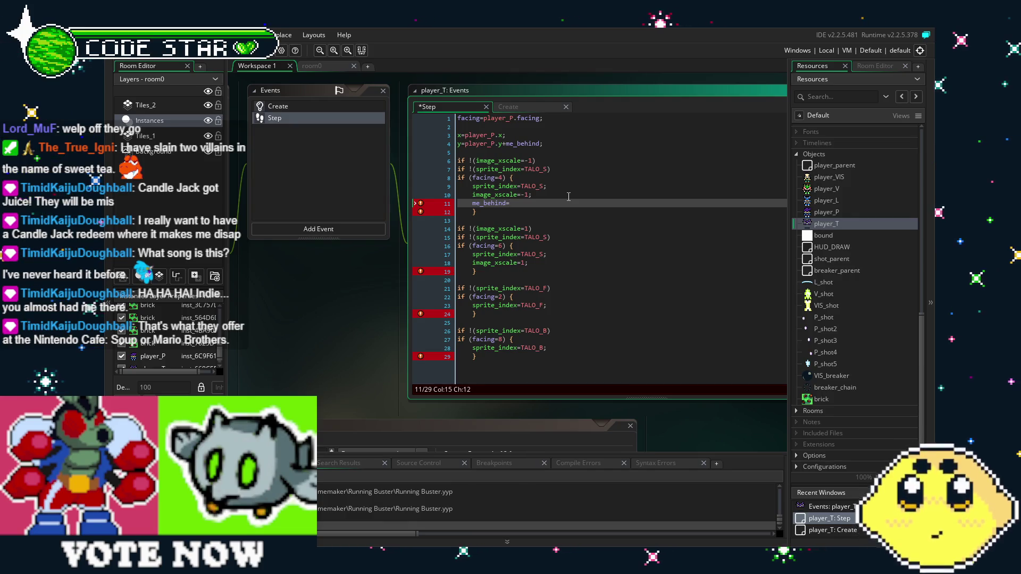
pyautogui.press('BackSpace')
pyautogui.press('BackSpace')
pyautogui.press('BackSpace')
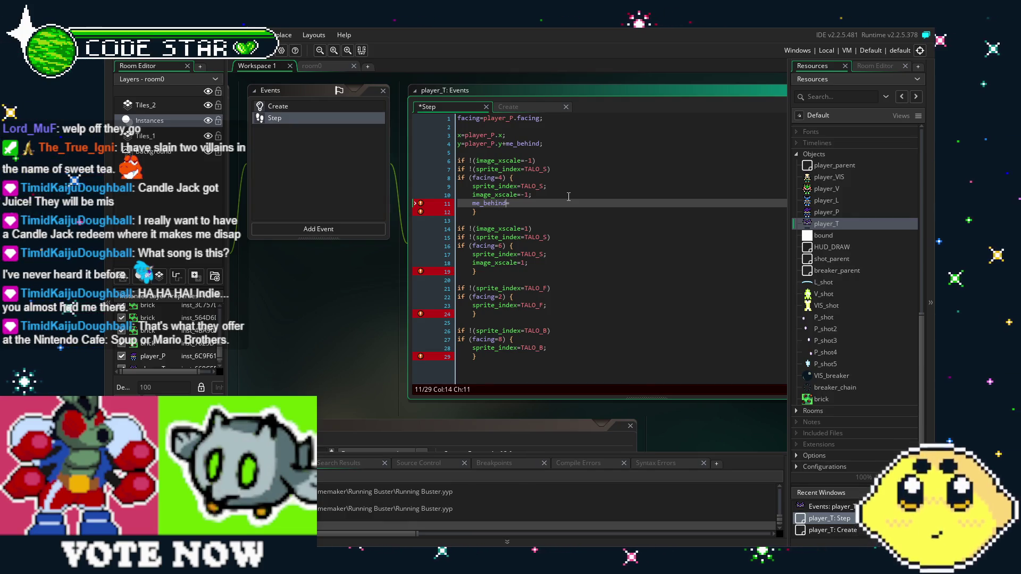
pyautogui.press('Delete')
pyautogui.press('Delete')
pyautogui.write('x')
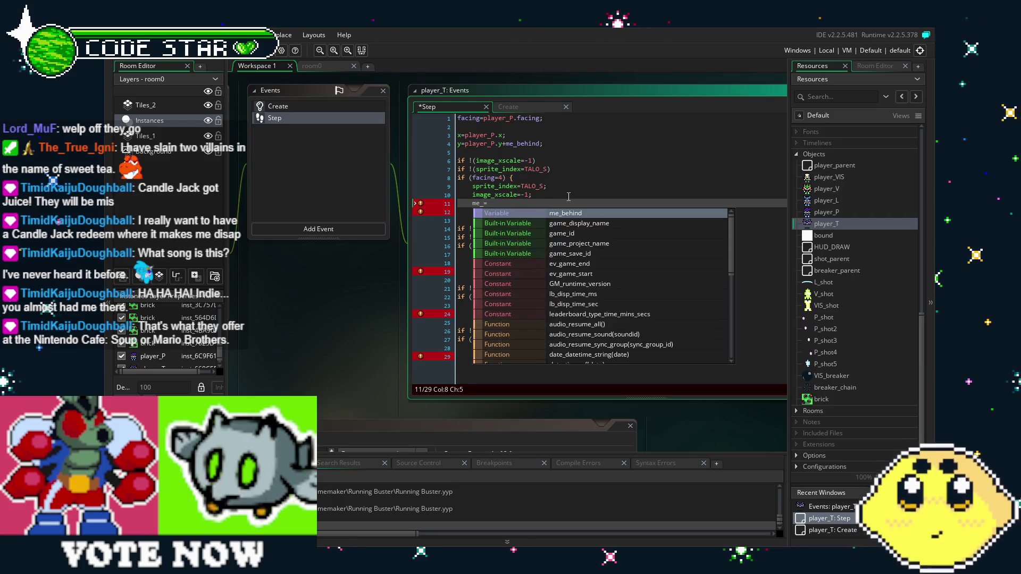
pyautogui.press('Escape')
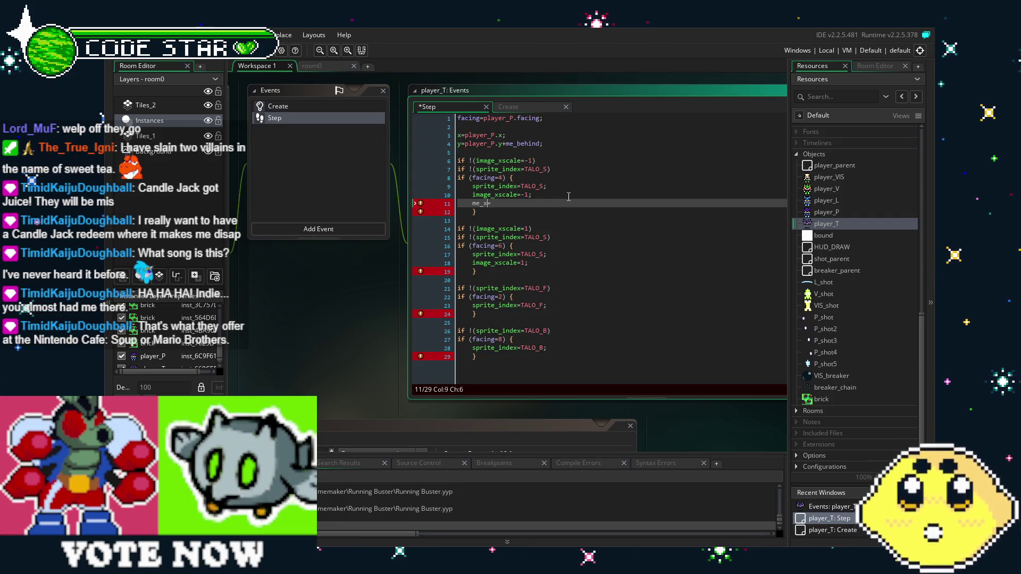
# Step: Change the offset term on line 4 from me_behind to me_y
pyautogui.click(568, 196)
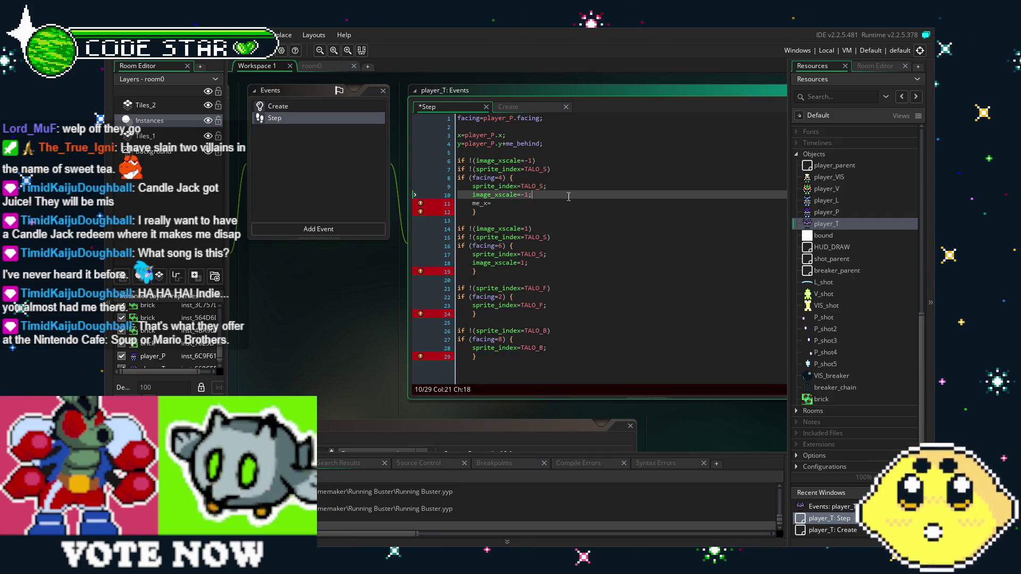
pyautogui.click(539, 140)
pyautogui.press('BackSpace')
pyautogui.press('BackSpace')
pyautogui.press('BackSpace')
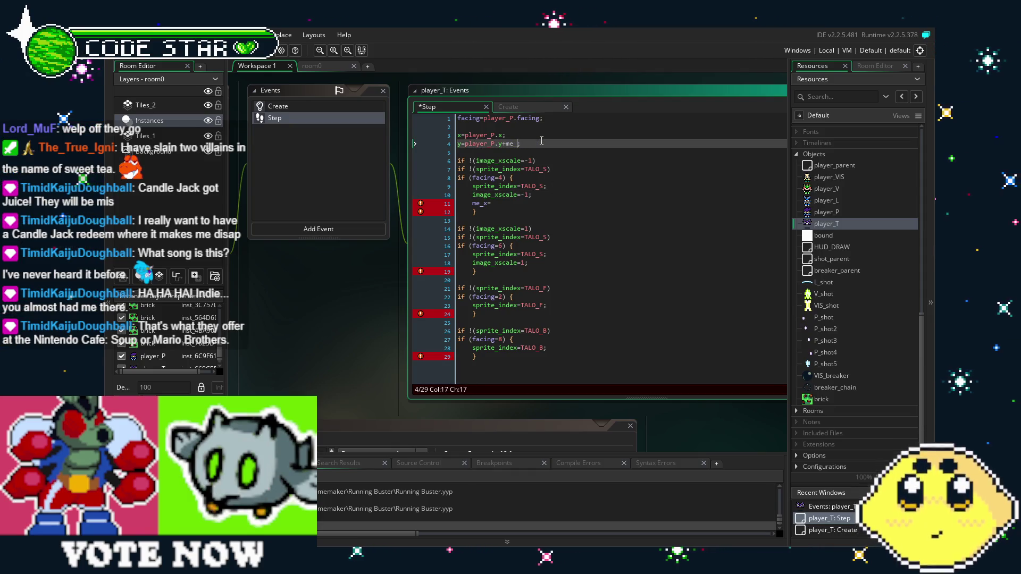
pyautogui.press('BackSpace')
pyautogui.press('BackSpace')
pyautogui.write('y')
pyautogui.press('Up')
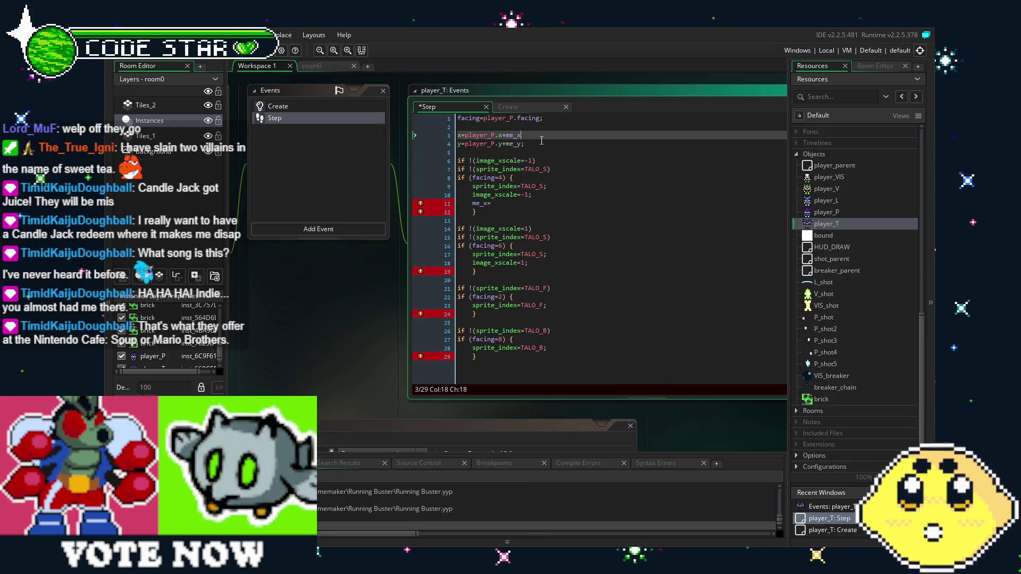
# Step: Replace me_behind=0; in the Create event with me_x=0; and me_y=0;, save, and return to Step
pyautogui.click(305, 107)
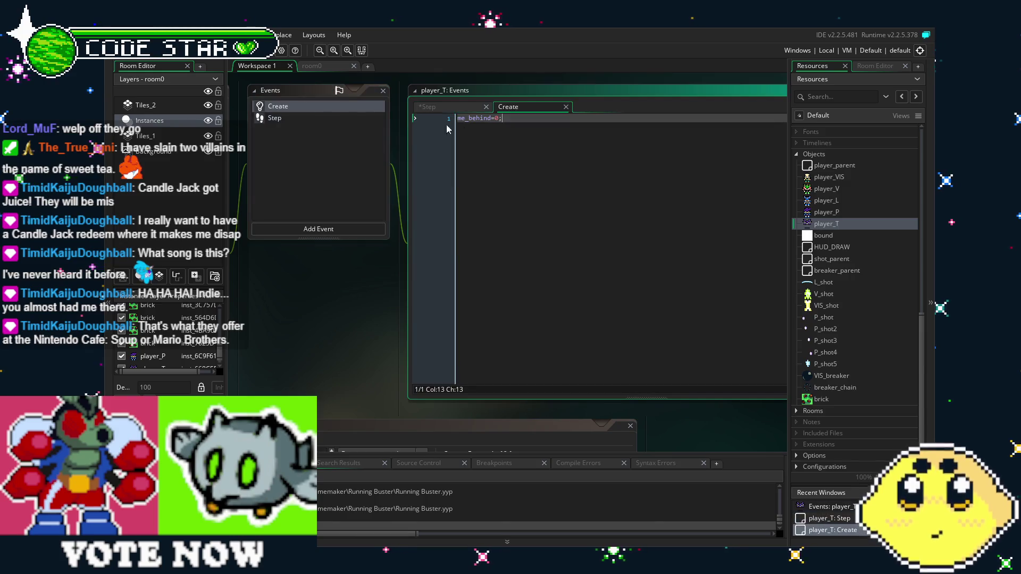
pyautogui.press('BackSpace')
pyautogui.press('BackSpace')
pyautogui.press('BackSpace')
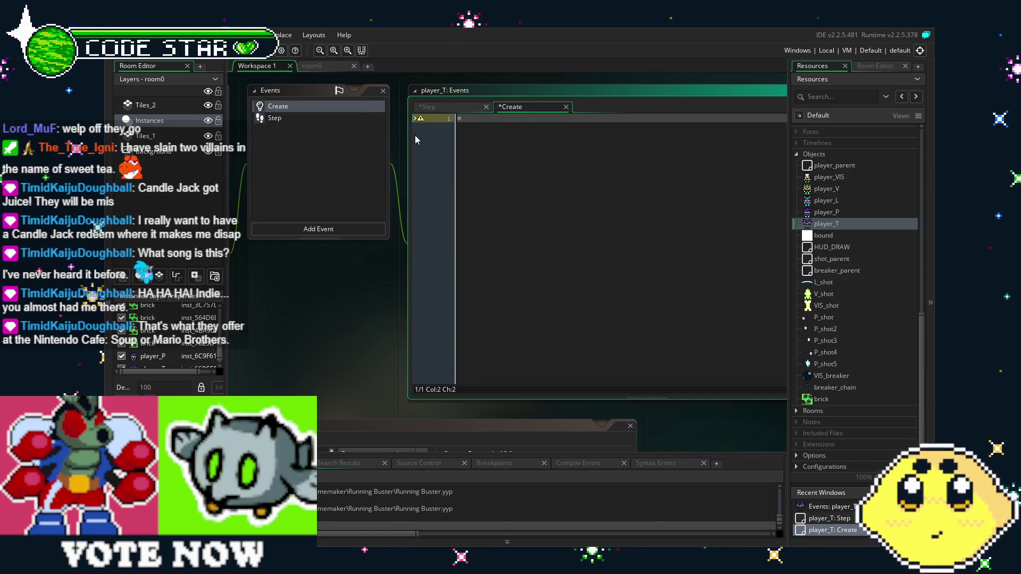
pyautogui.write('e_x=0;')
pyautogui.press('Return')
pyautogui.write('me')
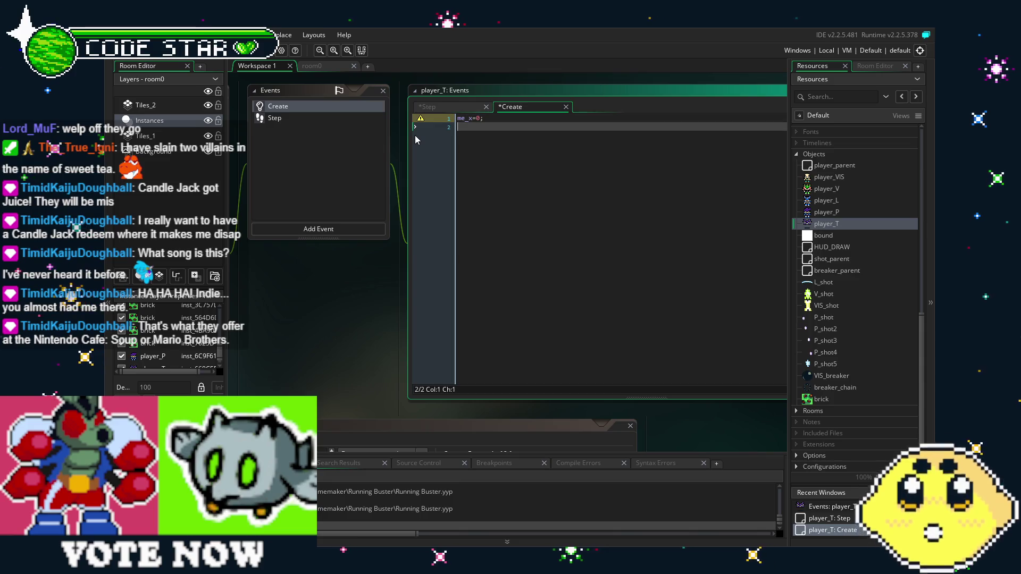
pyautogui.write('_y')
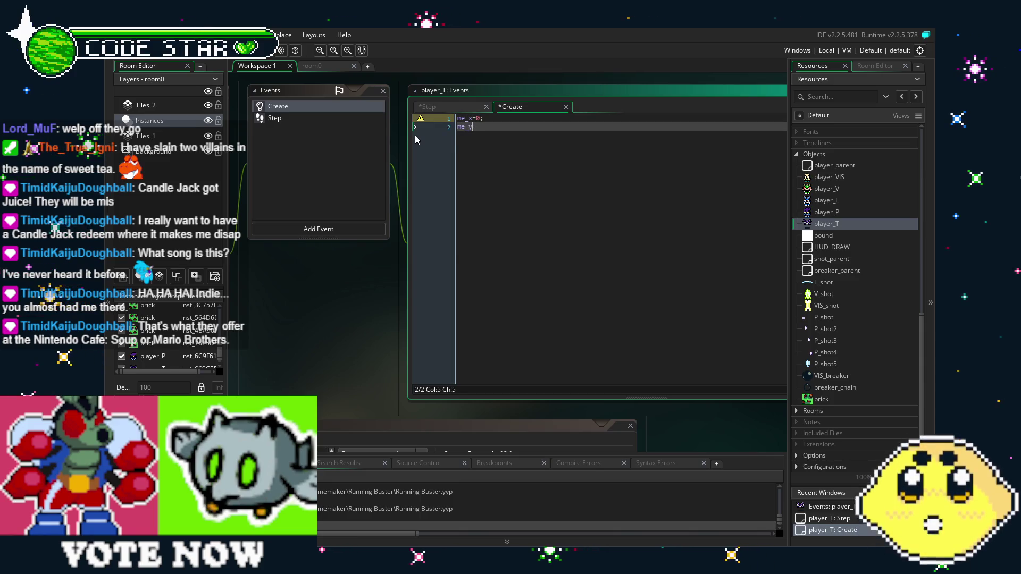
pyautogui.write('=0;')
pyautogui.hotkey('ctrl', 's')
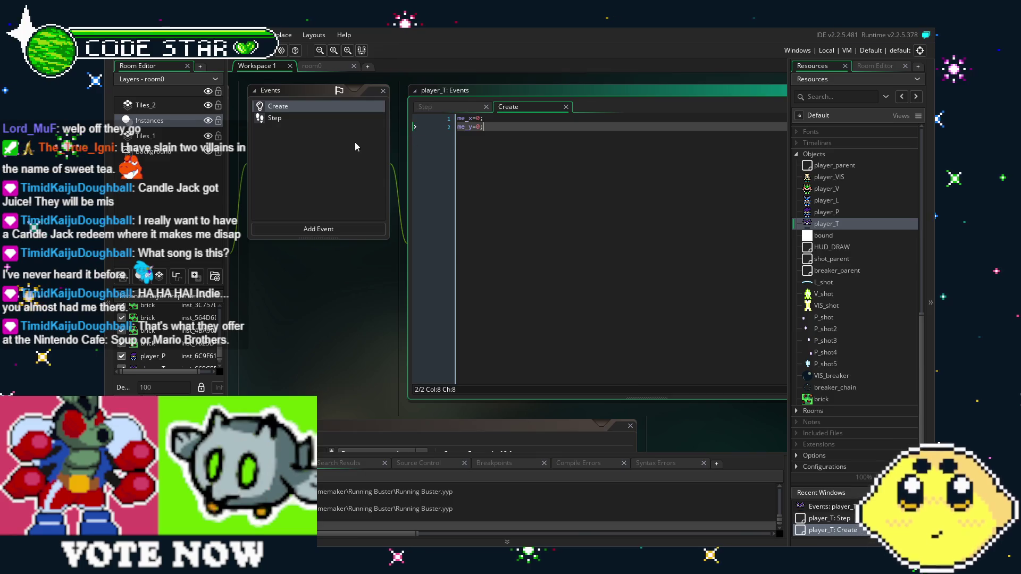
pyautogui.click(306, 114)
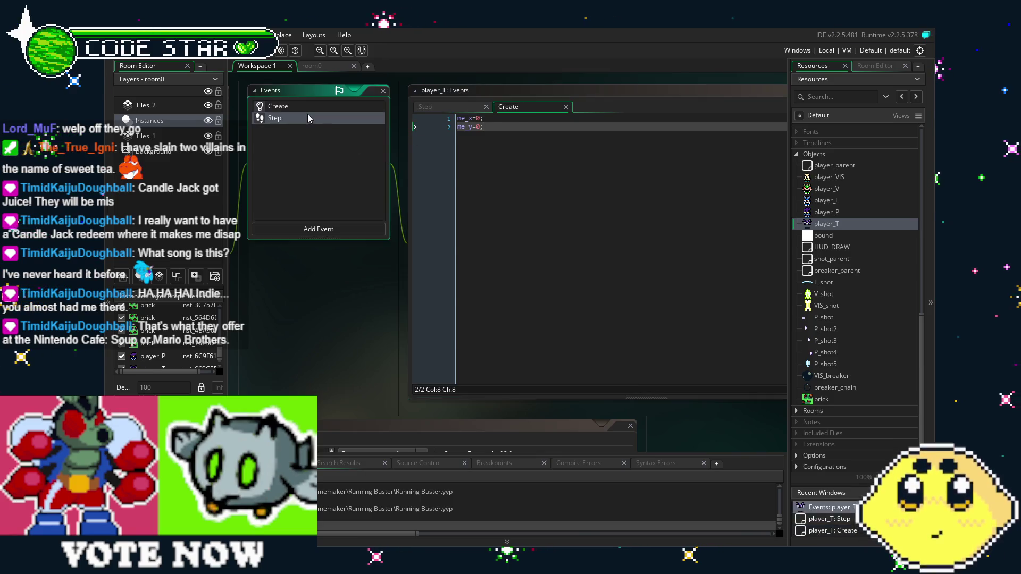
# Step: Complete line 11 as me_x=16; in the facing 4 block
pyautogui.click(520, 204)
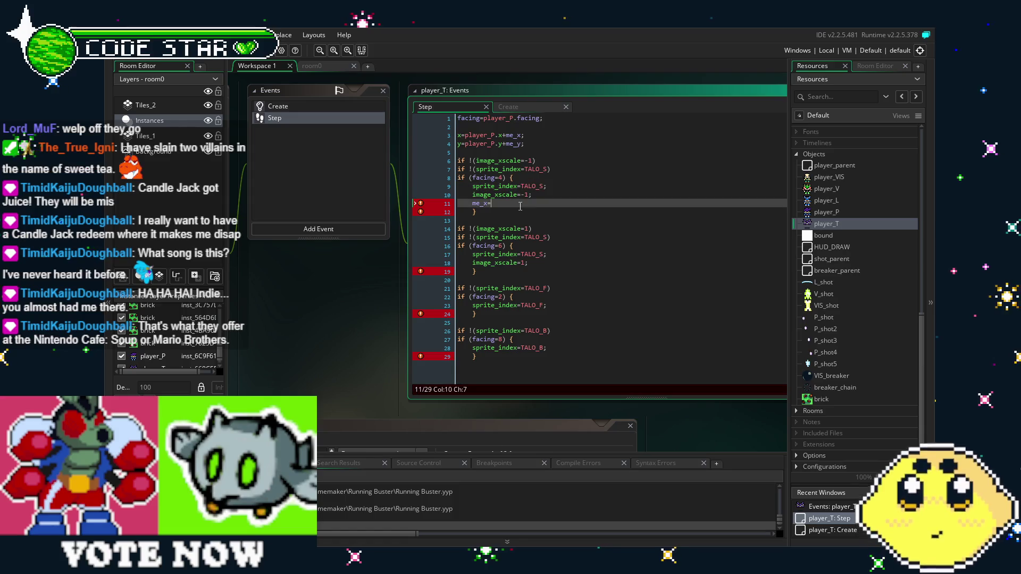
pyautogui.write('+')
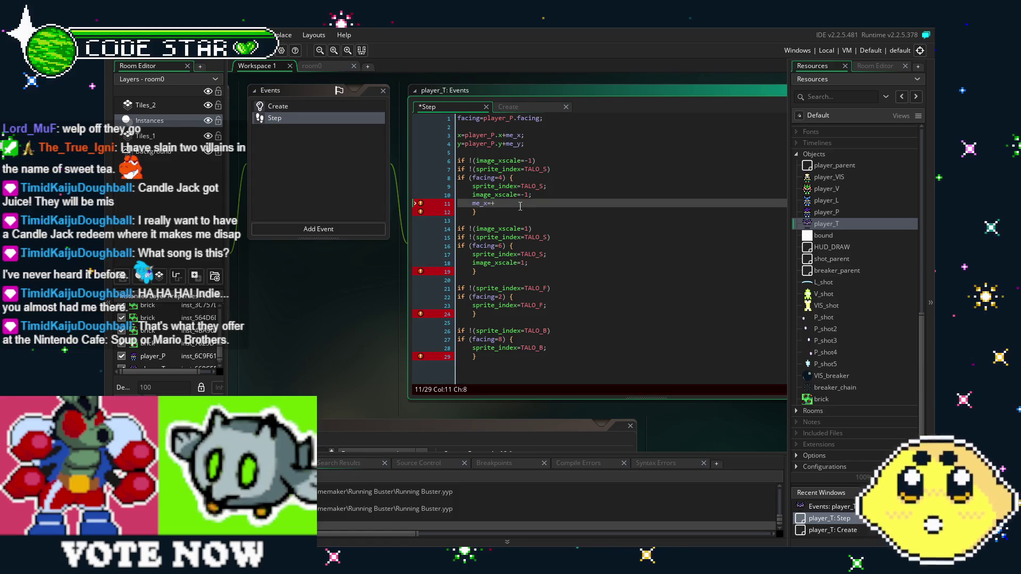
pyautogui.press('BackSpace')
pyautogui.write('16')
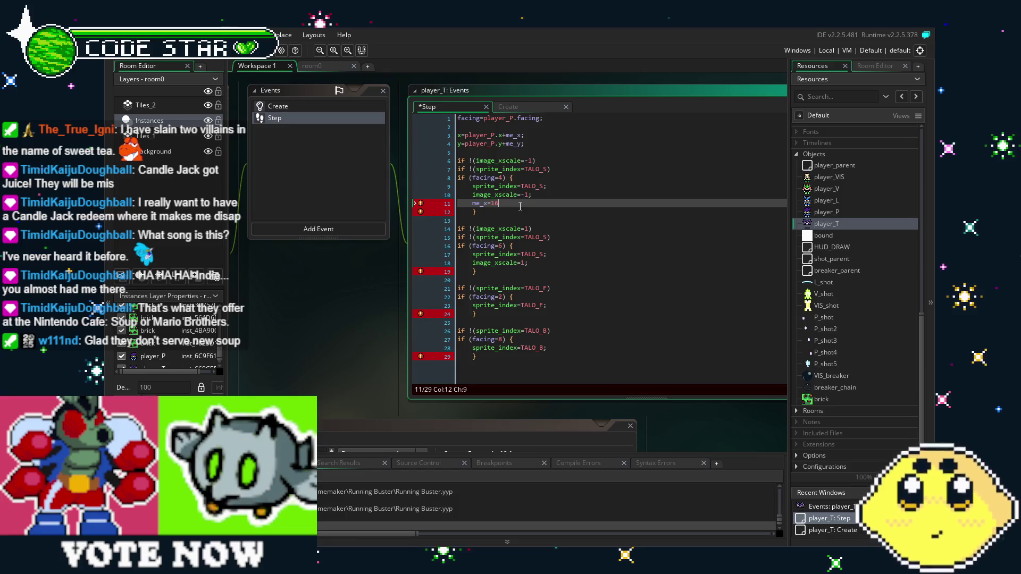
pyautogui.write(';')
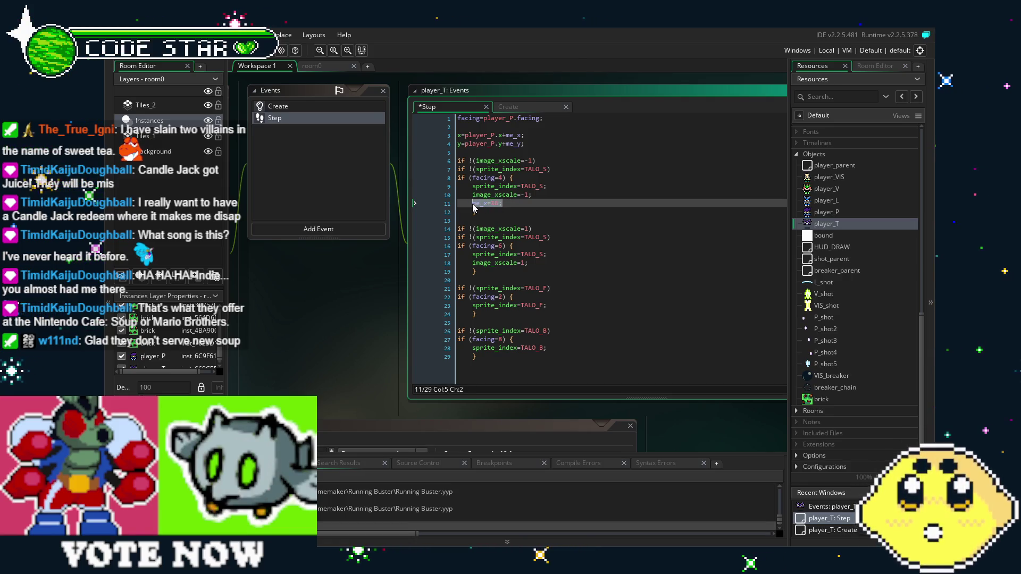
# Step: Add me_x=-16; to the facing 6 block
pyautogui.click(558, 261)
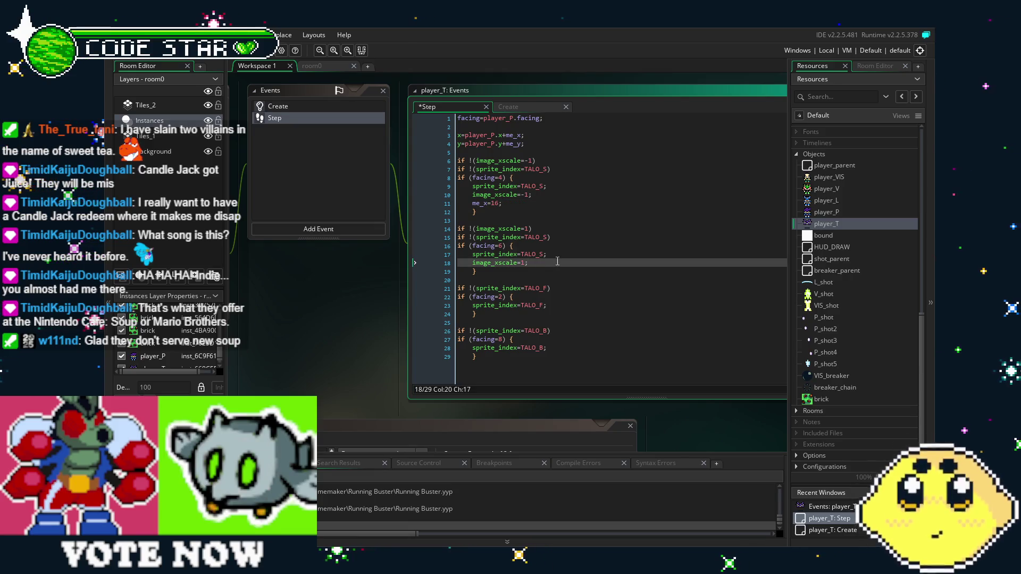
pyautogui.press('Return')
pyautogui.write('me_x=16;')
pyautogui.press('Left')
pyautogui.press('Left')
pyautogui.press('Left')
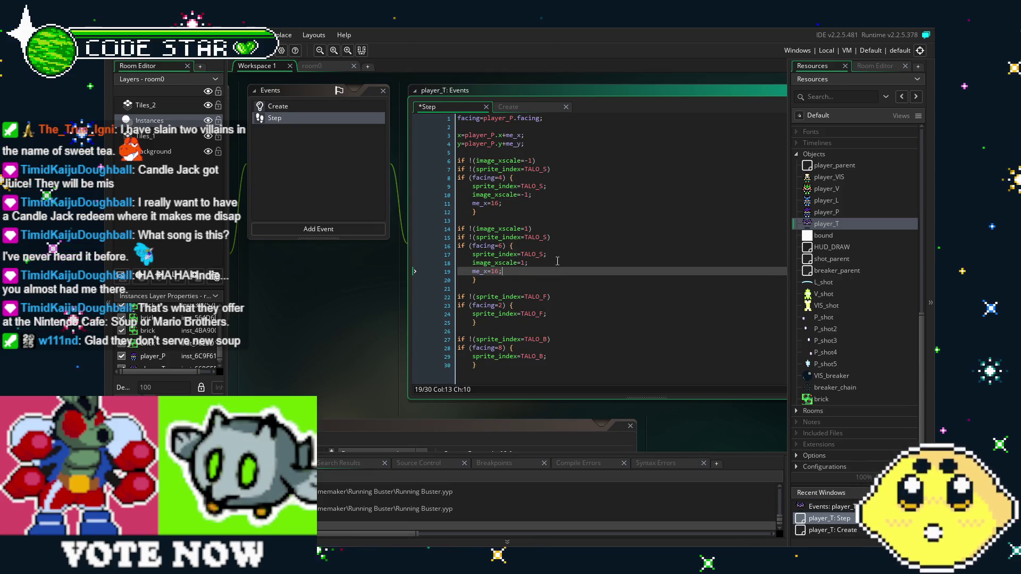
pyautogui.write('-')
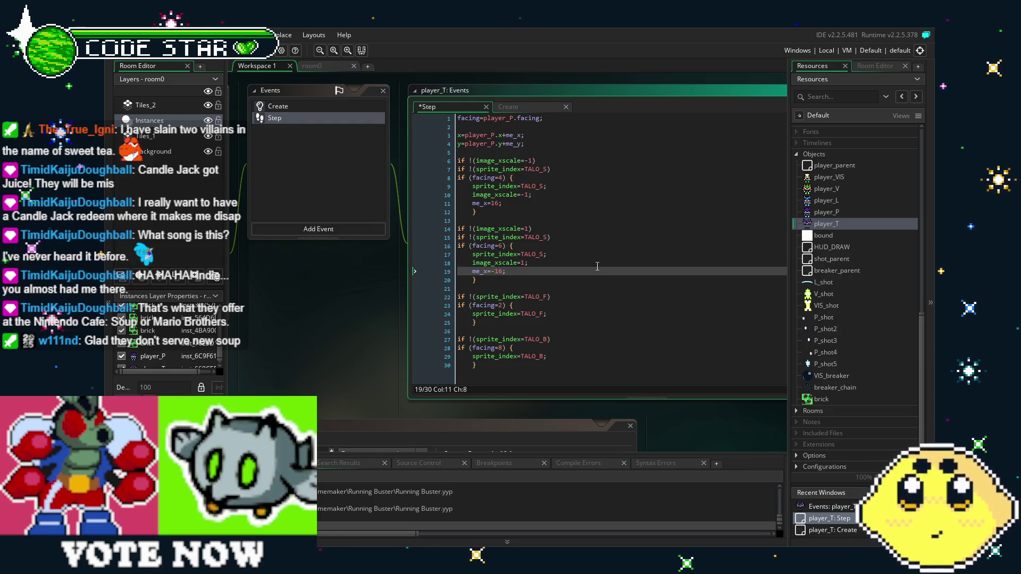
# Step: Add an me_y offset line below the TALO_F sprite line in the facing 2 block
pyautogui.click(553, 315)
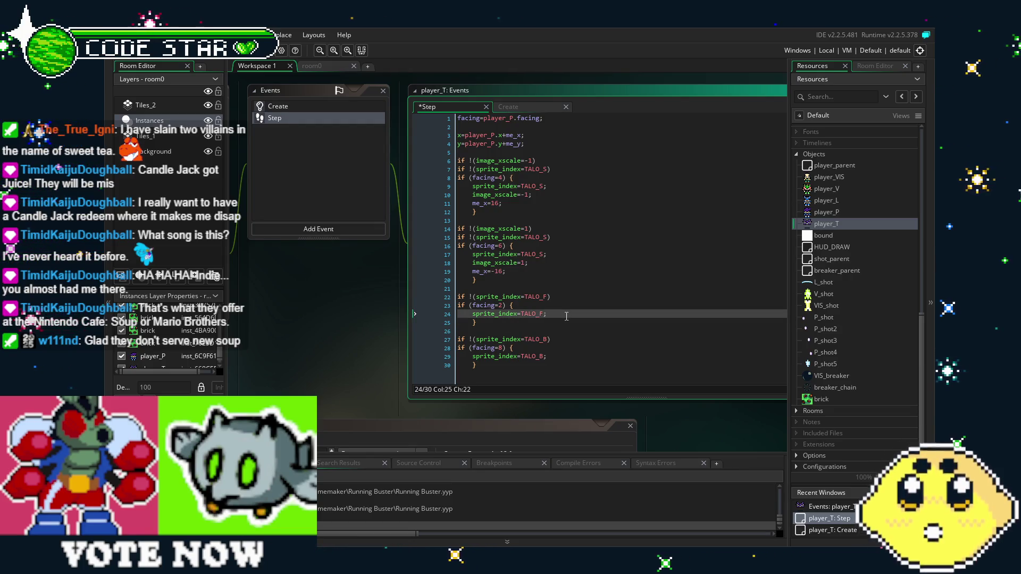
pyautogui.press('Return')
pyautogui.write('me_x=16;')
pyautogui.press('Left')
pyautogui.press('Left')
pyautogui.press('Left')
pyautogui.press('Left')
pyautogui.press('BackSpace')
pyautogui.write('y')
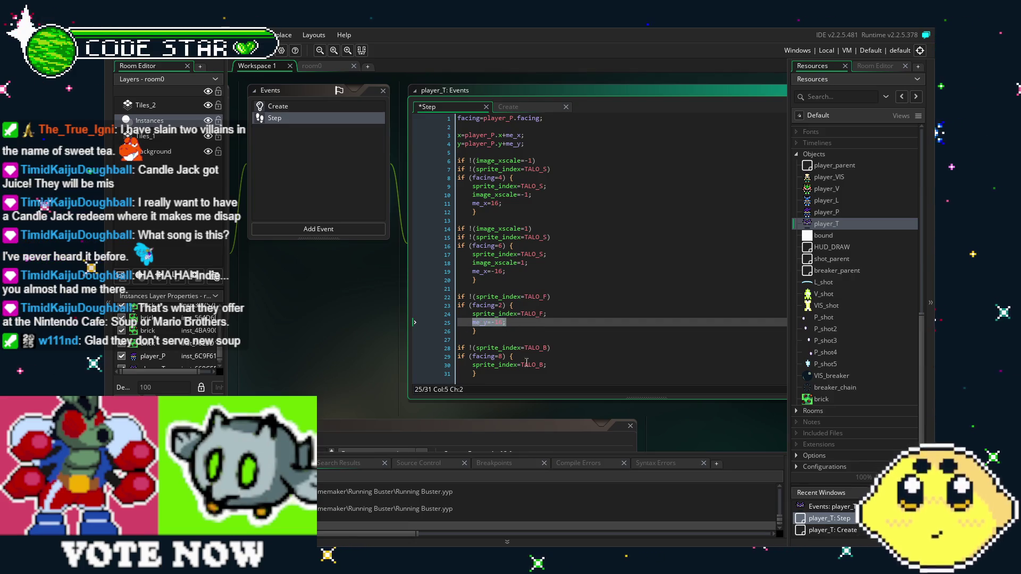
# Step: Add the same me_y line to the facing 8 block and save
pyautogui.click(553, 365)
pyautogui.press('Return')
pyautogui.write('me_y=-16;')
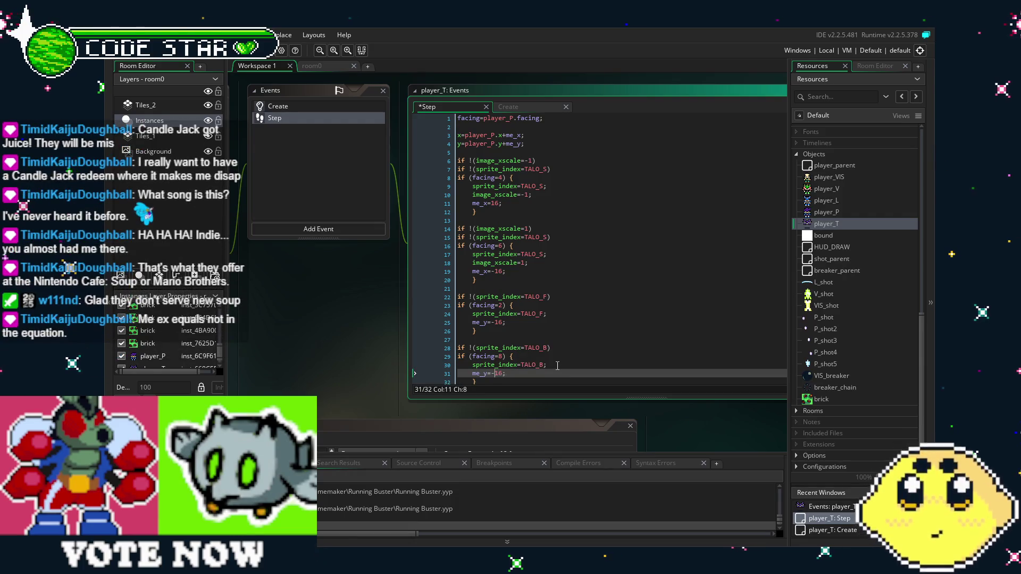
pyautogui.write('+')
pyautogui.click(549, 356)
pyautogui.hotkey('ctrl', 's')
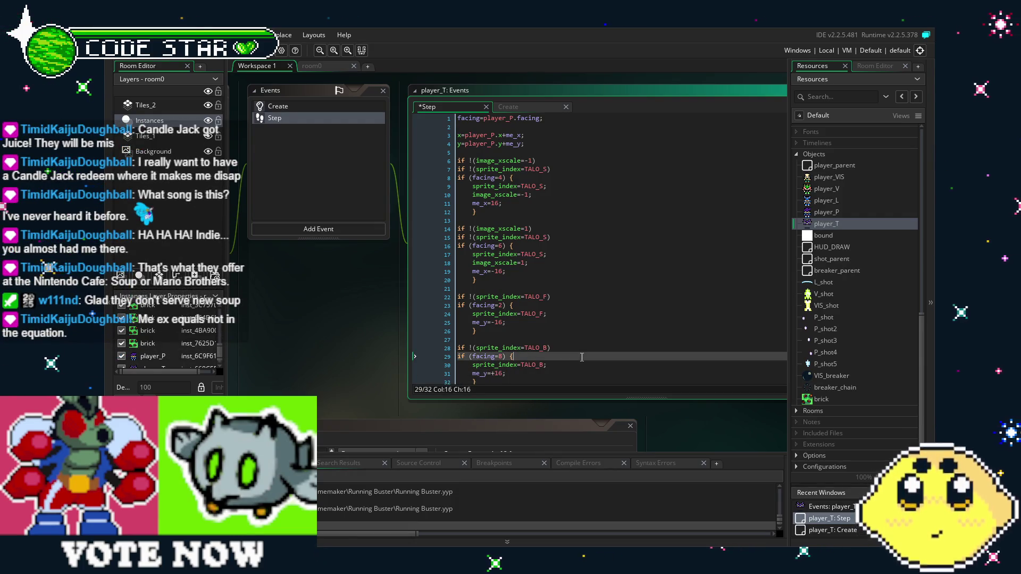
# Step: Walk player_P up, down, left and right while watching player_T follow in each facing
pyautogui.moveTo(329, 368); pyautogui.dragTo(454, 349)
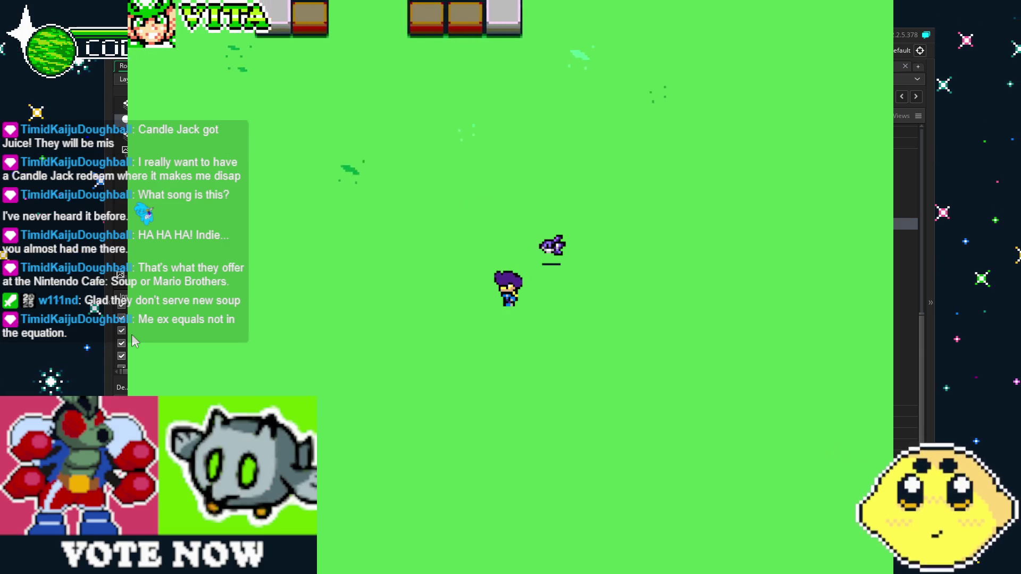
pyautogui.press('Right')
pyautogui.press('Down')
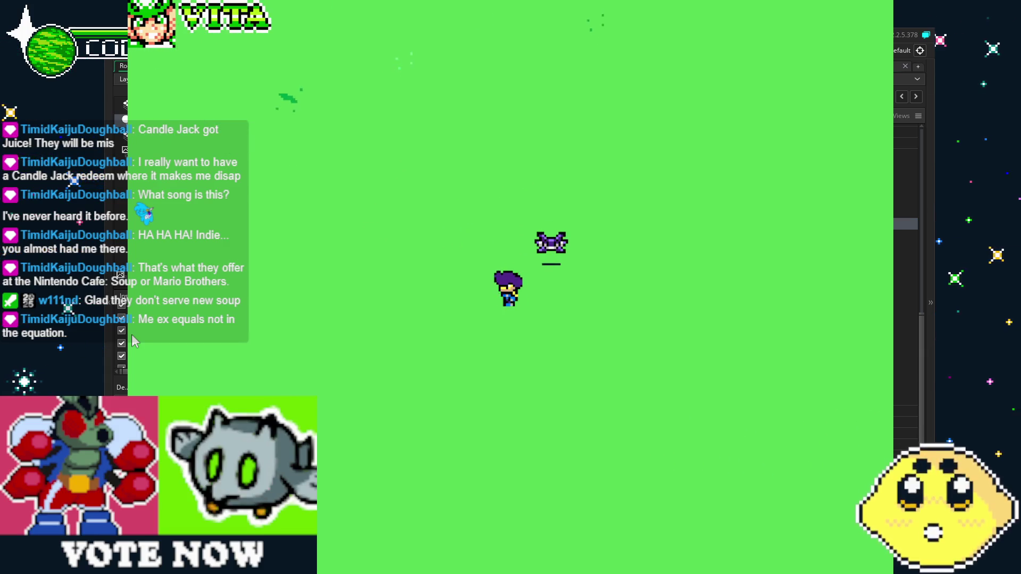
pyautogui.press('Up')
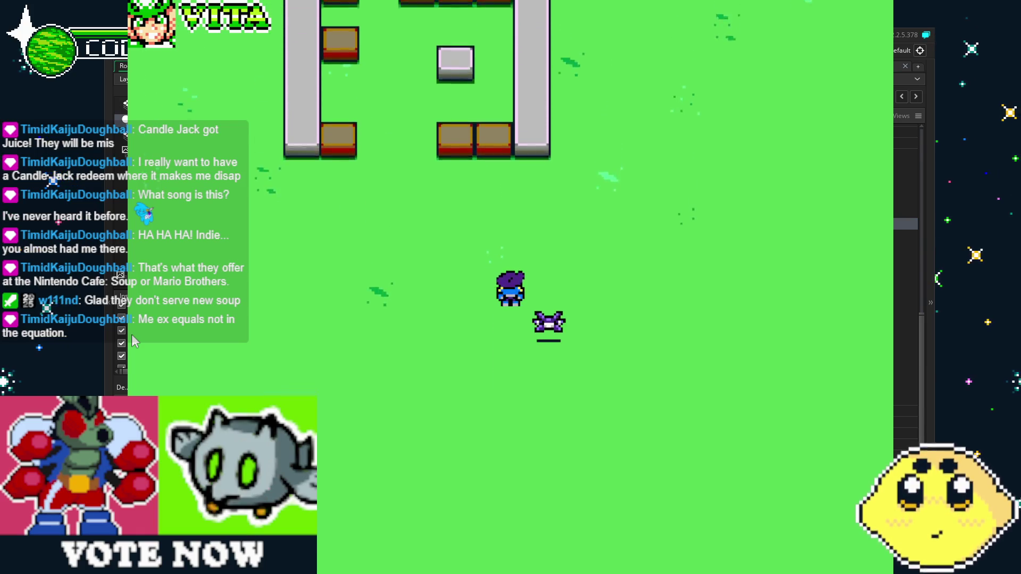
pyautogui.press('Left')
pyautogui.press('Down')
pyautogui.press('Right')
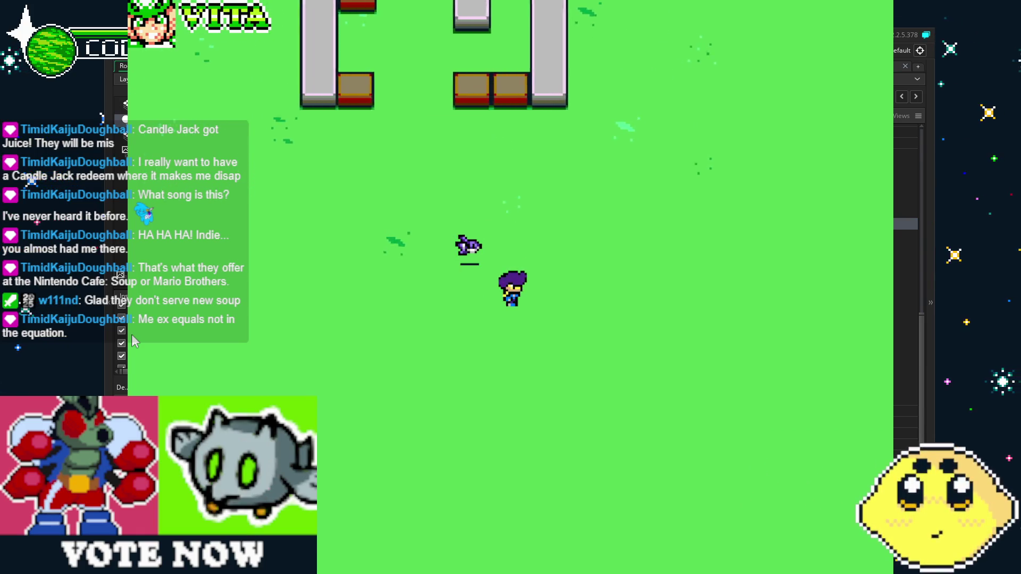
pyautogui.press('Up')
pyautogui.press('Left')
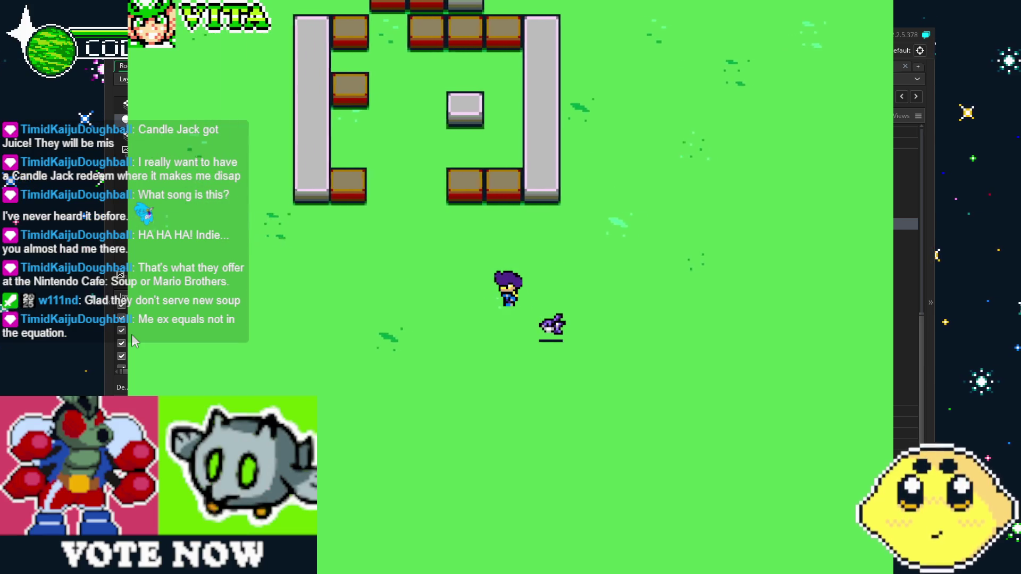
pyautogui.press('Down')
pyautogui.press('Right')
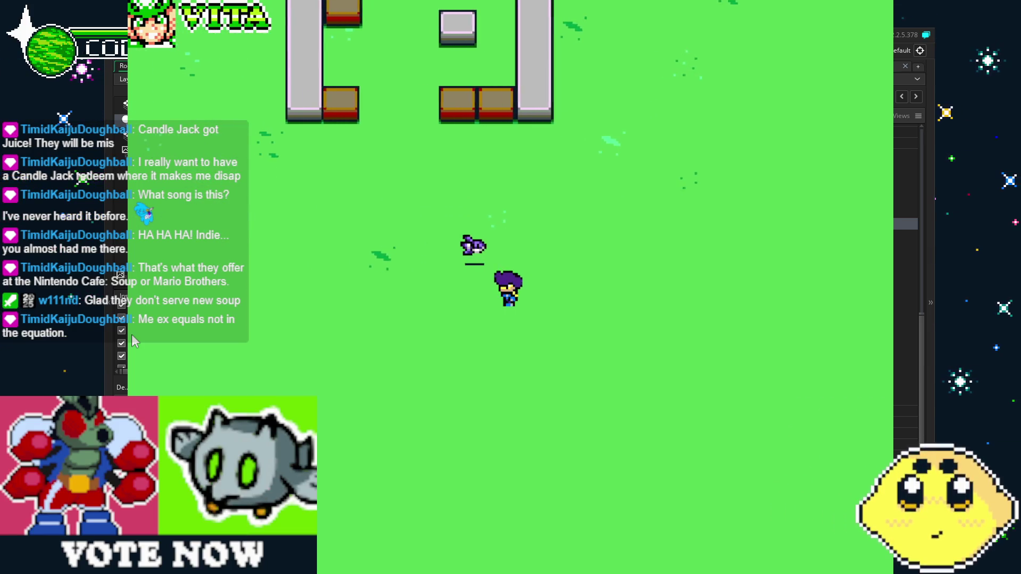
pyautogui.press('Left')
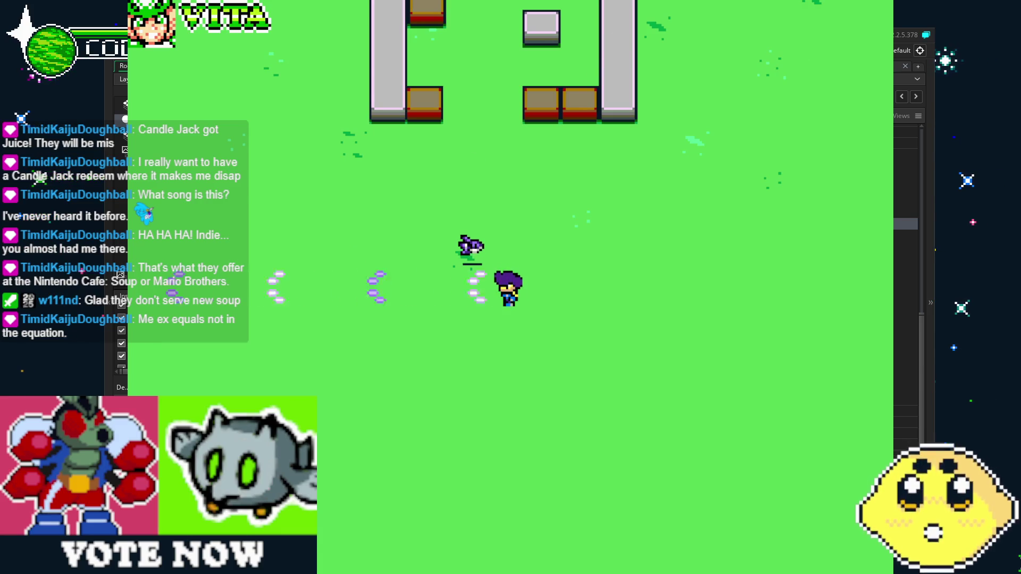
pyautogui.press('Right')
pyautogui.press('Down')
pyautogui.press('Down')
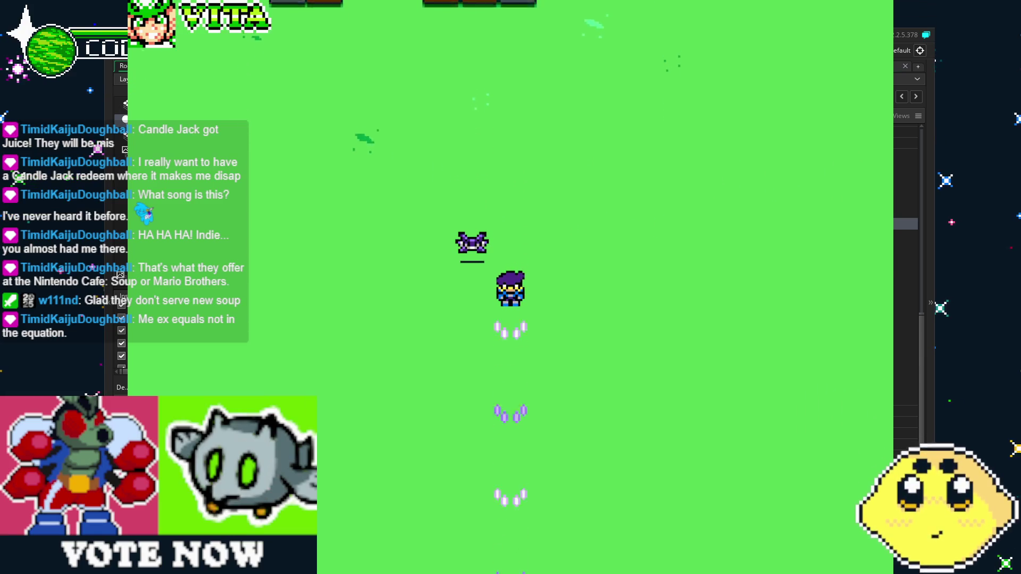
pyautogui.press('Left')
pyautogui.press('Up')
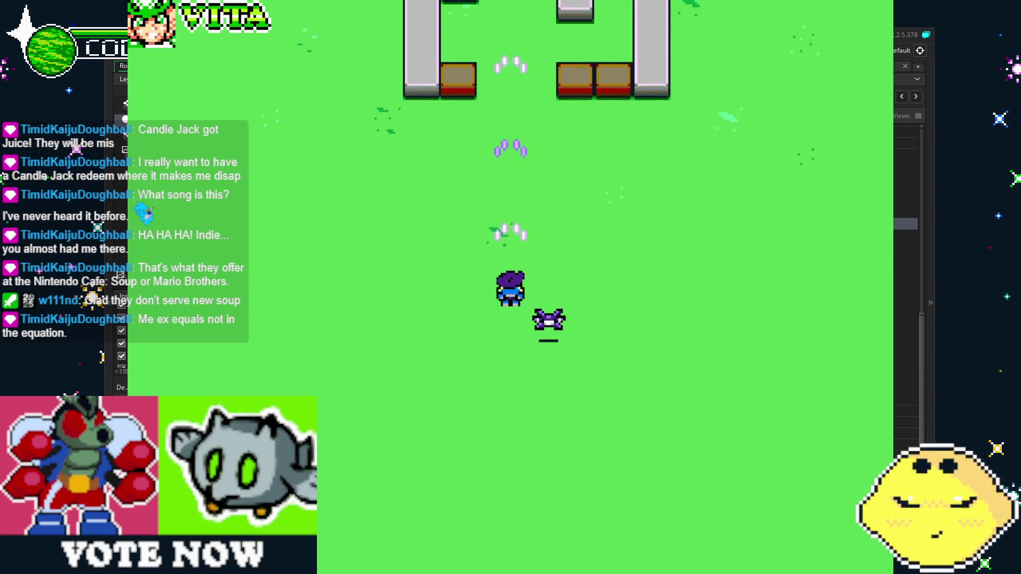
pyautogui.press('Right')
pyautogui.press('Down')
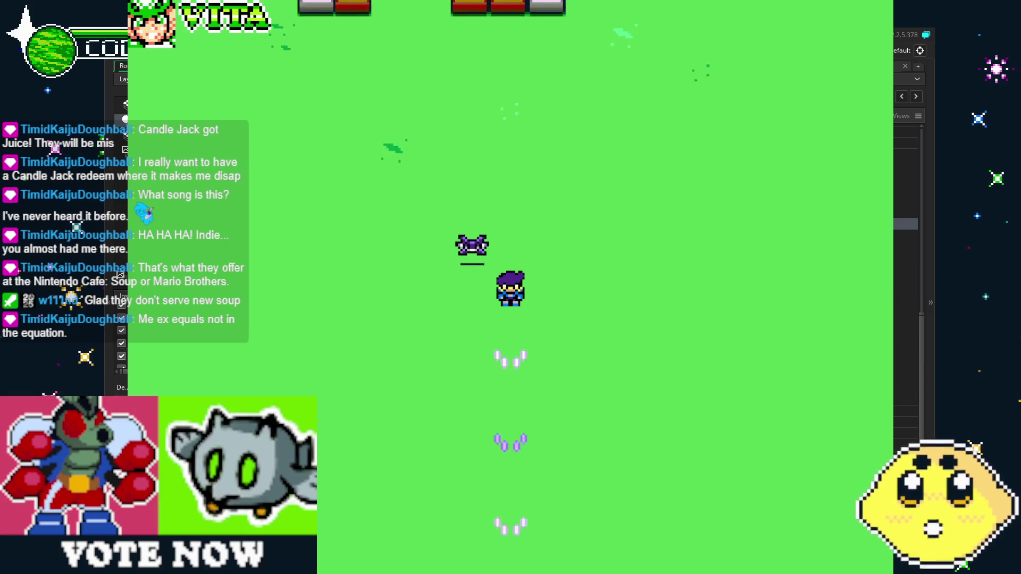
# Step: Shoot while turning in all four directions to check the companion's offsets, then close the game
pyautogui.press('Left')
pyautogui.press('Down')
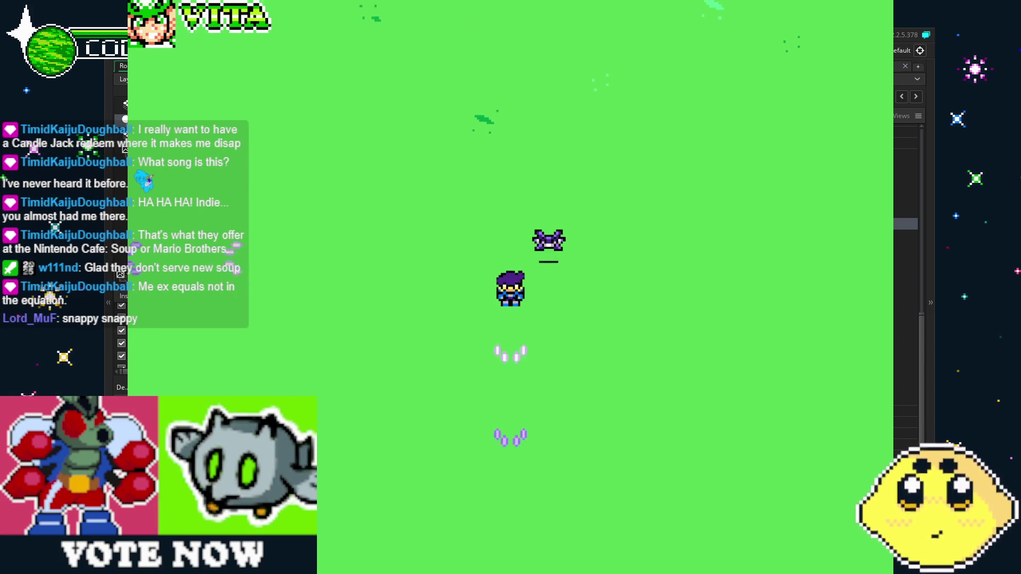
pyautogui.press('Right')
pyautogui.press('Left')
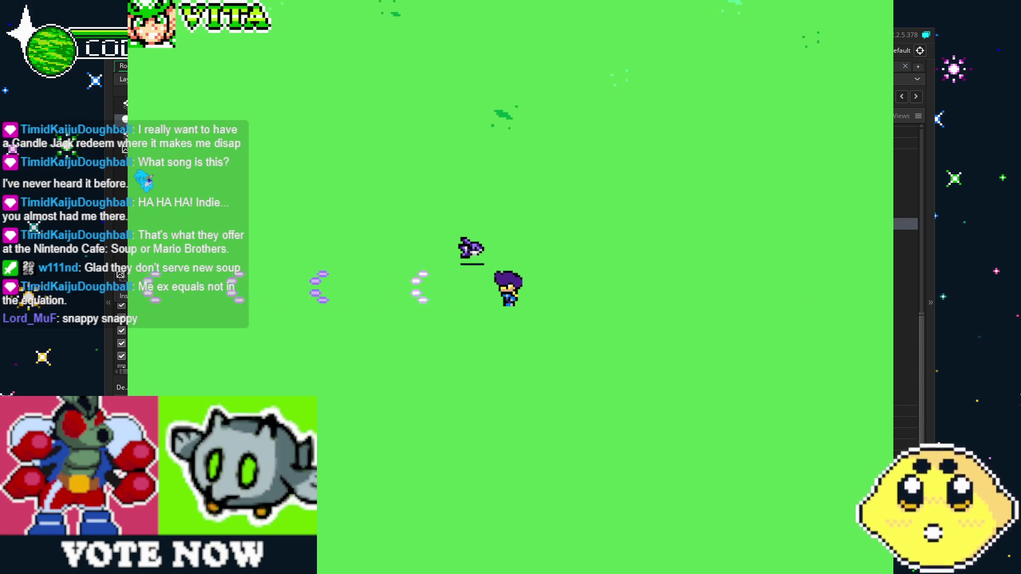
pyautogui.press('Right')
pyautogui.press('Up')
pyautogui.press('Left')
pyautogui.press('Down')
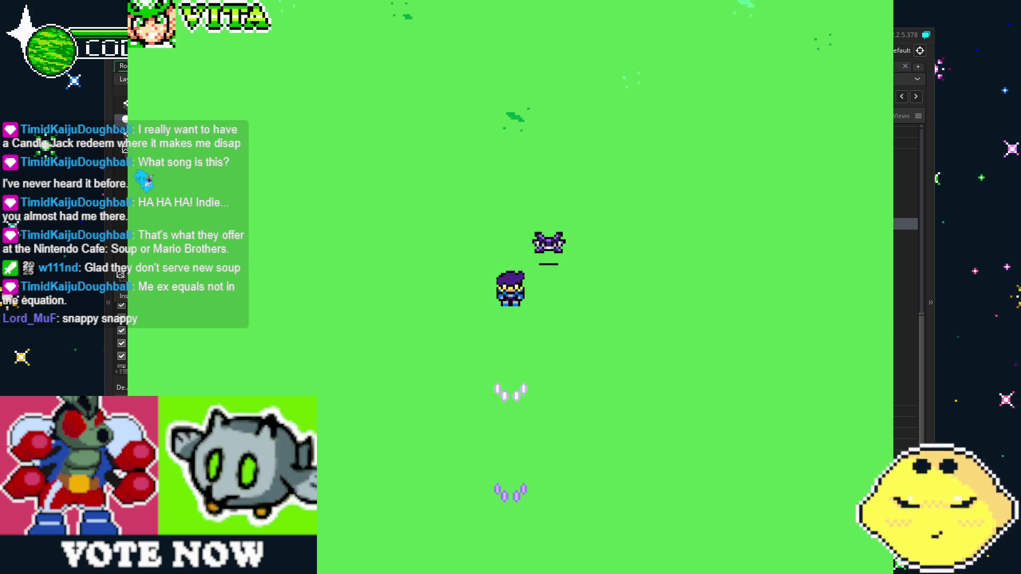
pyautogui.press('Up')
pyautogui.press('Down')
pyautogui.press('Left')
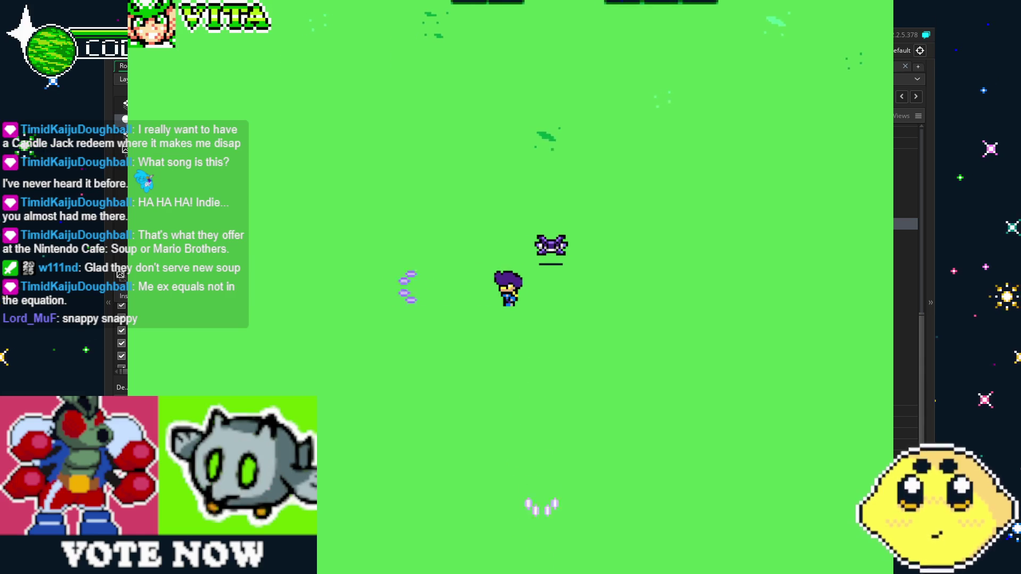
pyautogui.press('Right')
pyautogui.press('Left')
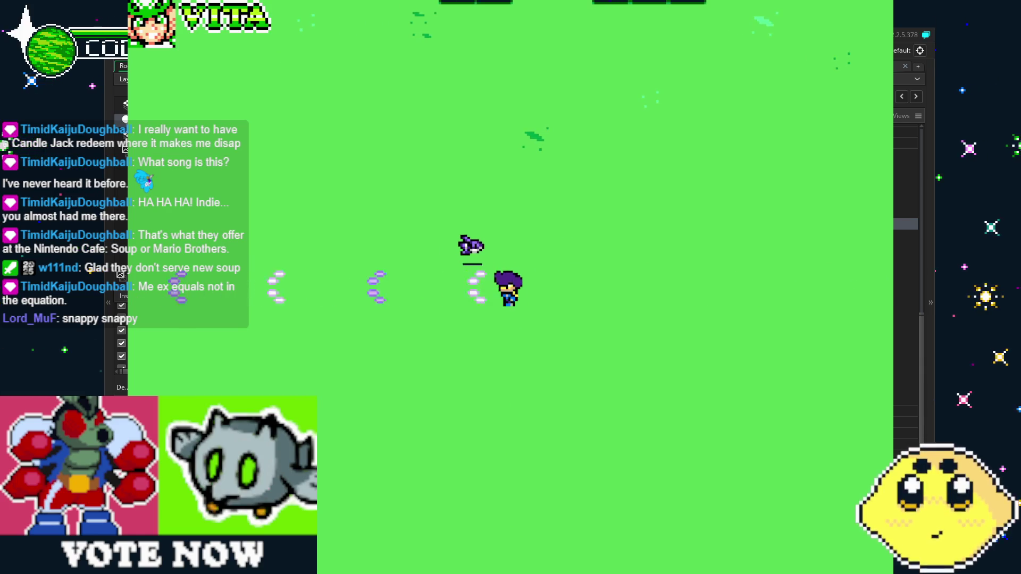
pyautogui.press('Right')
pyautogui.press('Up')
pyautogui.press('Right')
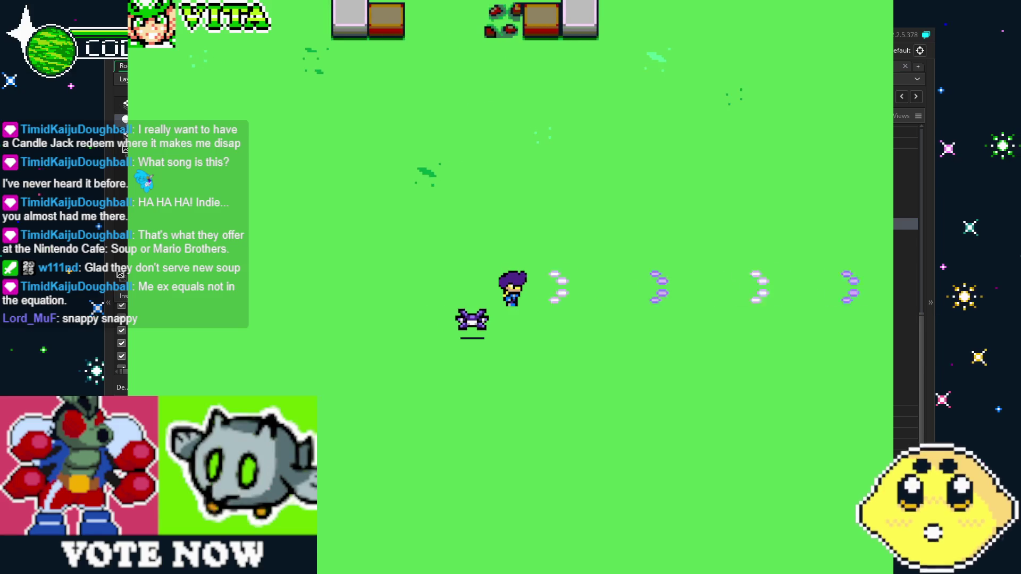
pyautogui.press('Down')
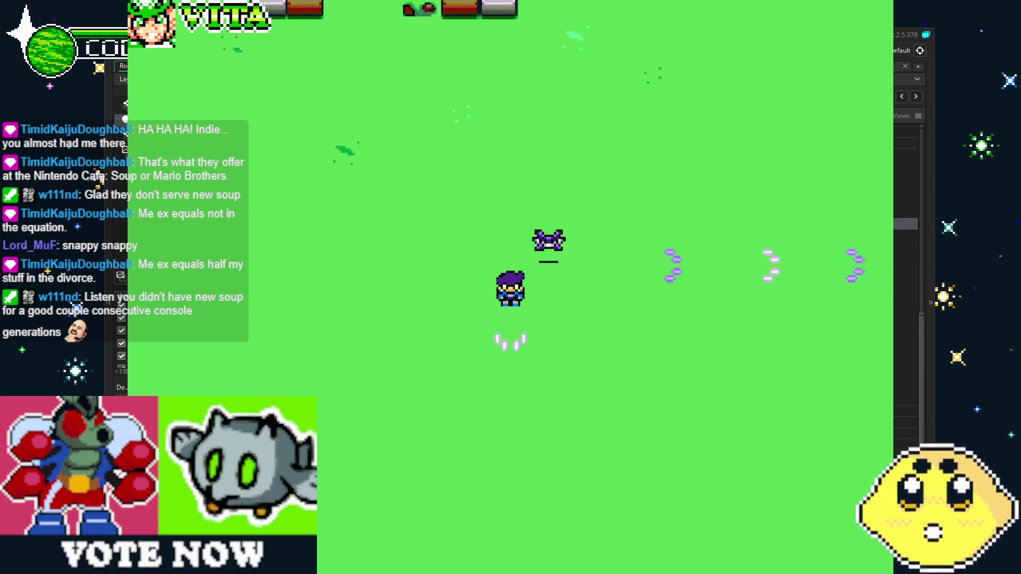
pyautogui.press('Up')
pyautogui.press('Left')
pyautogui.press('Down')
pyautogui.press('Right')
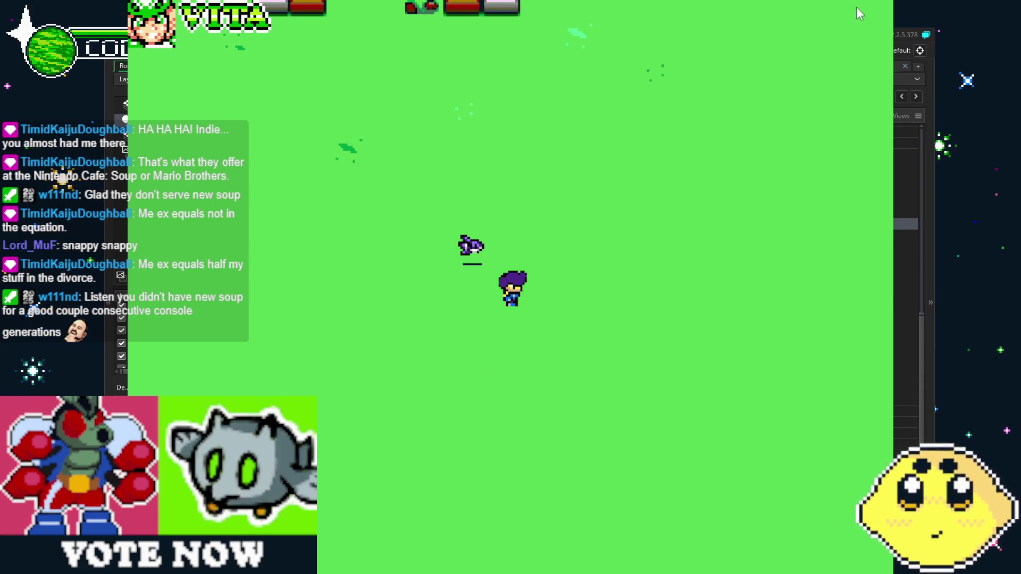
pyautogui.press('Up')
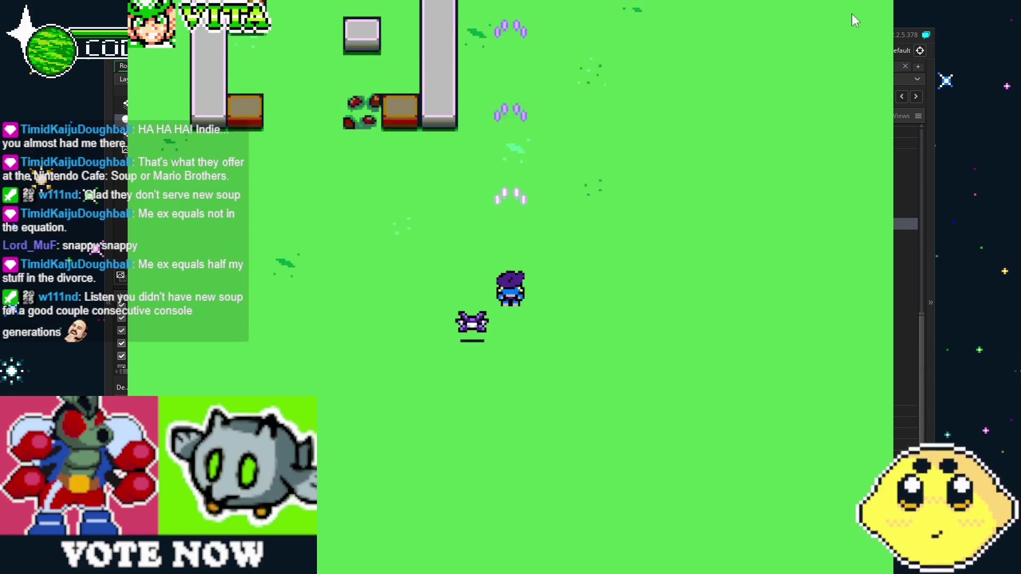
pyautogui.press('Left')
pyautogui.press('Down')
pyautogui.press('Up')
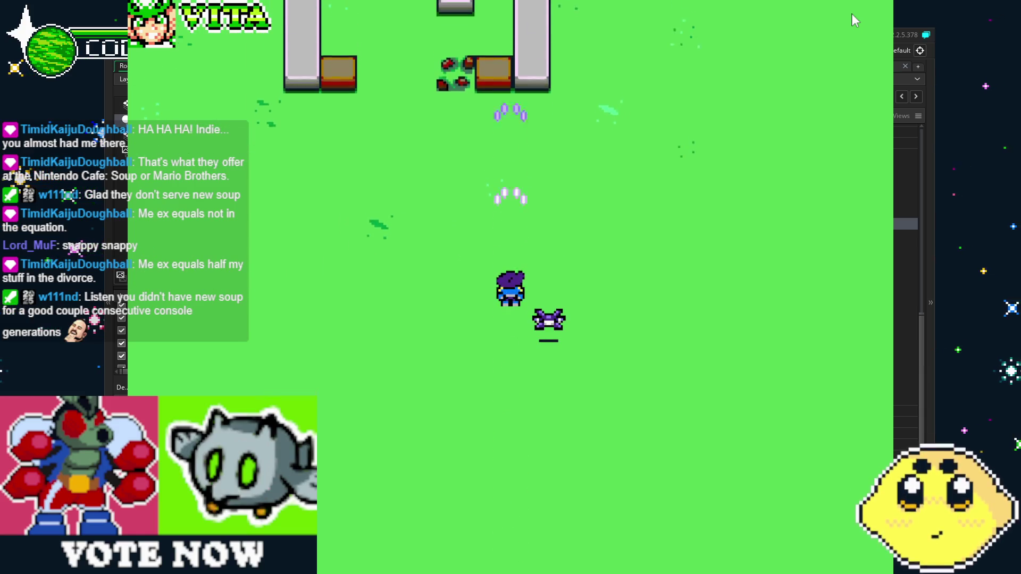
pyautogui.press('Right')
pyautogui.press('Down')
pyautogui.press('Up')
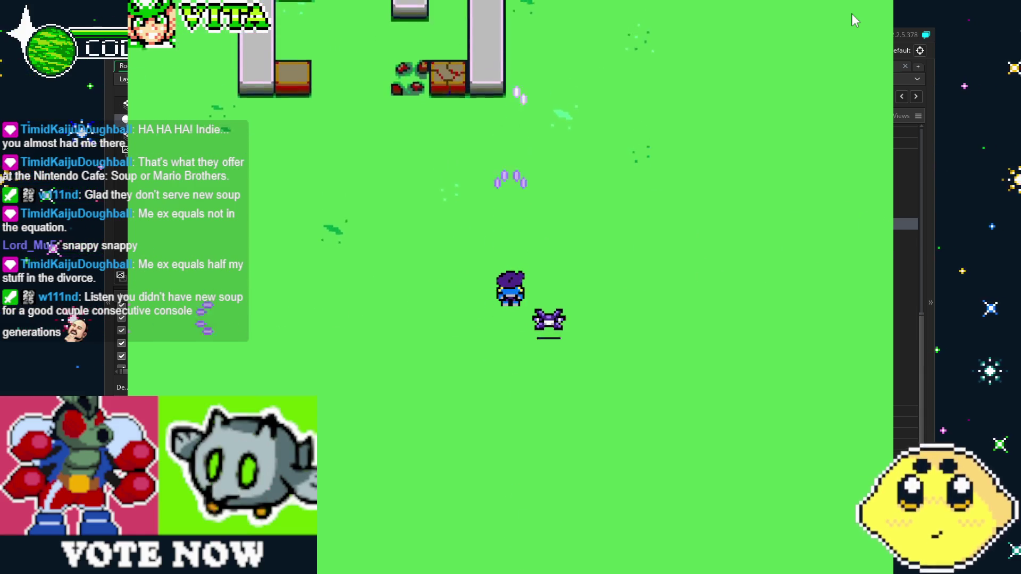
pyautogui.press('Right')
pyautogui.press('Left')
pyautogui.press('Right')
pyautogui.press('Up')
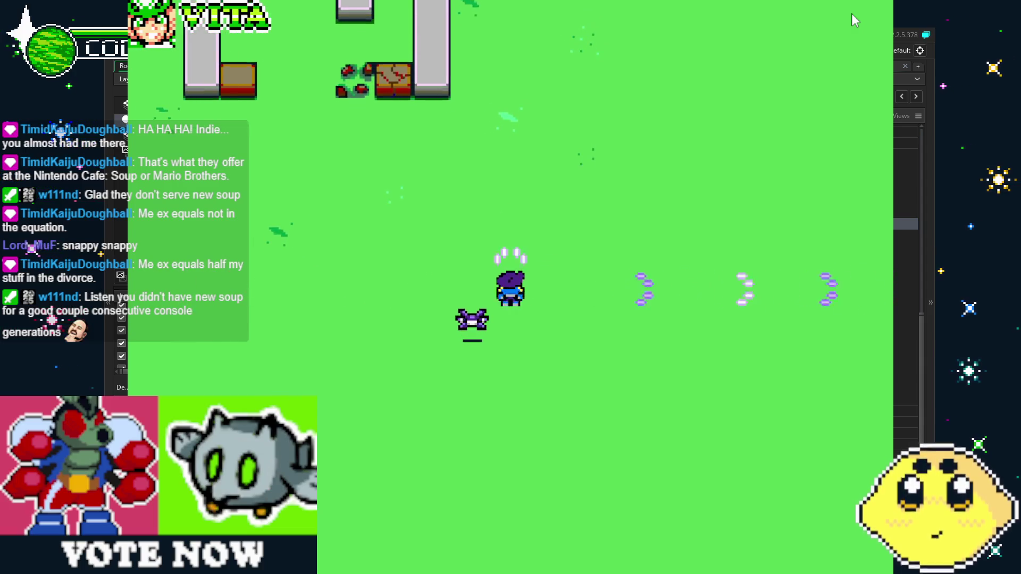
pyautogui.press('Down')
pyautogui.press('Up')
pyautogui.press('Right')
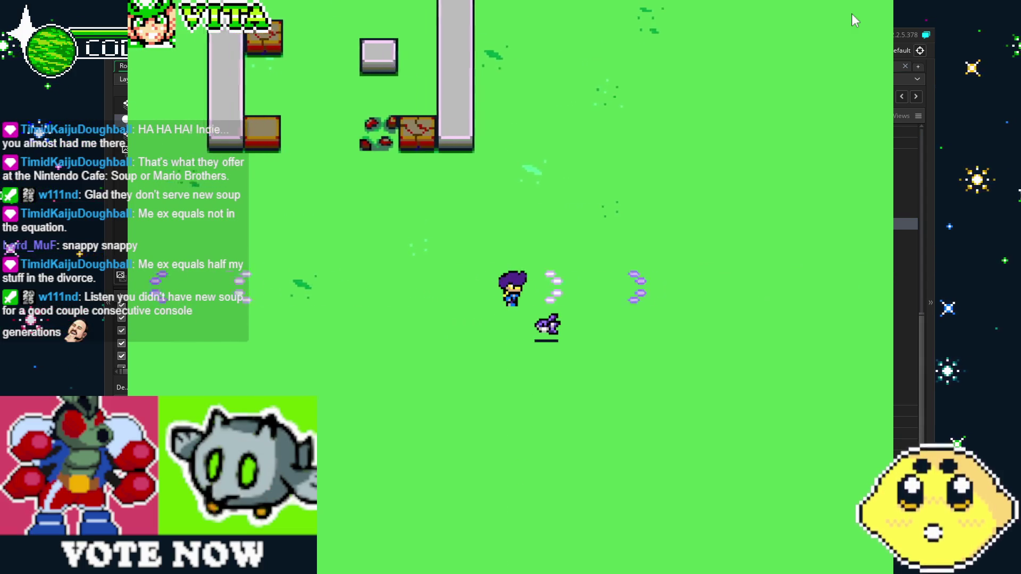
pyautogui.press('Left')
pyautogui.press('Right')
pyautogui.press('Down')
pyautogui.press('Up')
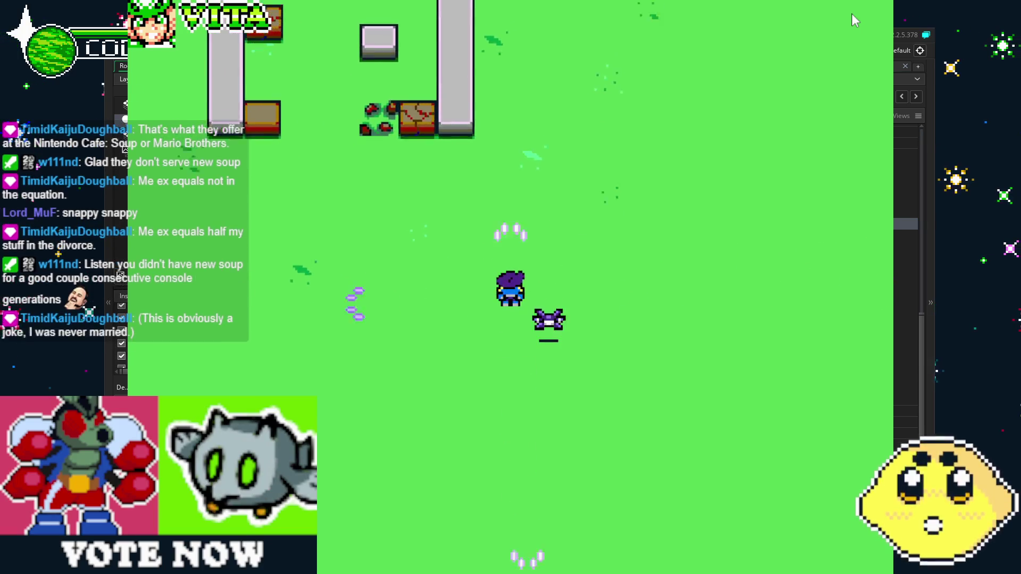
pyautogui.press('Right')
pyautogui.press('Down')
pyautogui.press('Up')
pyautogui.press('Right')
pyautogui.press('Left')
pyautogui.press('Up')
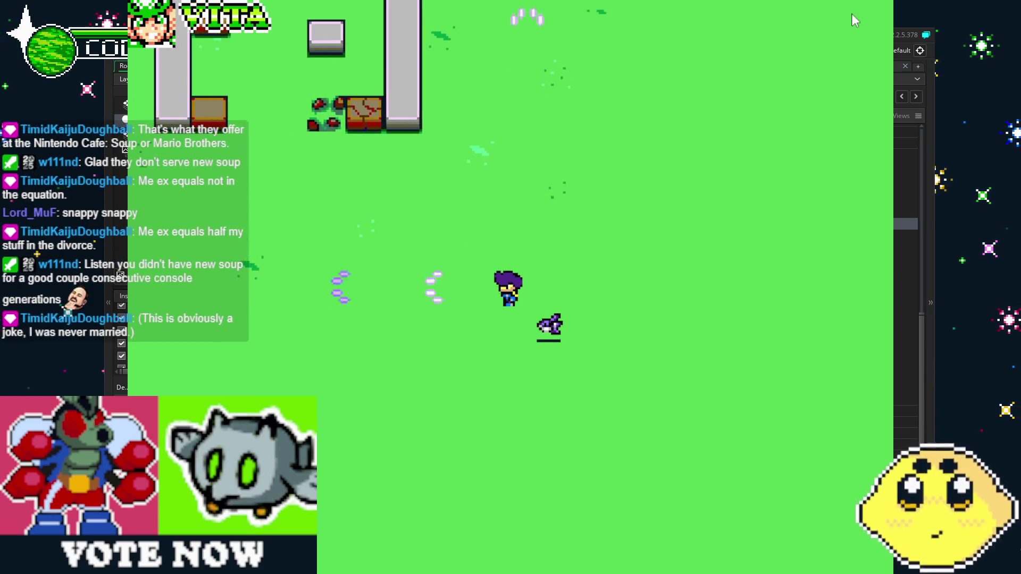
pyautogui.press('Up')
pyautogui.press('Down')
pyautogui.press('Up')
pyautogui.press('Down')
pyautogui.press('Up')
pyautogui.press('Right')
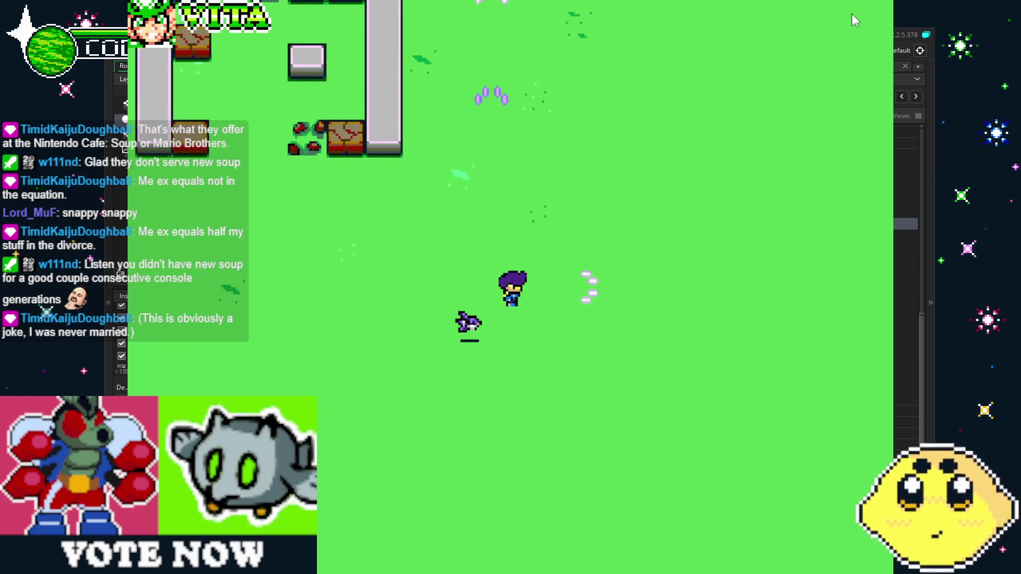
pyautogui.press('Up')
pyautogui.press('Down')
pyautogui.press('Up')
pyautogui.press('Down')
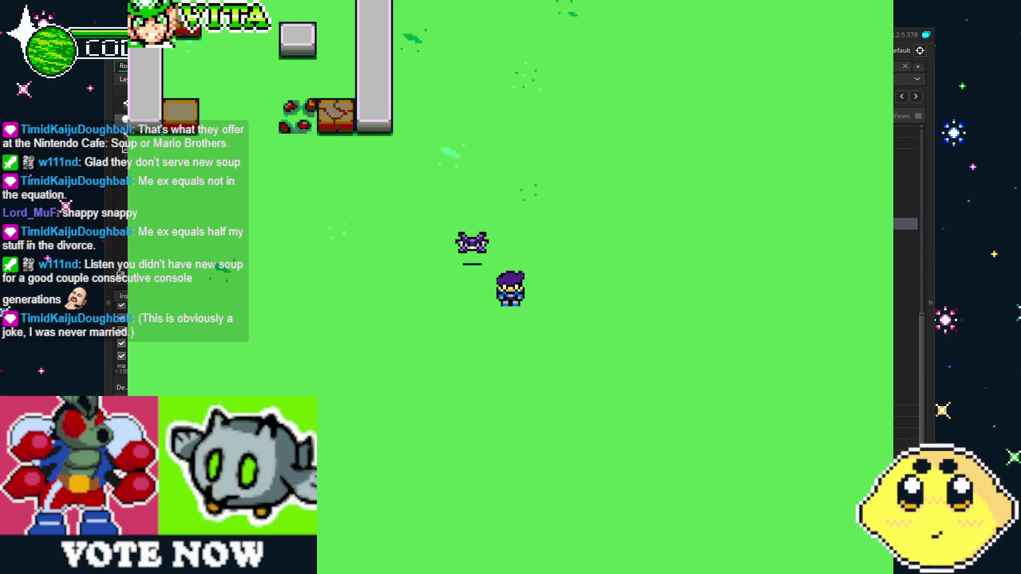
pyautogui.press('Escape')
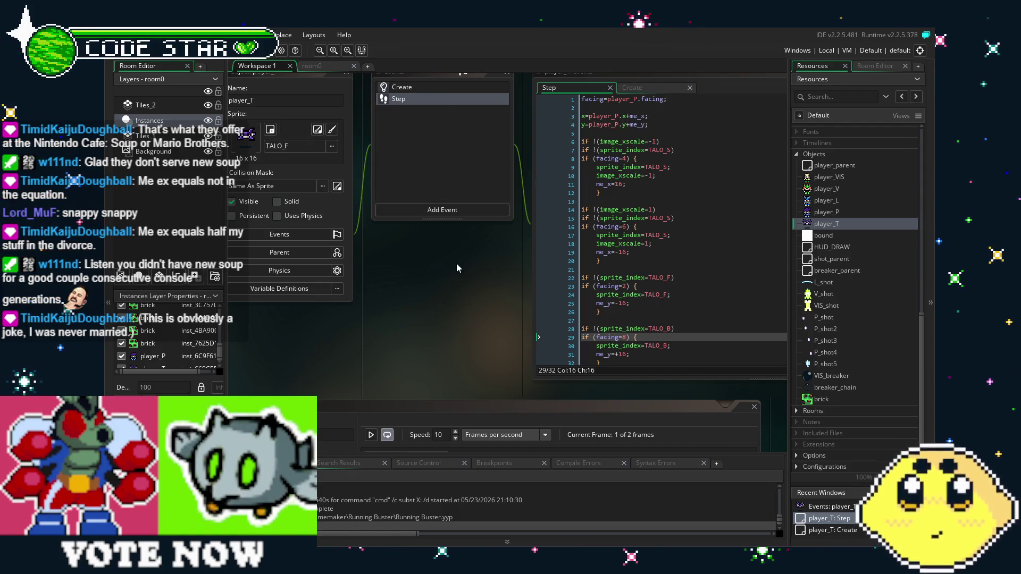
pyautogui.moveTo(456, 263); pyautogui.dragTo(416, 277)
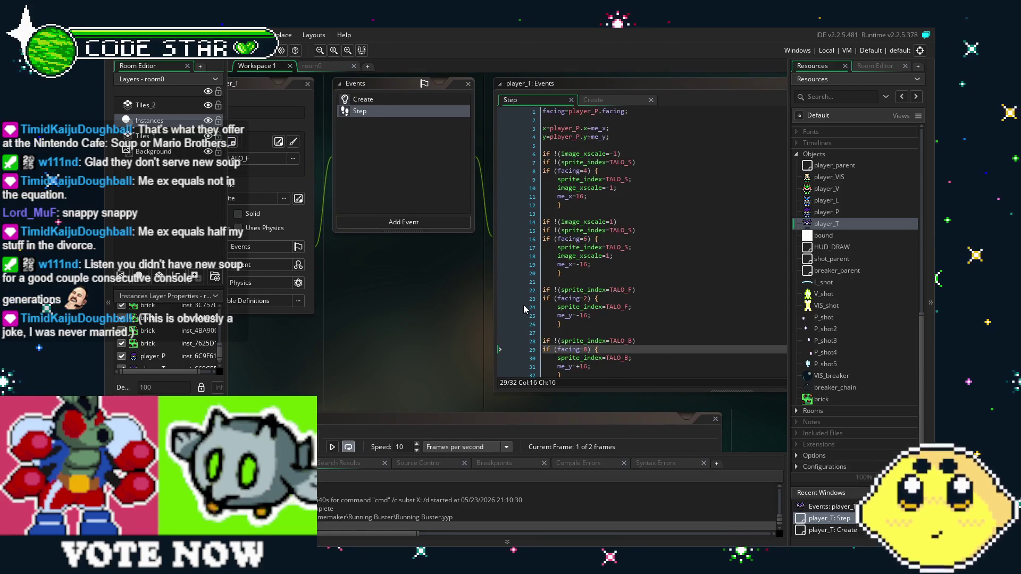
pyautogui.moveTo(438, 310); pyautogui.dragTo(369, 311)
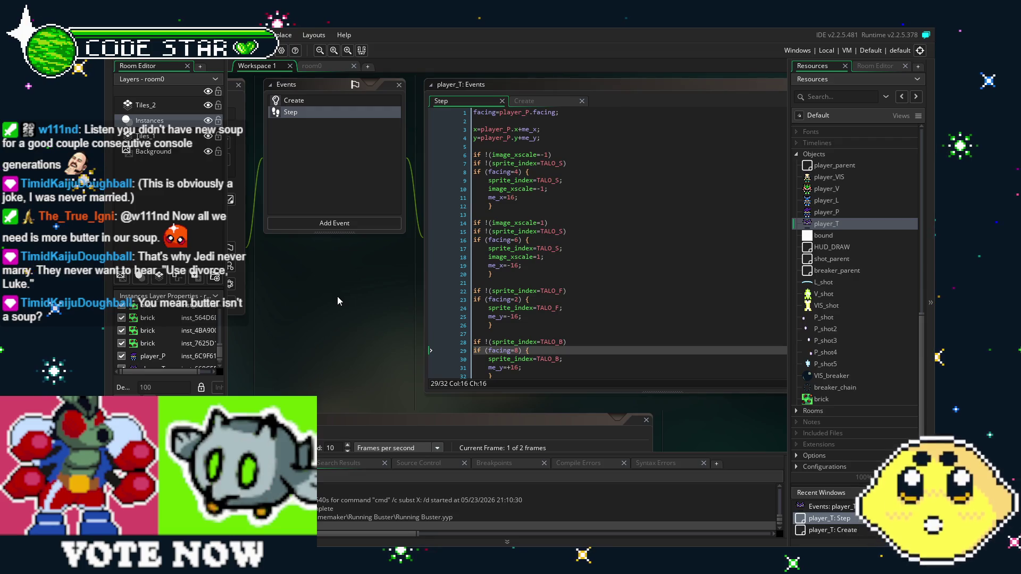
# Step: Delete the 'facing=player_P.facing;' line at the top of player_T's Step code
pyautogui.click(566, 226)
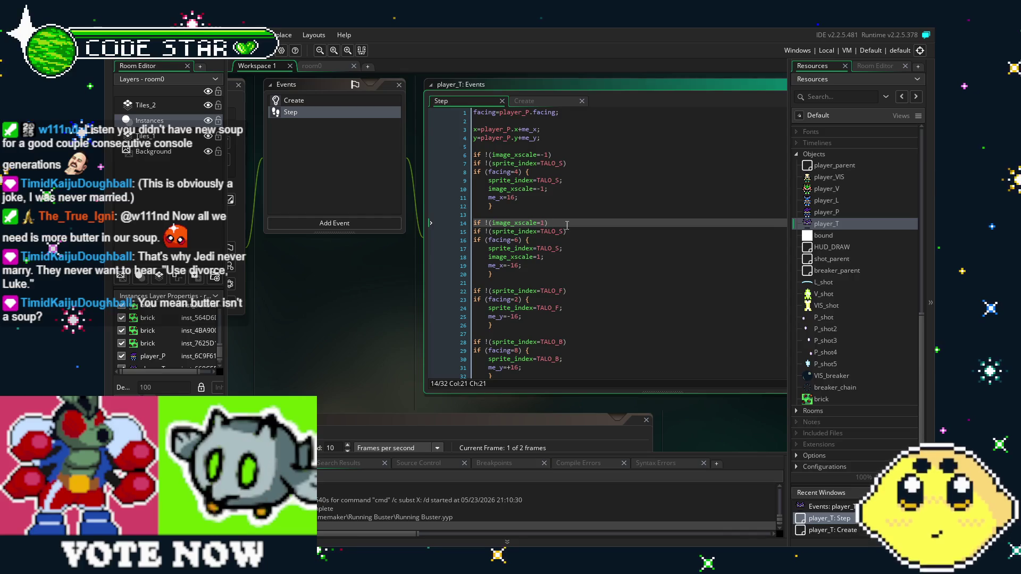
pyautogui.click(585, 111)
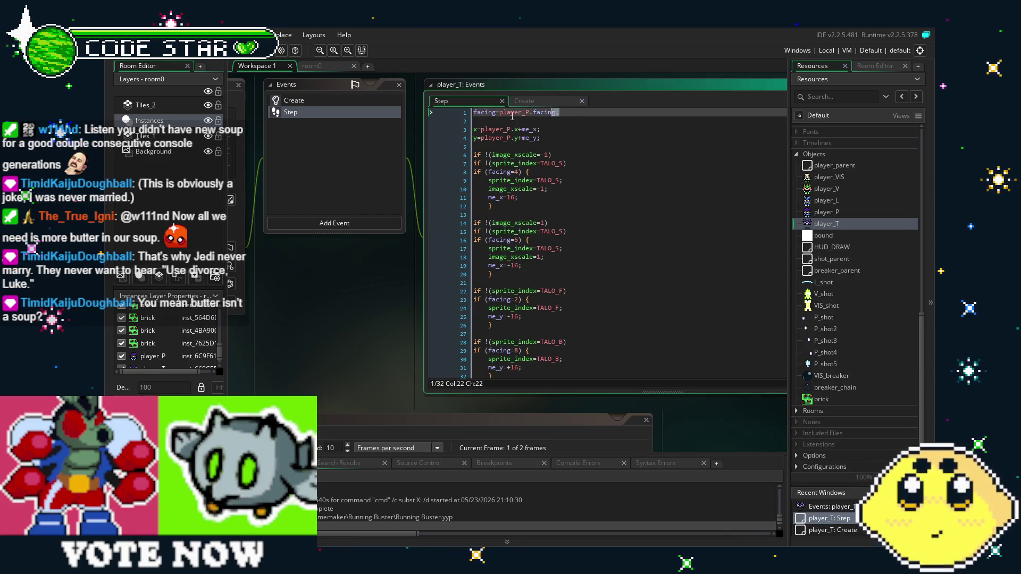
pyautogui.hotkey('shift', 'Home')
pyautogui.press('Delete')
pyautogui.press('Down')
pyautogui.press('Down')
pyautogui.press('BackSpace')
pyautogui.press('BackSpace')
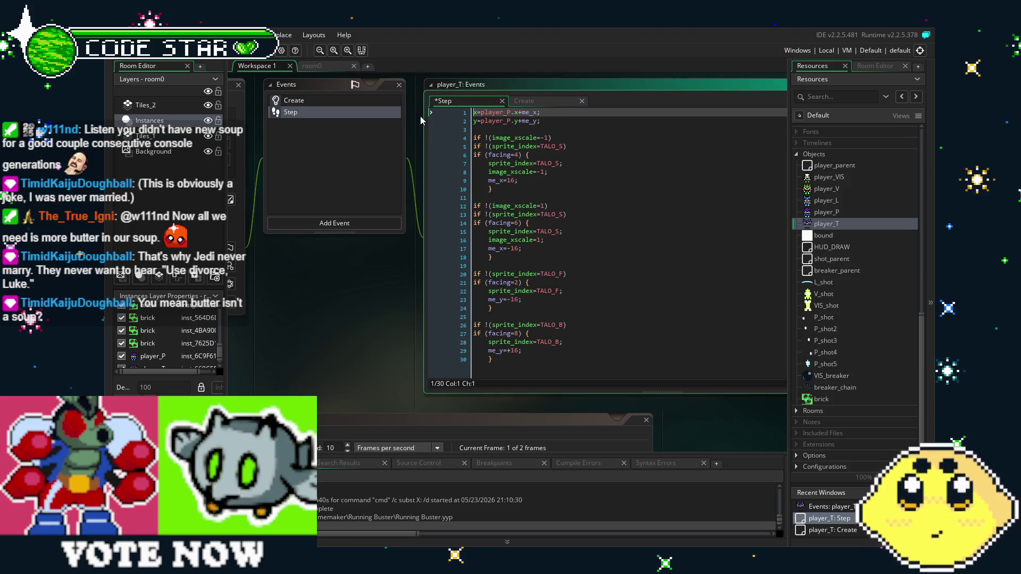
# Step: Make the facing checks on lines 6, 14, 21 and 27 test player_P.facing, and save
pyautogui.click(488, 155)
pyautogui.write('player')
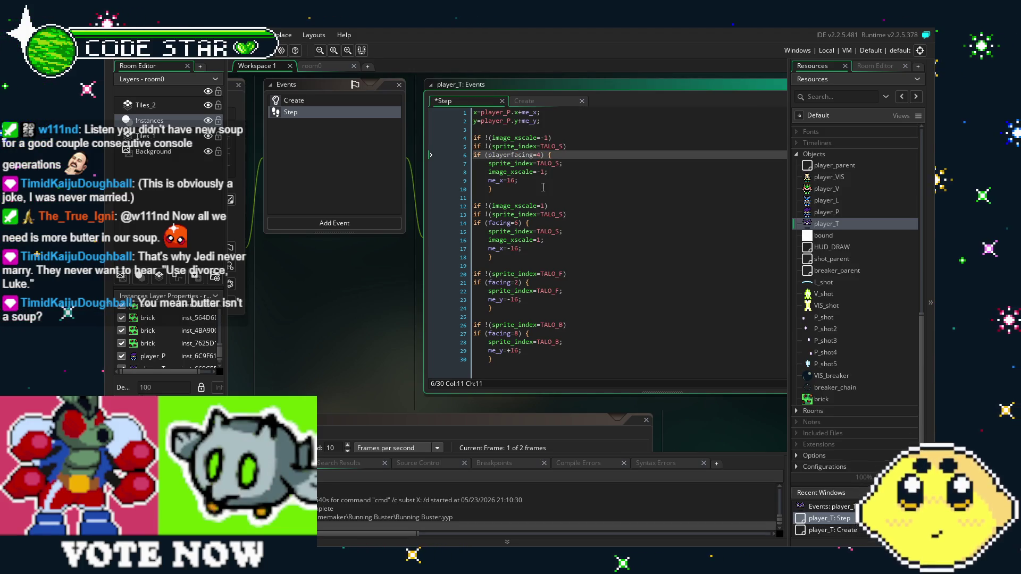
pyautogui.press('BackSpace')
pyautogui.press('BackSpace')
pyautogui.press('BackSpace')
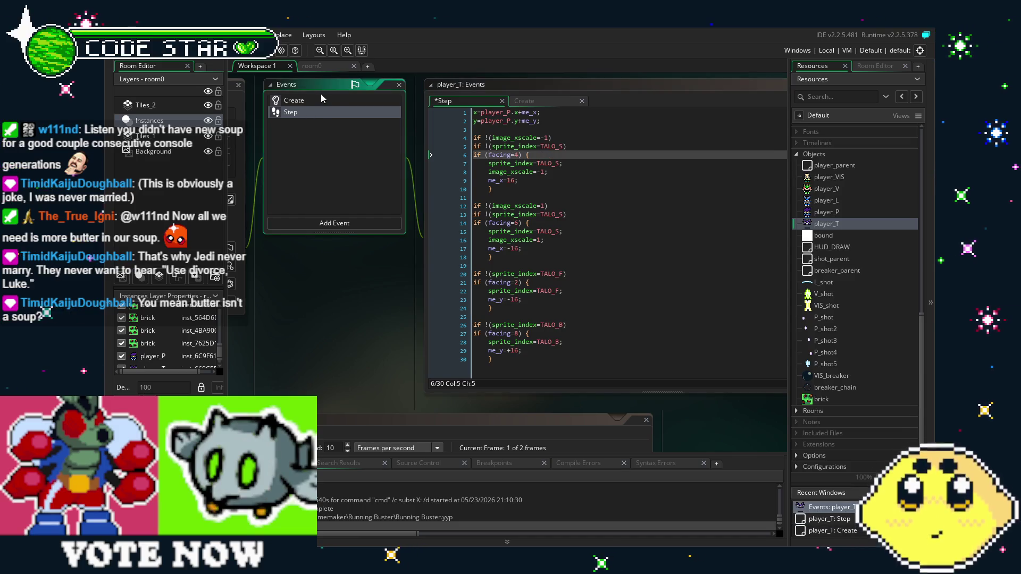
pyautogui.click(339, 100)
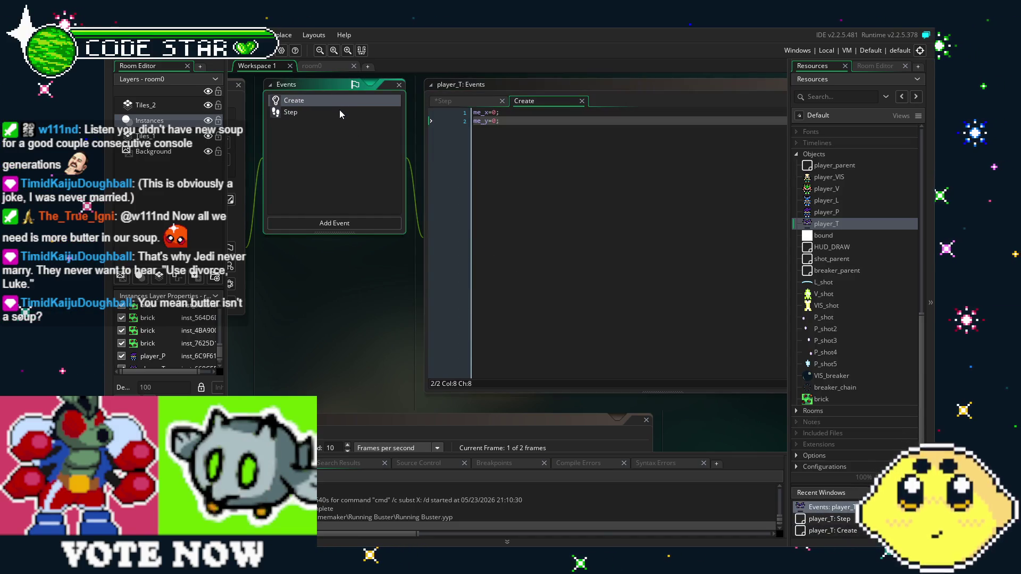
pyautogui.click(339, 110)
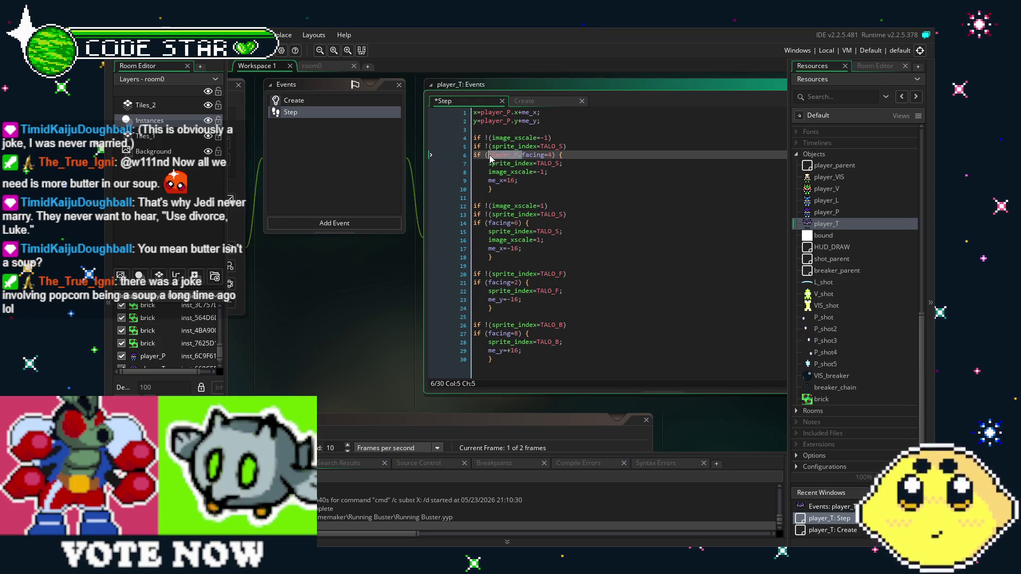
pyautogui.click(487, 223)
pyautogui.click(492, 282)
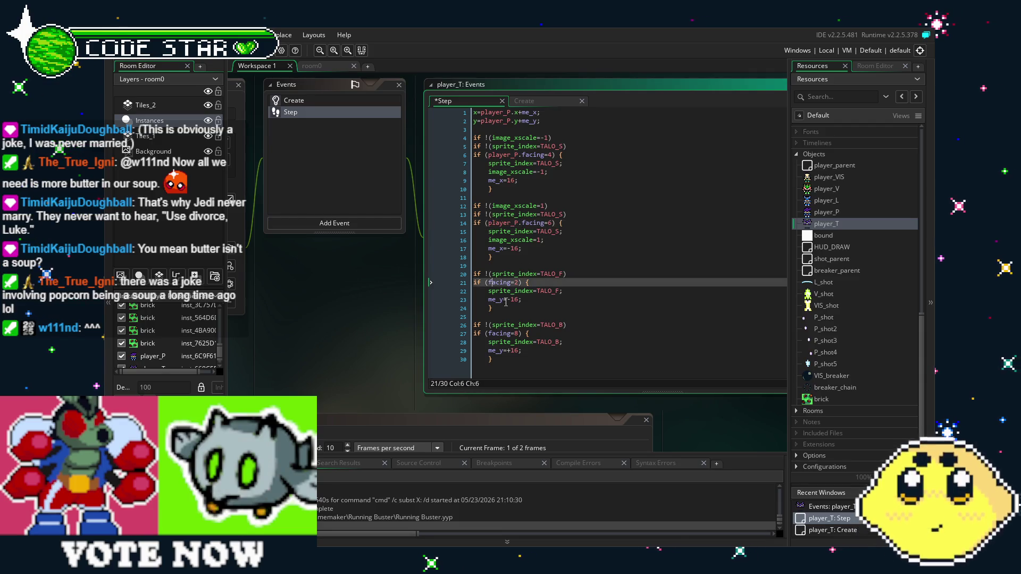
pyautogui.click(489, 333)
pyautogui.write('player_P.')
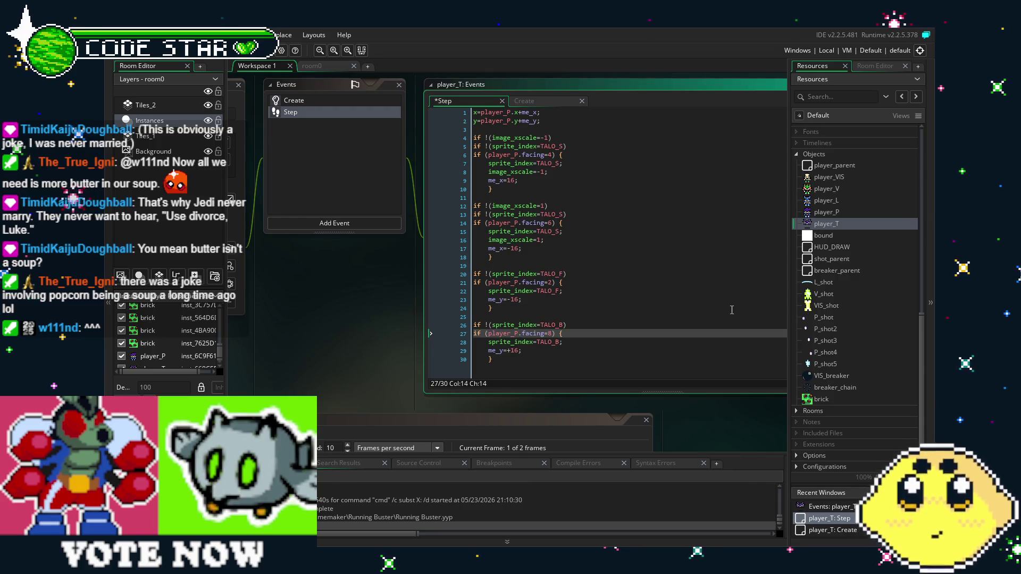
pyautogui.hotkey('ctrl', 's')
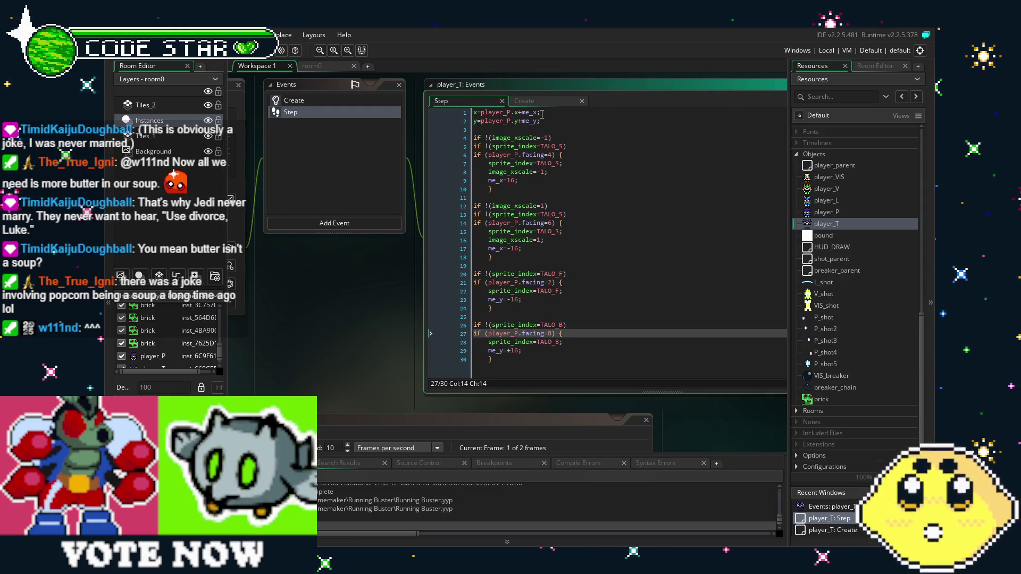
# Step: Add 'image_xscale=player_P.image_xscale;' below the x/y position lines and save
pyautogui.click(562, 121)
pyautogui.press('Return')
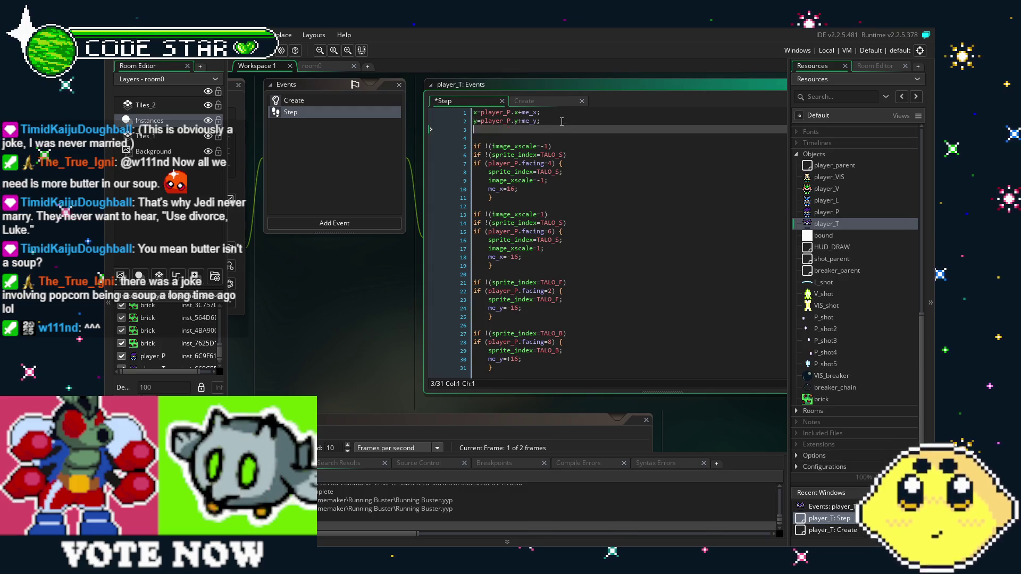
pyautogui.press('Return')
pyautogui.write('player_P.')
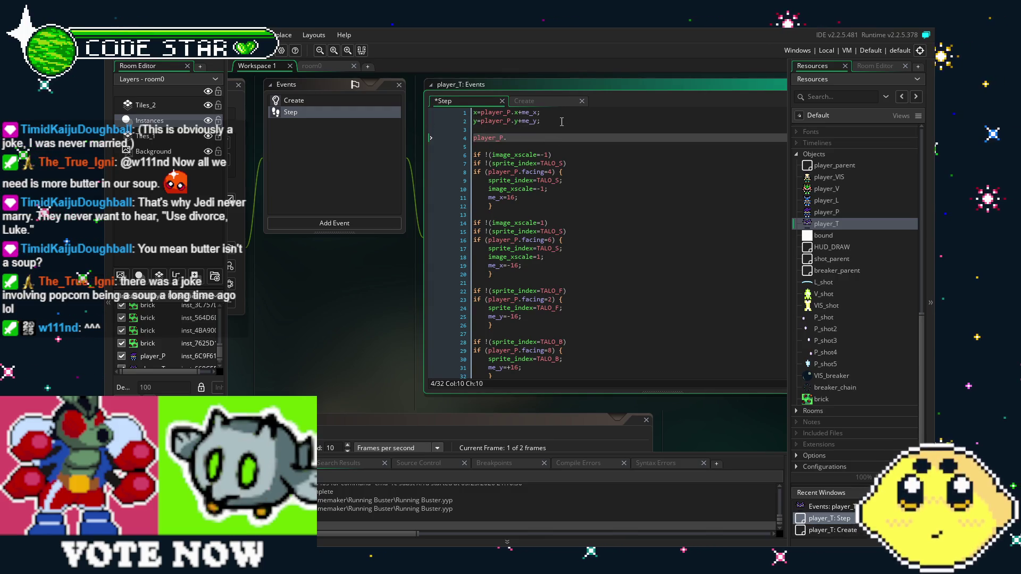
pyautogui.press('BackSpace')
pyautogui.press('BackSpace')
pyautogui.press('BackSpace')
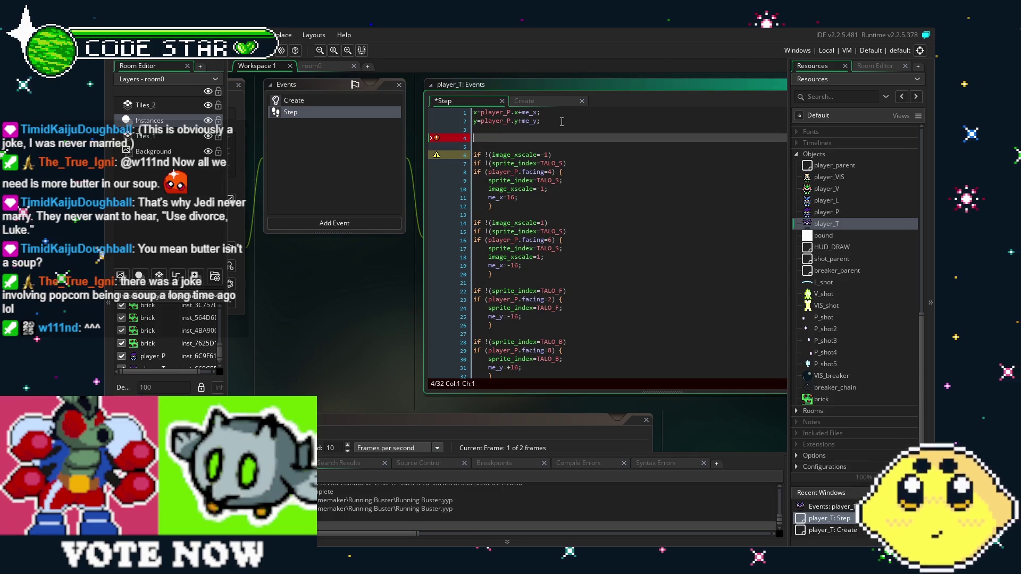
pyautogui.write('image_xa')
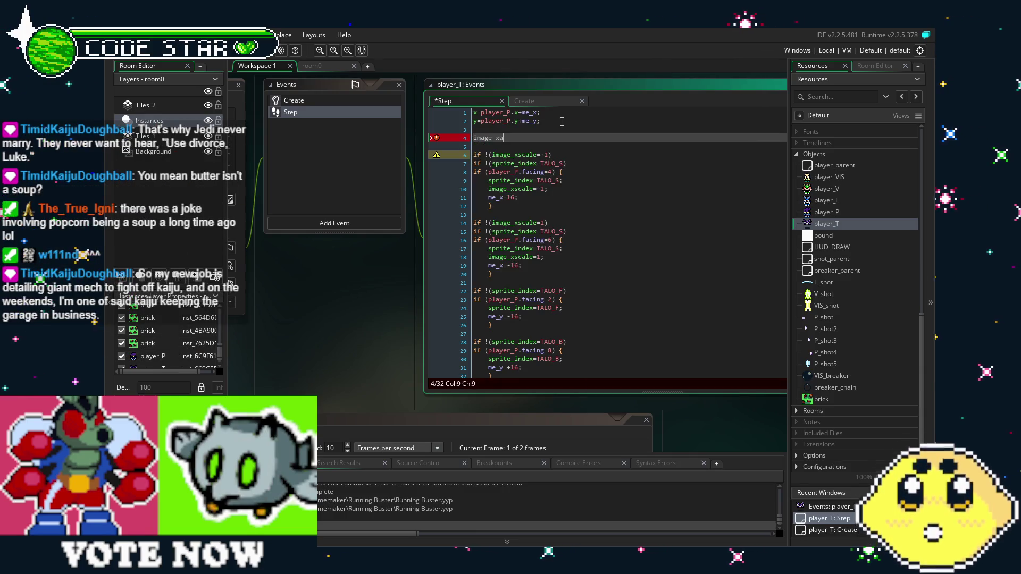
pyautogui.write('scale=')
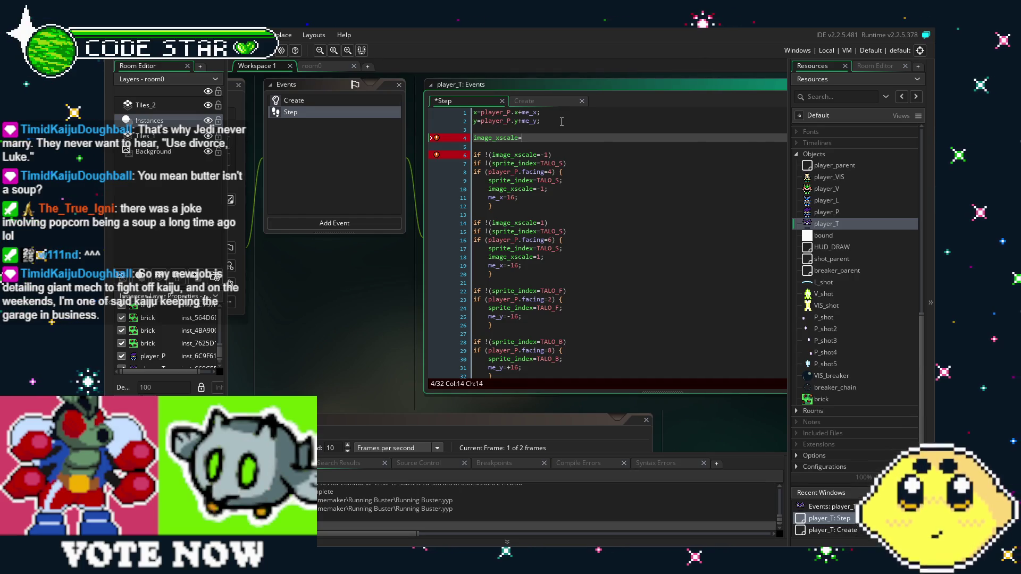
pyautogui.write('player_P..iamge_')
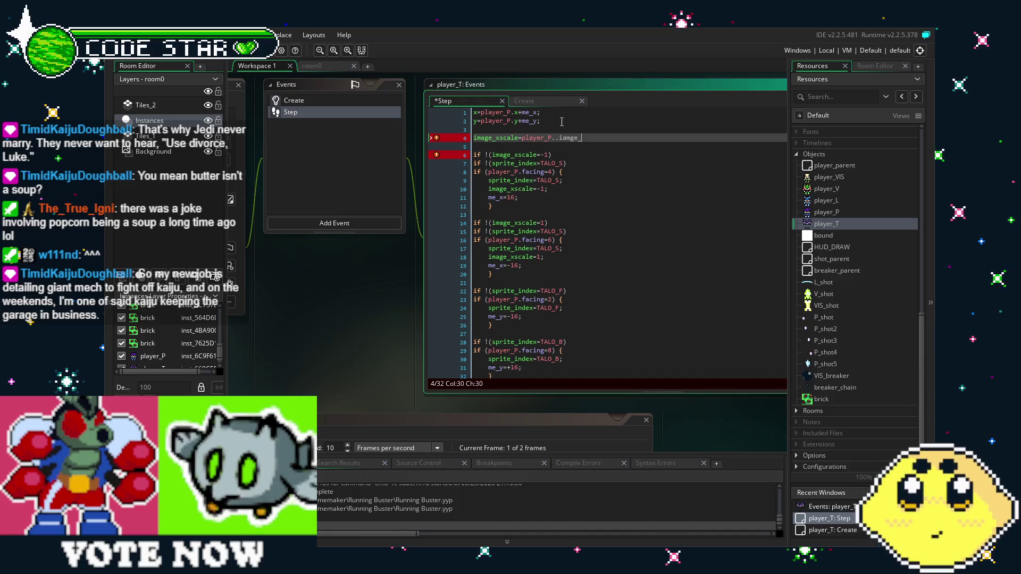
pyautogui.press('BackSpace')
pyautogui.press('BackSpace')
pyautogui.press('BackSpace')
pyautogui.press('BackSpace')
pyautogui.press('BackSpace')
pyautogui.press('BackSpace')
pyautogui.press('BackSpace')
pyautogui.write('image')
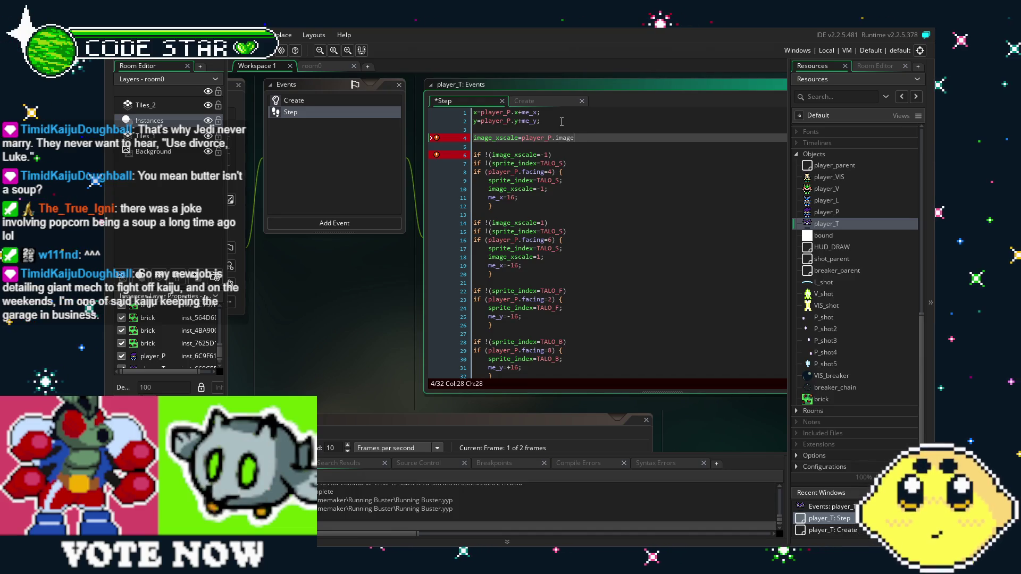
pyautogui.press('BackSpace')
pyautogui.press('BackSpace')
pyautogui.press('BackSpace')
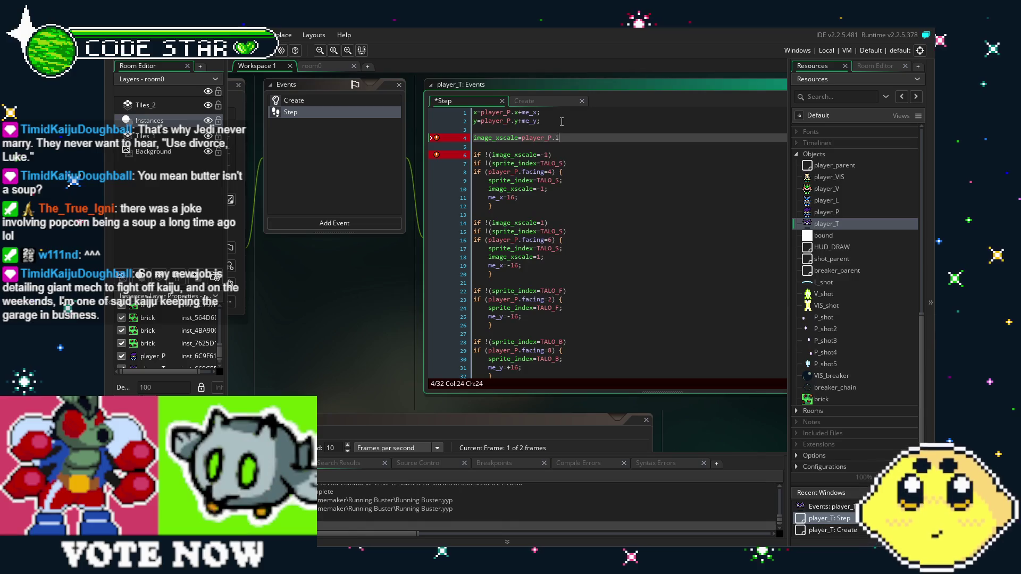
pyautogui.write('mage_xscale;')
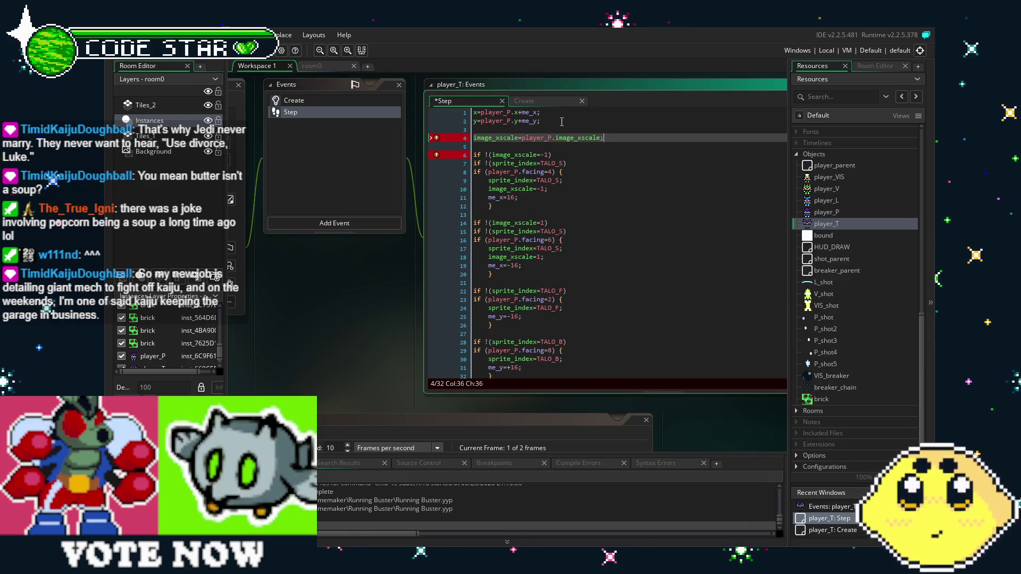
pyautogui.hotkey('ctrl', 's')
# Step: Delete the image_xscale=-1 and image_xscale=1 if-checks and assignments from the facing blocks
pyautogui.moveTo(548, 189); pyautogui.dragTo(431, 189)
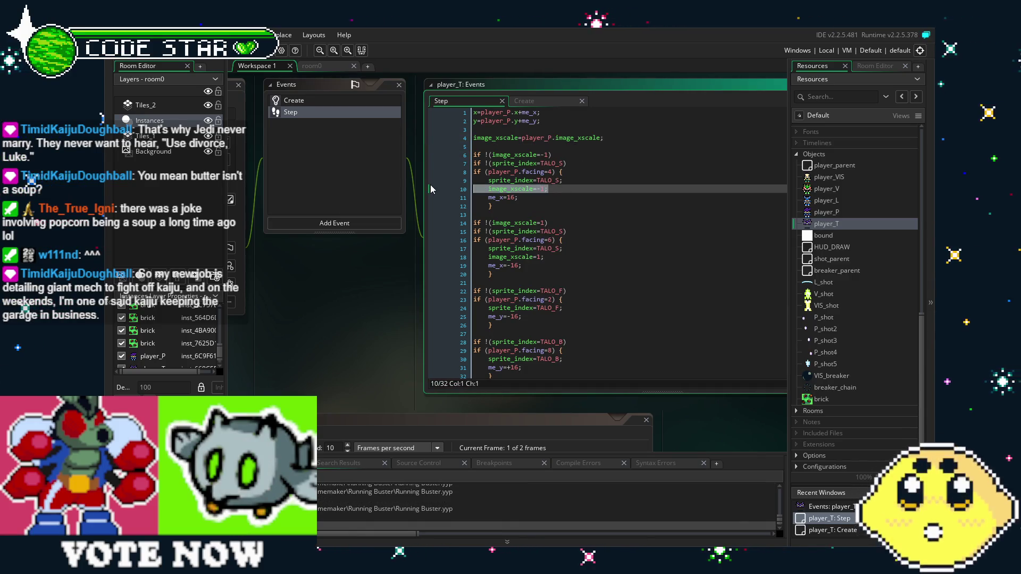
pyautogui.press('Delete')
pyautogui.press('Delete')
pyautogui.moveTo(552, 155); pyautogui.dragTo(473, 155)
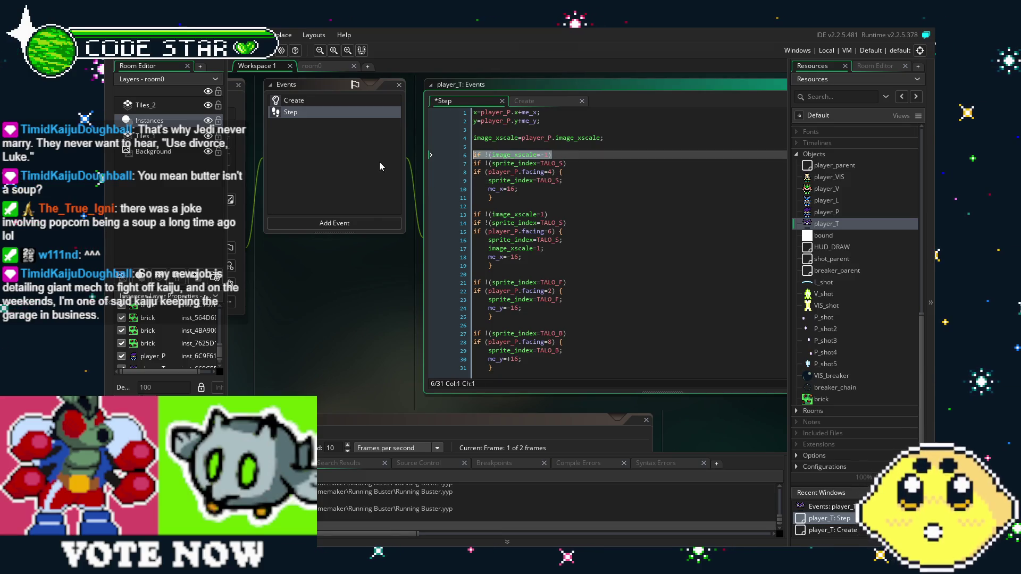
pyautogui.press('Delete')
pyautogui.press('Delete')
pyautogui.moveTo(548, 206); pyautogui.dragTo(363, 207)
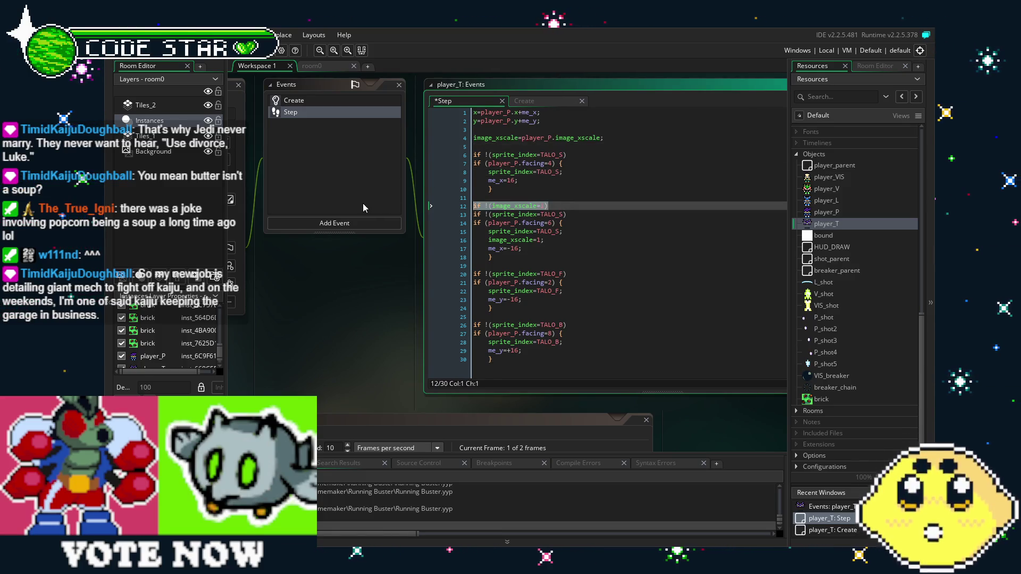
pyautogui.press('Delete')
pyautogui.press('Delete')
pyautogui.moveTo(543, 231); pyautogui.dragTo(376, 241)
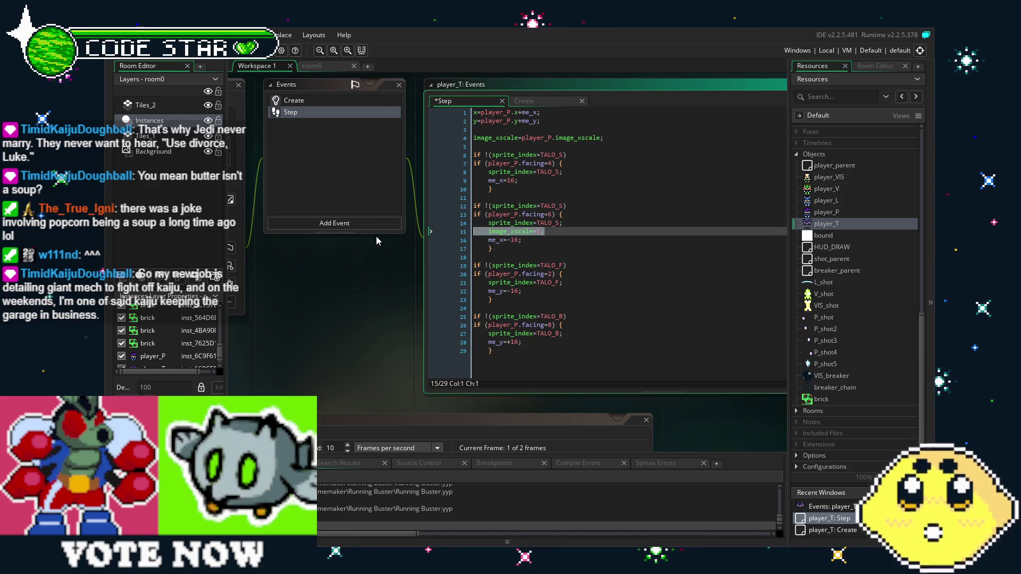
pyautogui.press('BackSpace')
pyautogui.press('BackSpace')
# Step: Build and run the game with F5 to test the 28-line player_T Step code
pyautogui.click(616, 287)
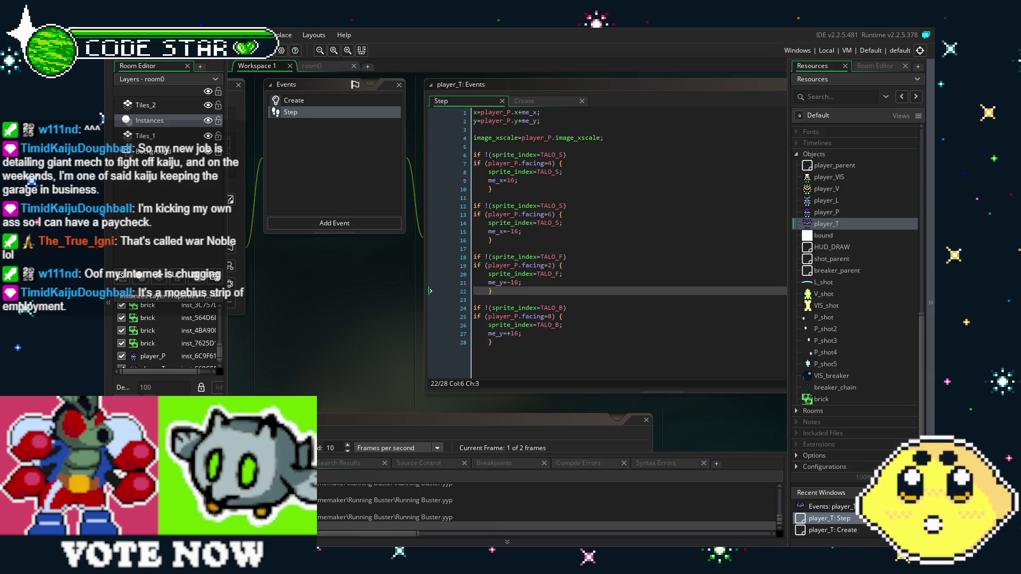
pyautogui.press('F5')
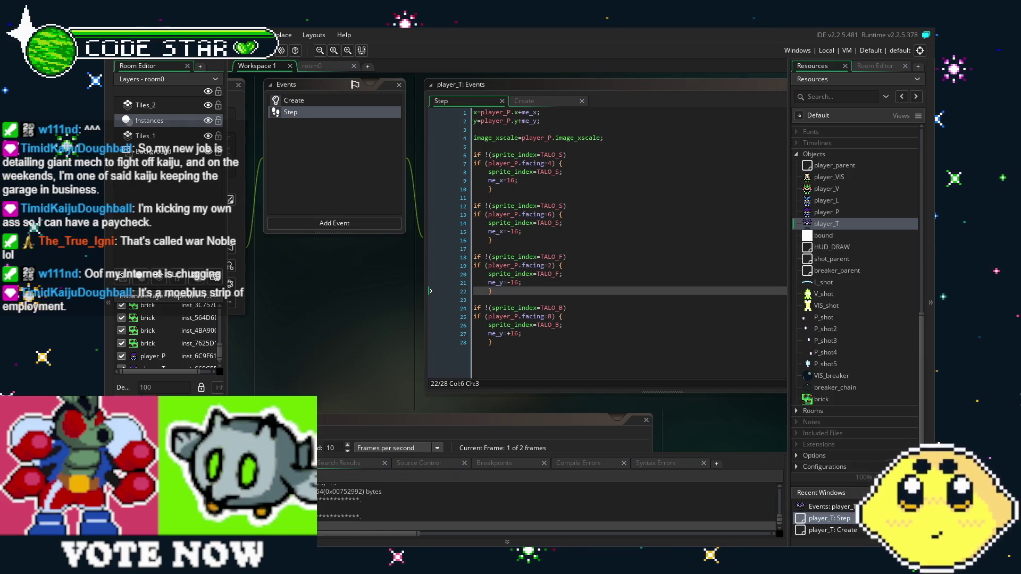
# Step: Walk and fire the player up, down, left and right to check the companion's offsets, then quit
pyautogui.press('Down')
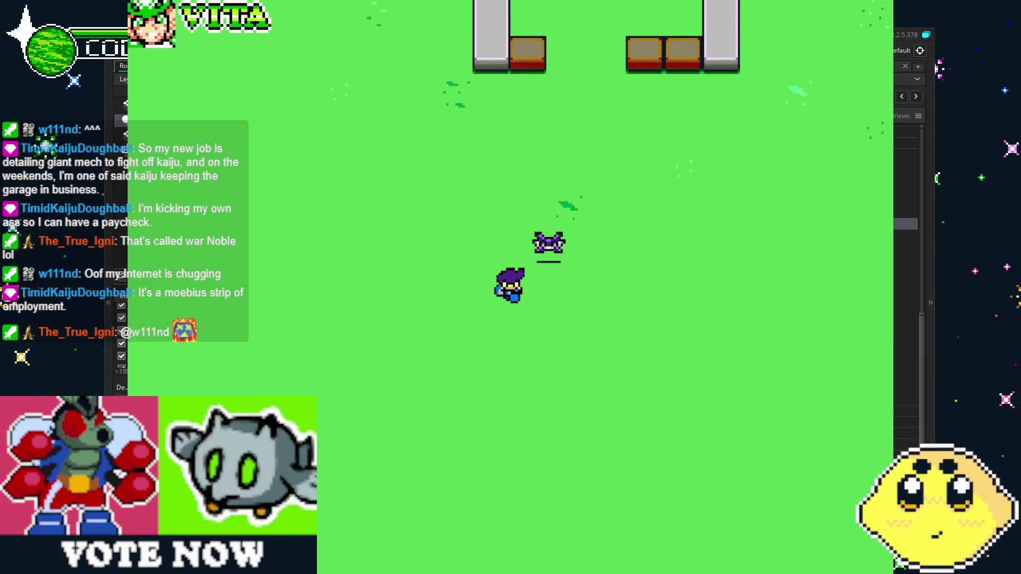
pyautogui.press('Down')
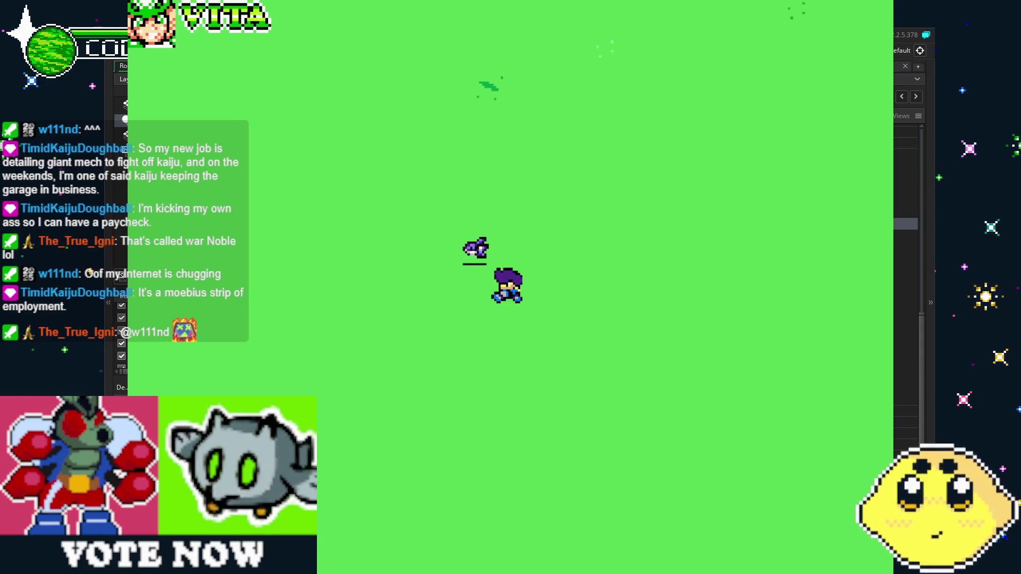
pyautogui.press('Up')
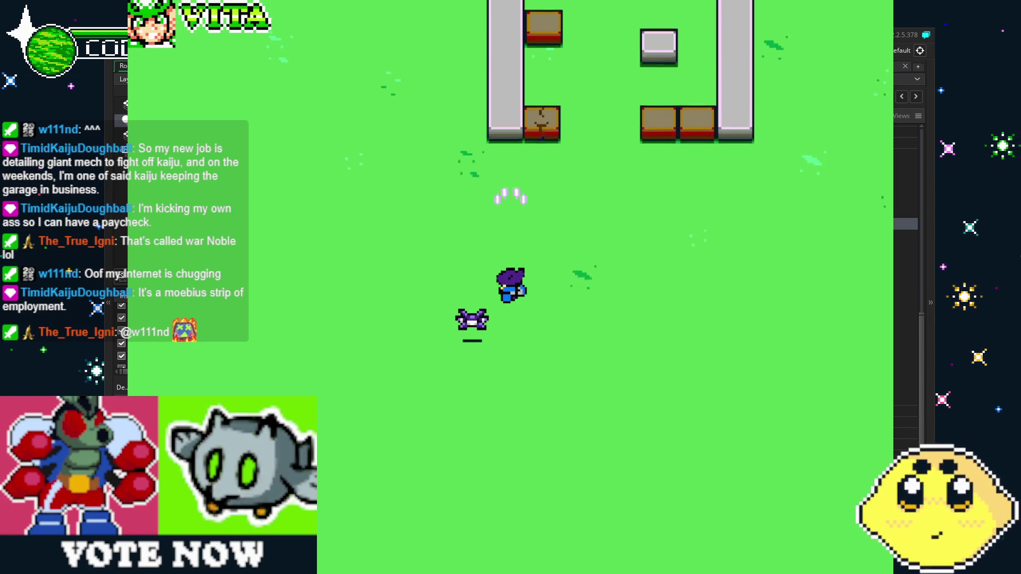
pyautogui.press('Down')
pyautogui.press('Left')
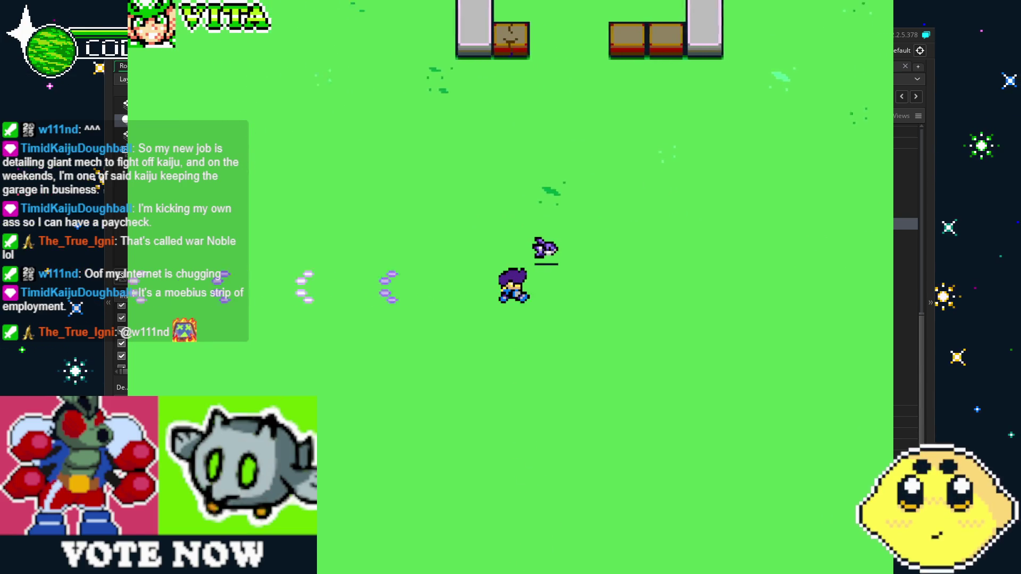
pyautogui.press('Right')
pyautogui.press('Down')
pyautogui.press('Up')
pyautogui.press('Right')
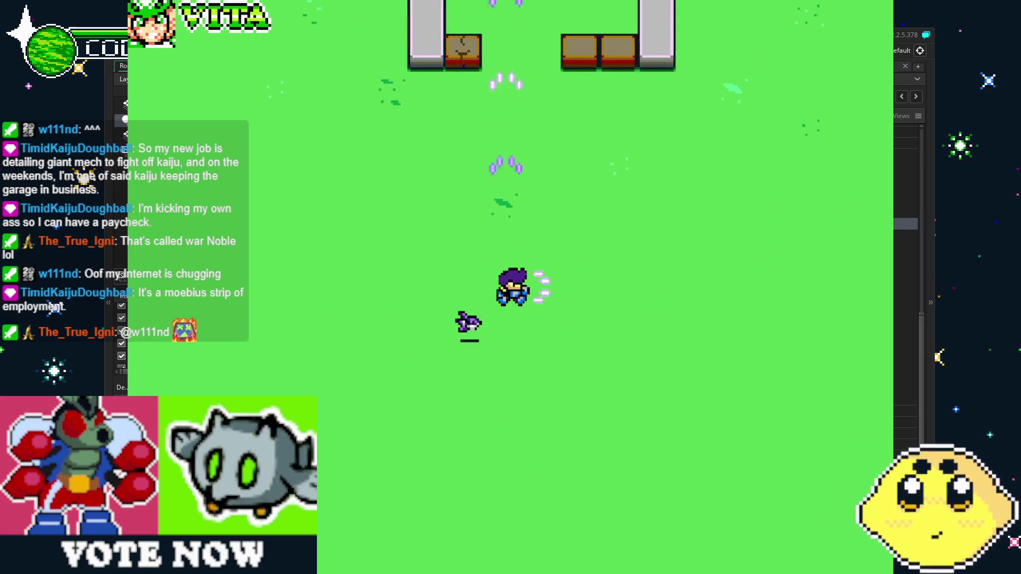
pyautogui.press('Down')
pyautogui.press('Left')
pyautogui.press('Up')
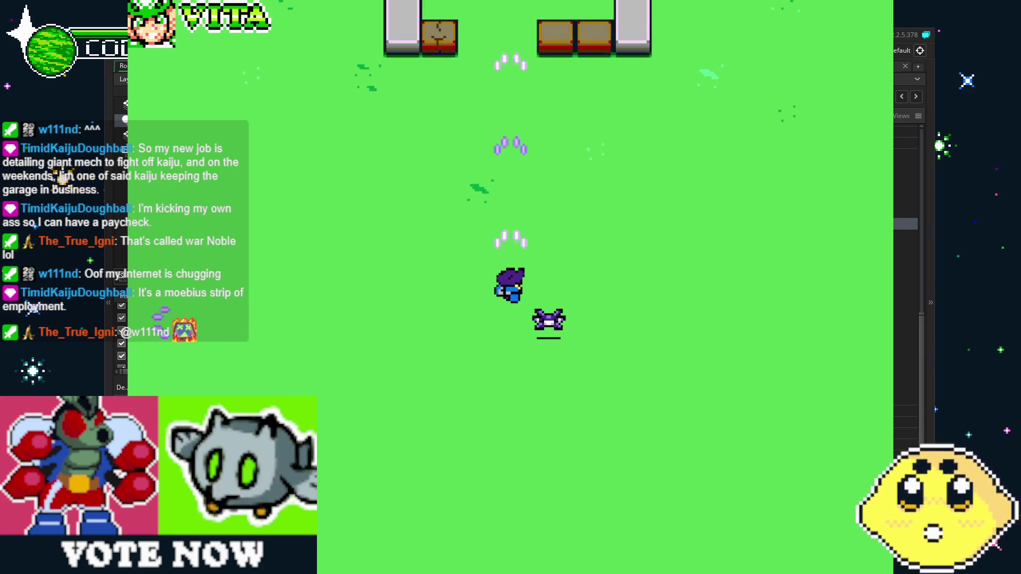
pyautogui.press('Right')
pyautogui.press('Left')
pyautogui.press('Right')
pyautogui.press('Up')
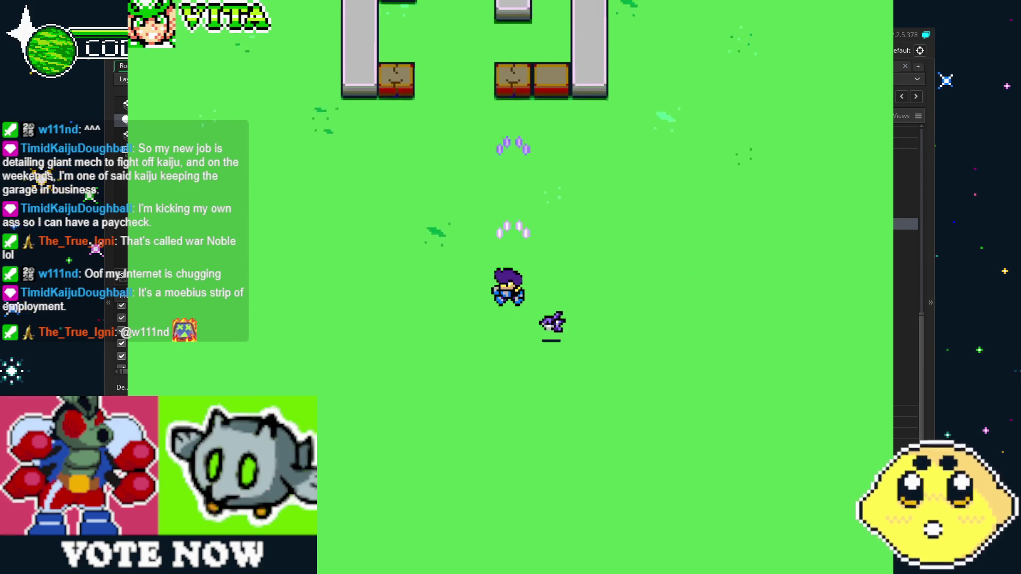
pyautogui.press('Left')
pyautogui.press('Right')
pyautogui.press('Down')
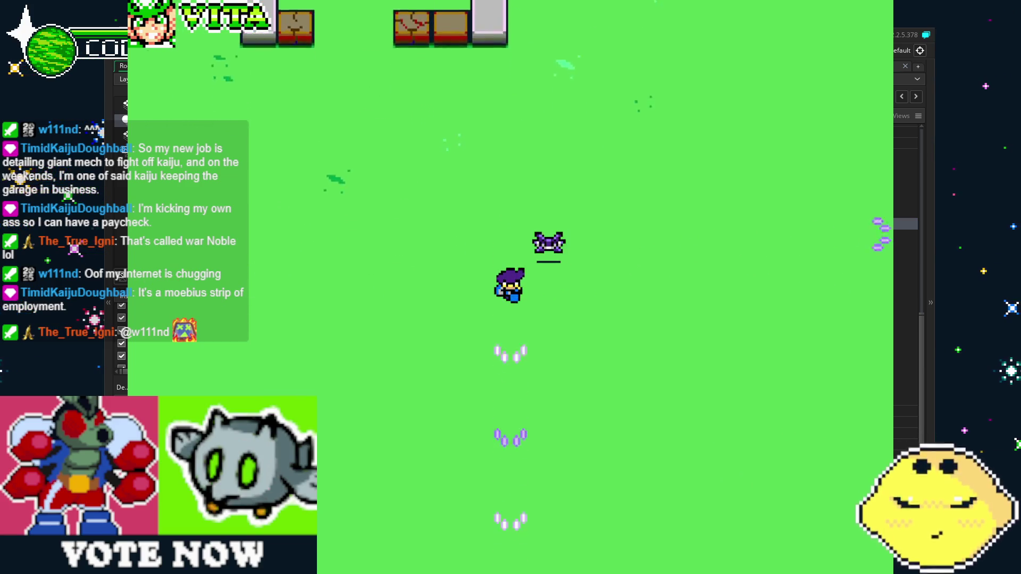
pyautogui.press('Up')
pyautogui.press('Down')
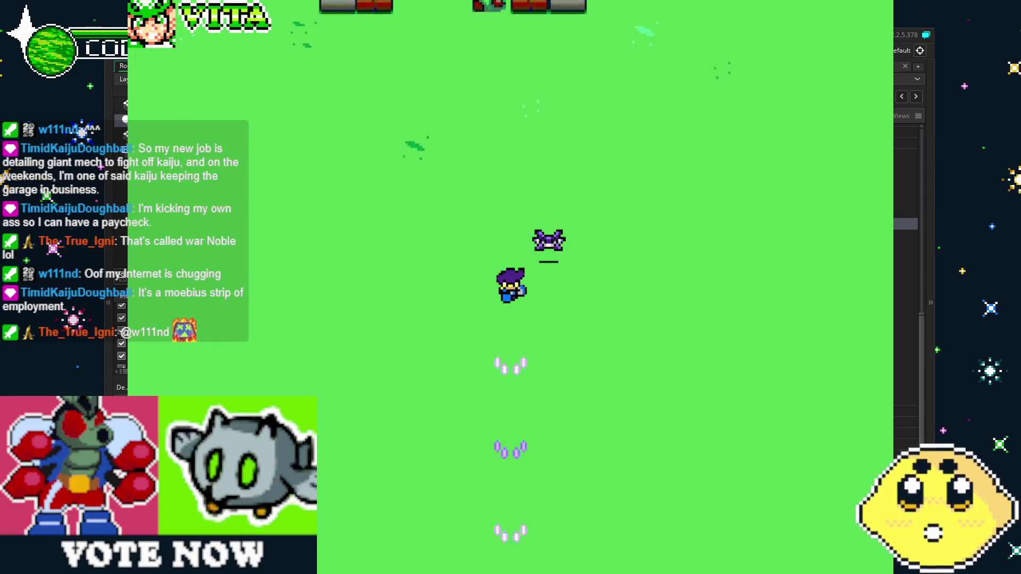
pyautogui.press('Right')
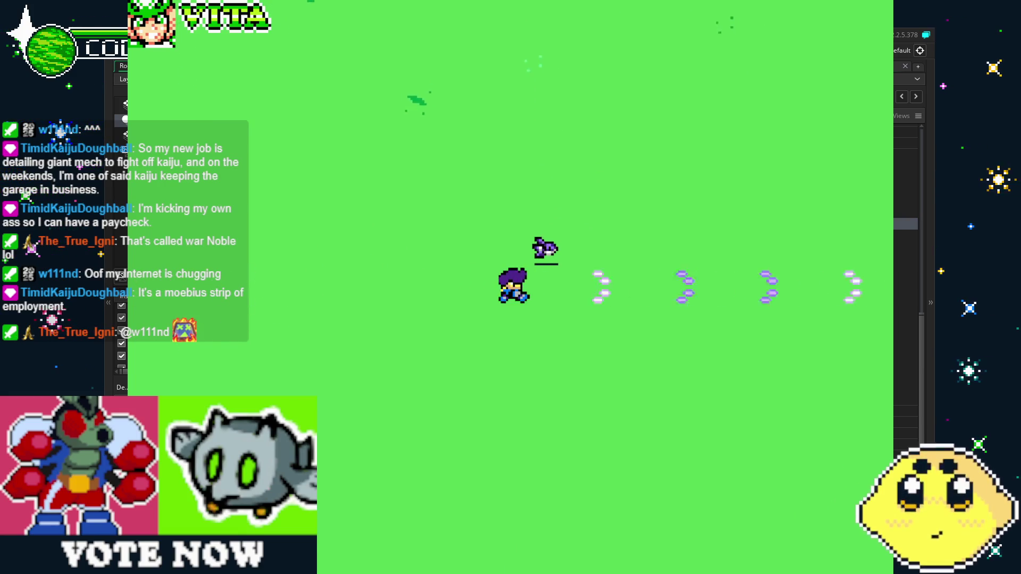
pyautogui.press('Up')
pyautogui.press('Right')
pyautogui.press('Down')
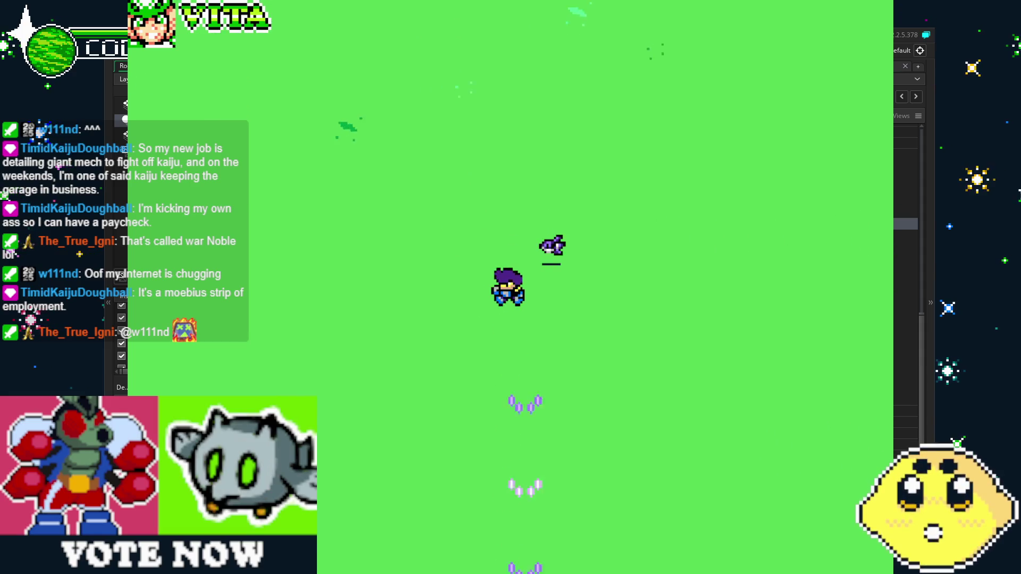
pyautogui.press('Left')
pyautogui.press('Right')
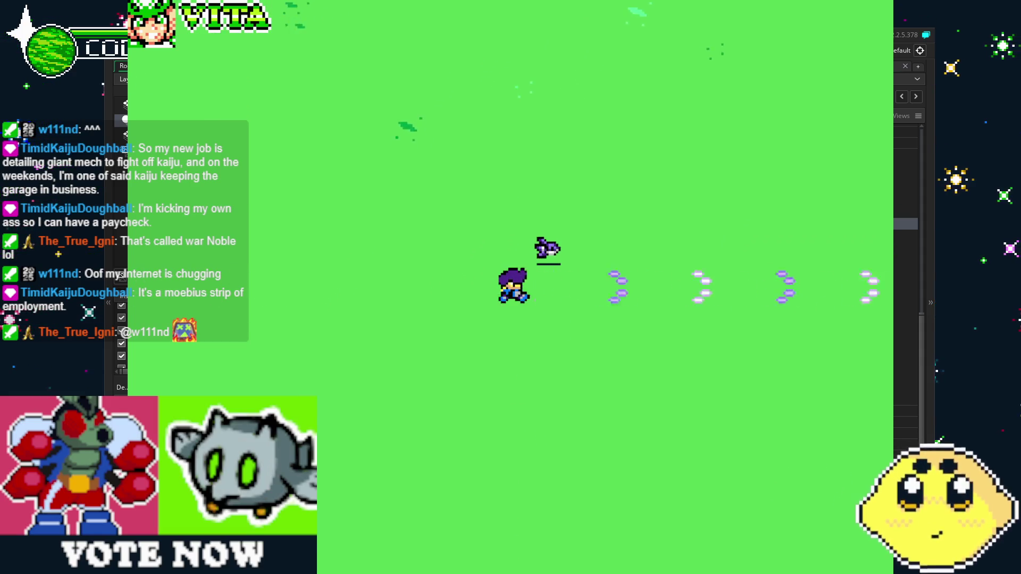
pyautogui.press('Up')
pyautogui.press('Left')
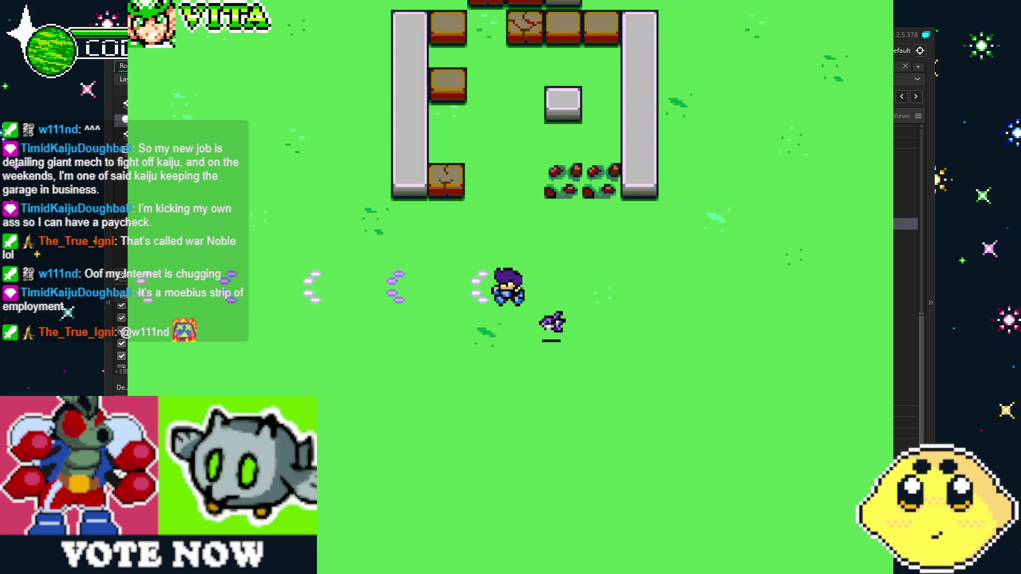
pyautogui.press('Down')
pyautogui.press('Right')
pyautogui.press('Up')
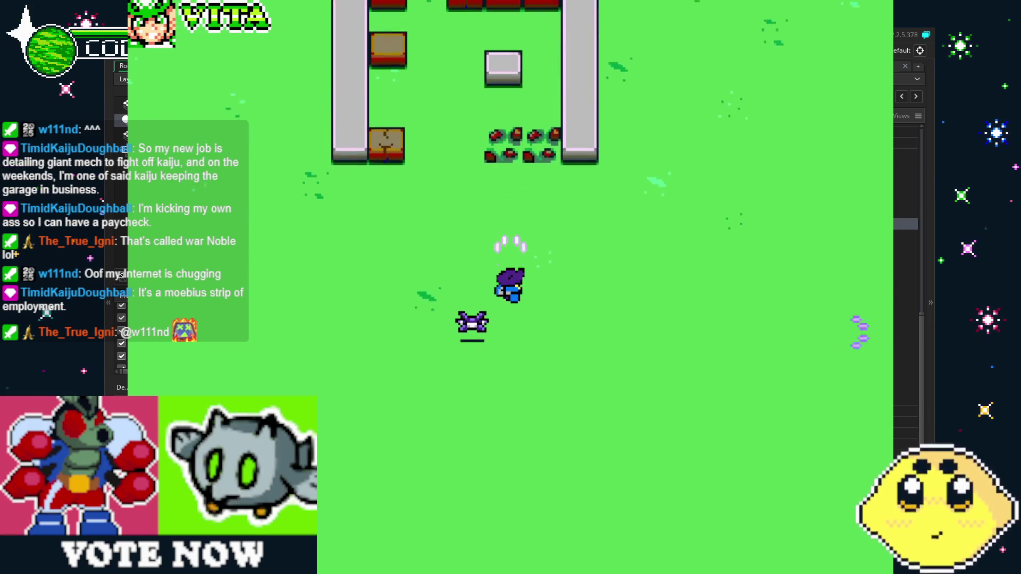
pyautogui.press('Left')
pyautogui.press('Right')
pyautogui.press('Down')
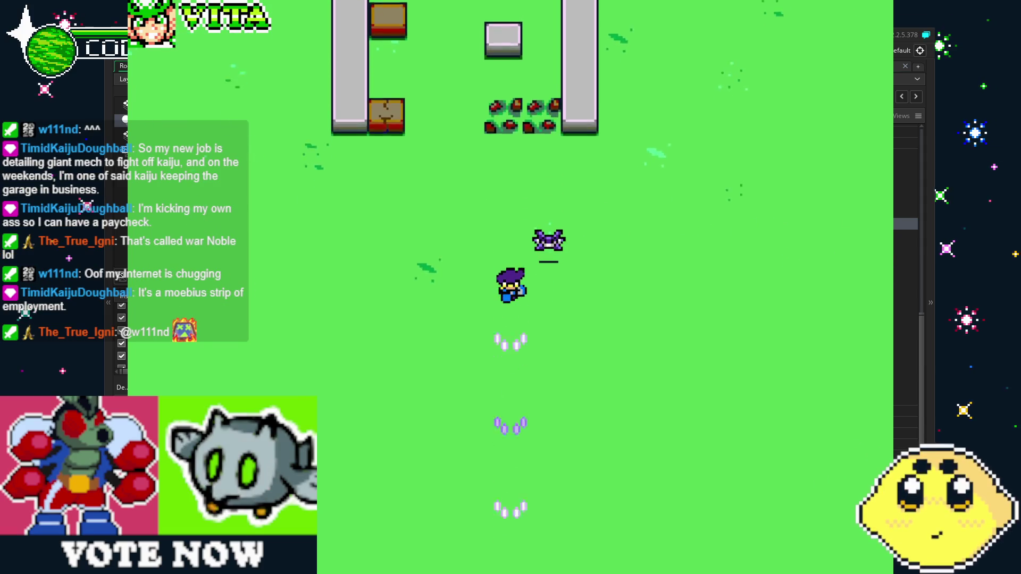
pyautogui.press('Left')
pyautogui.press('Right')
pyautogui.press('Up')
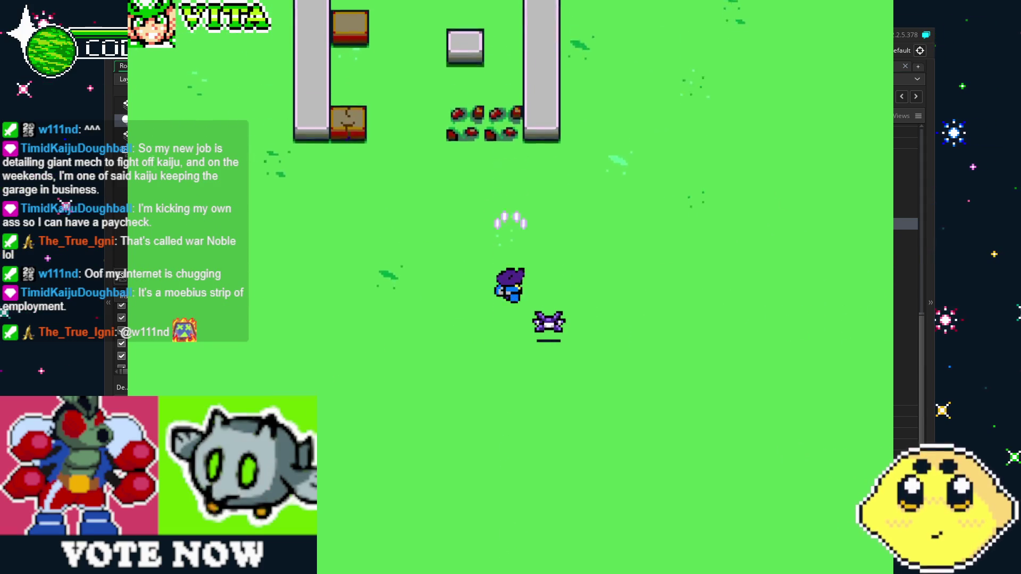
pyautogui.press('Right')
pyautogui.press('Down')
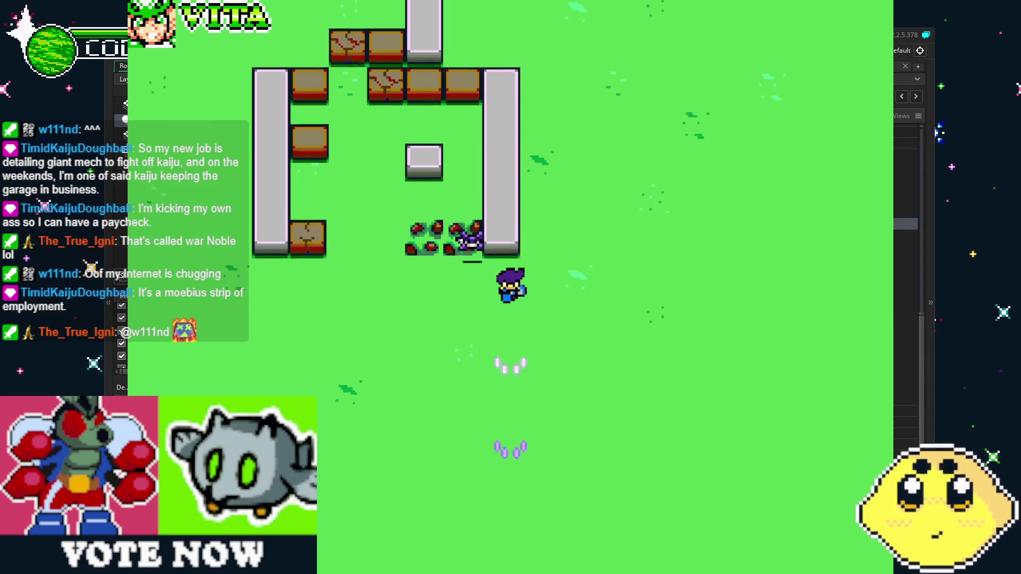
pyautogui.press('Left')
pyautogui.press('Down')
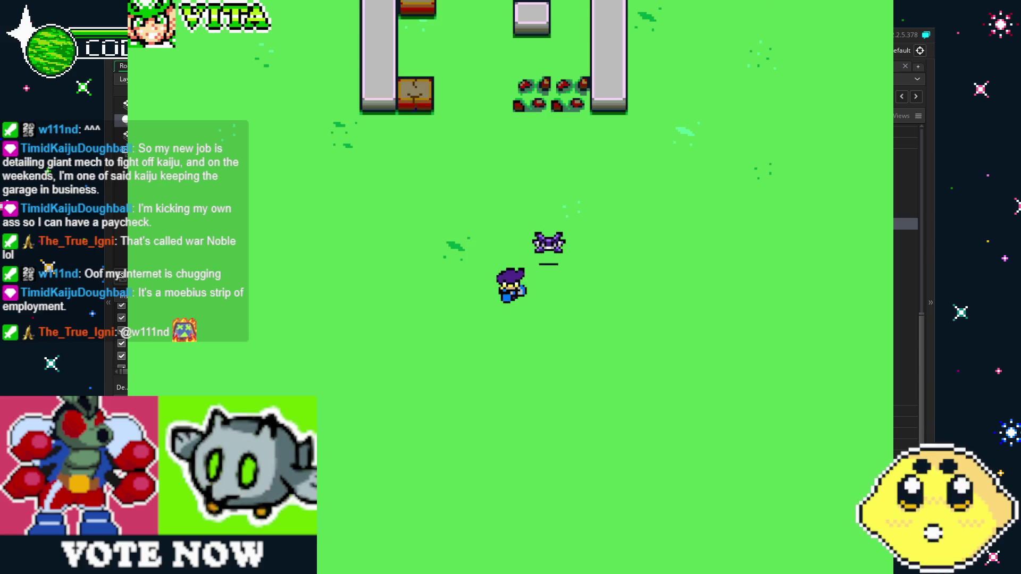
pyautogui.press('Escape')
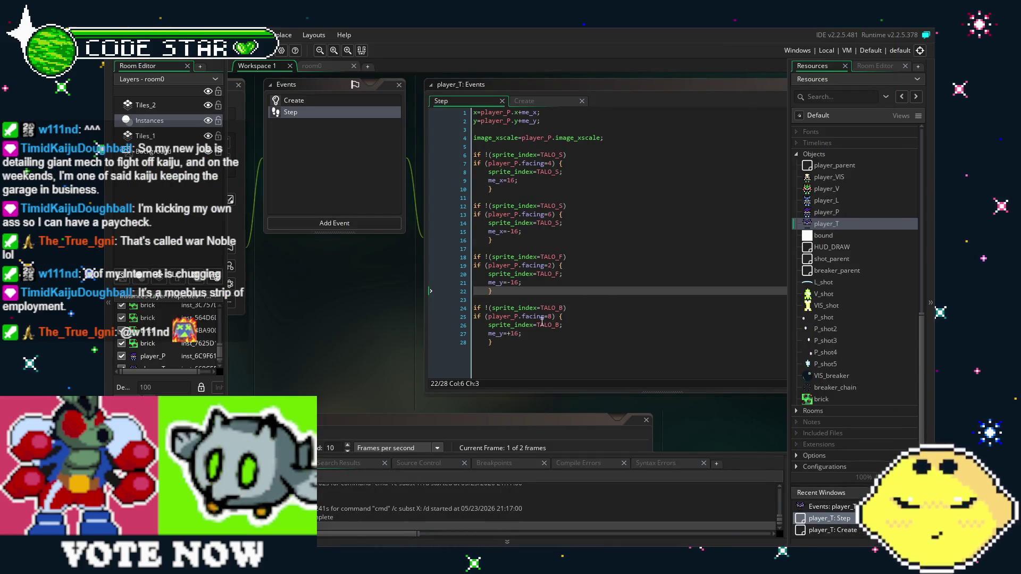
# Step: Delete the four offset lines me_y=-16, me_y=+16, me_x=-16 and me_x=16 from the if blocks
pyautogui.moveTo(545, 284); pyautogui.dragTo(474, 286)
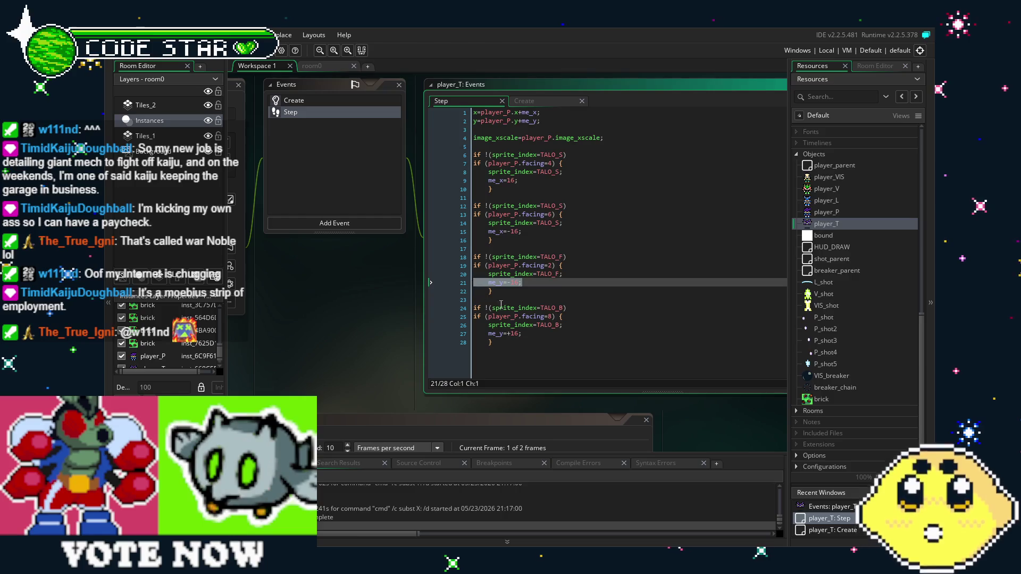
pyautogui.press('BackSpace')
pyautogui.press('BackSpace')
pyautogui.moveTo(522, 325); pyautogui.dragTo(486, 324)
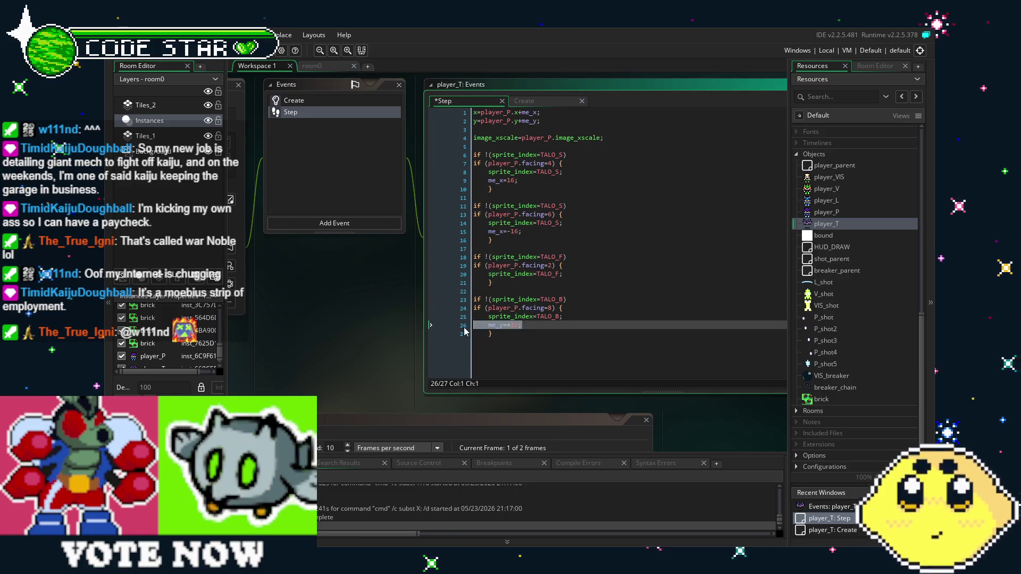
pyautogui.press('BackSpace')
pyautogui.press('BackSpace')
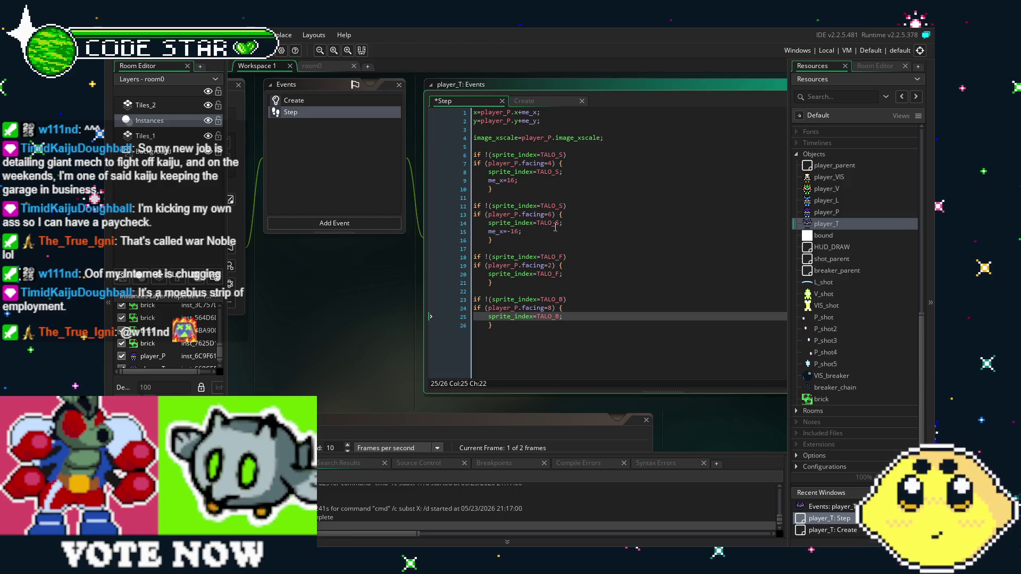
pyautogui.moveTo(555, 228); pyautogui.dragTo(434, 232)
pyautogui.press('BackSpace')
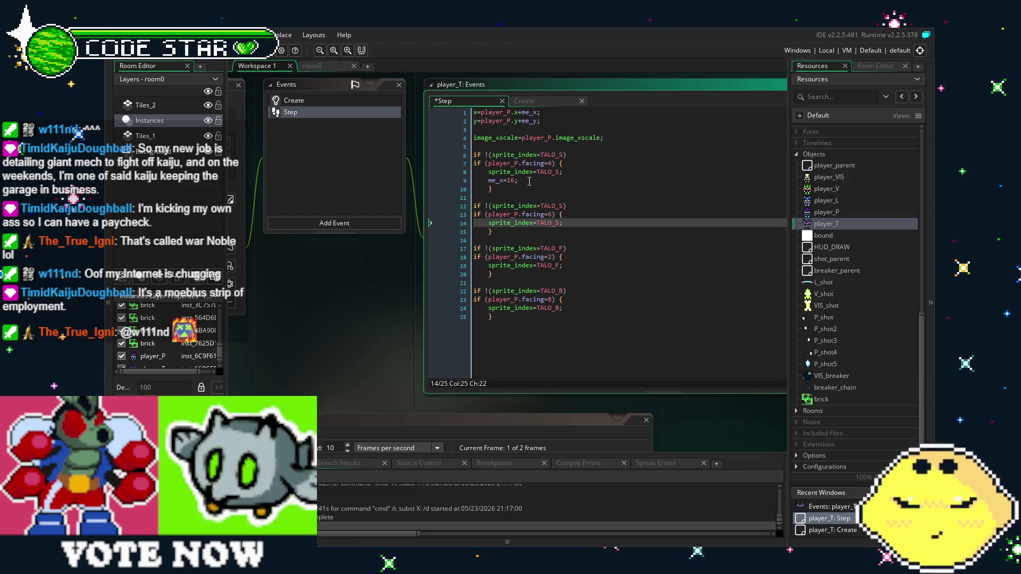
pyautogui.moveTo(529, 181); pyautogui.dragTo(463, 182)
pyautogui.press('BackSpace')
# Step: Change the position lines to x=player_P.x-8; and y=player_P.y-4;, then save
pyautogui.click(550, 120)
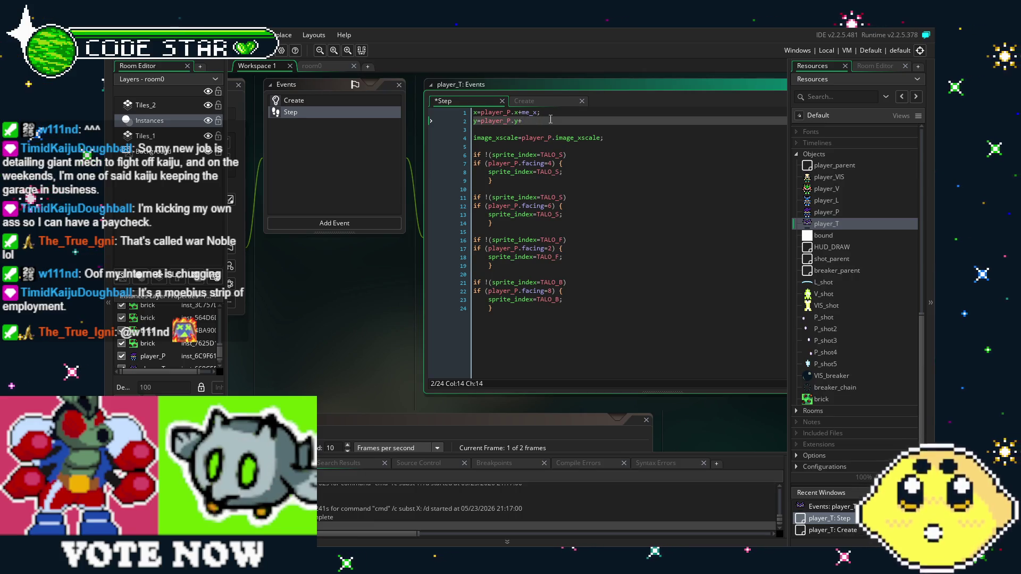
pyautogui.click(544, 112)
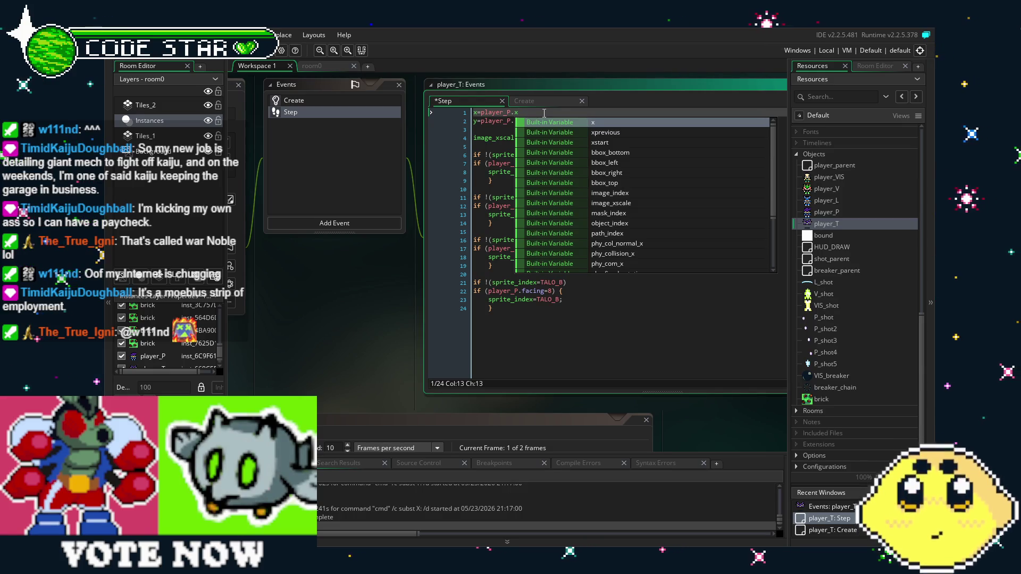
pyautogui.write('-8')
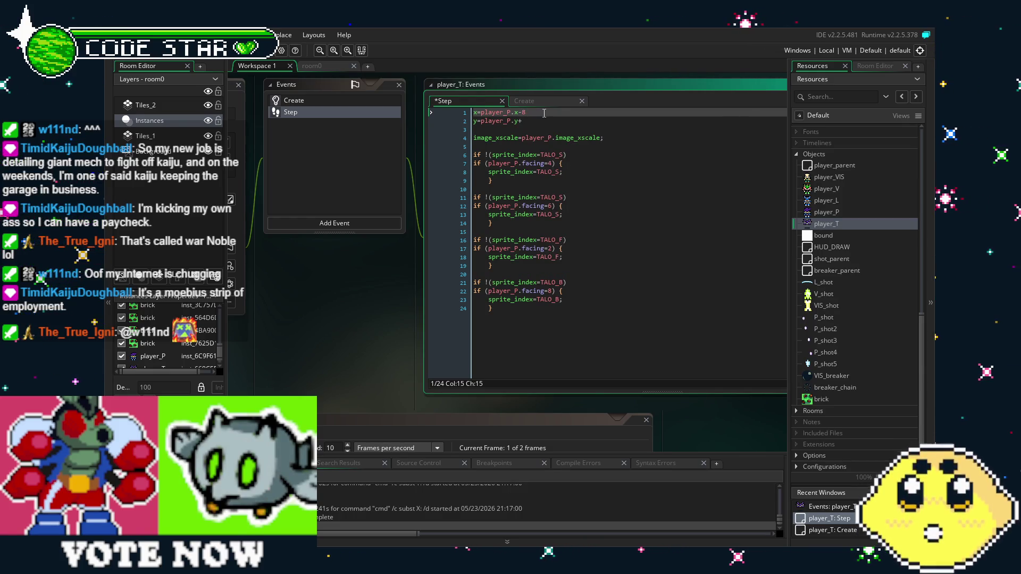
pyautogui.press('Down')
pyautogui.write('8')
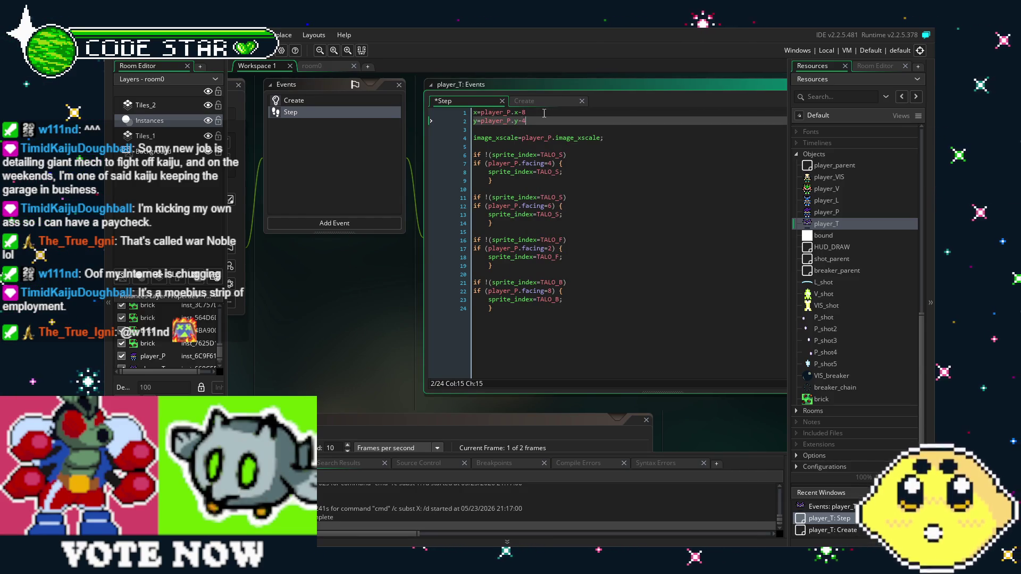
pyautogui.write(';')
pyautogui.press('Up')
pyautogui.write(';')
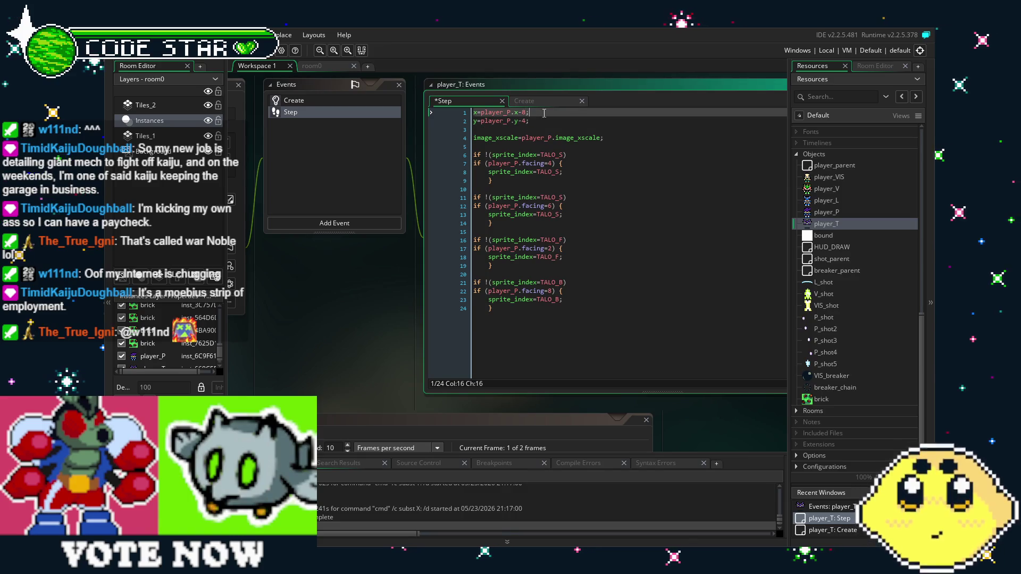
pyautogui.click(635, 214)
pyautogui.hotkey('ctrl', 's')
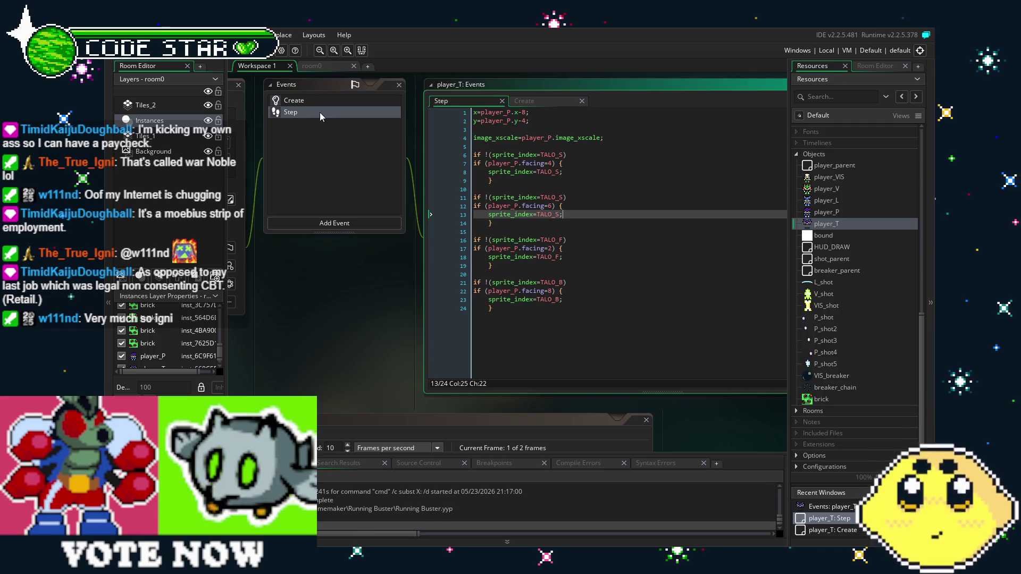
pyautogui.press('F5')
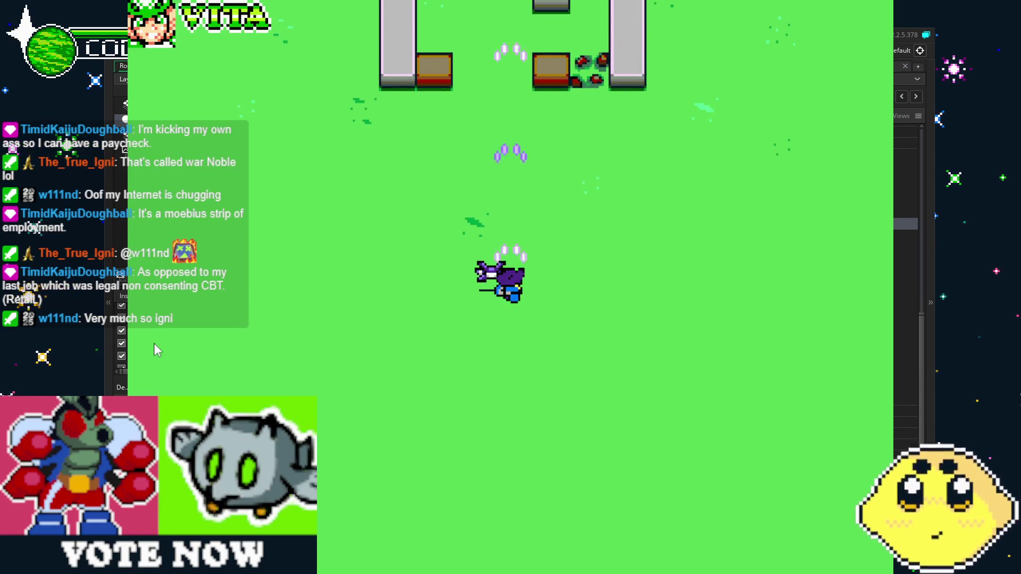
pyautogui.press('Down')
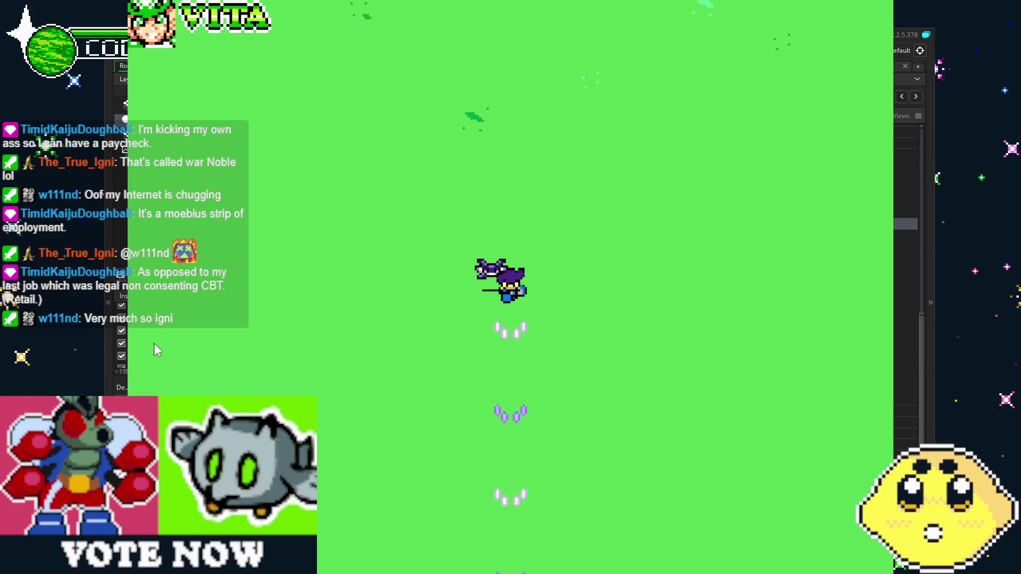
pyautogui.press('Right')
pyautogui.press('Up')
pyautogui.press('Right')
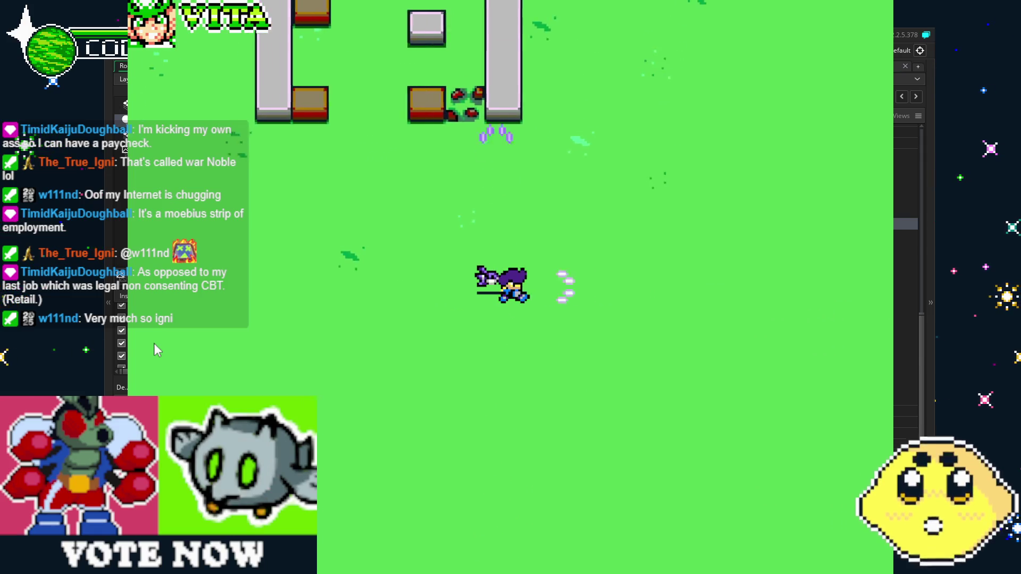
pyautogui.press('Down')
pyautogui.press('Left')
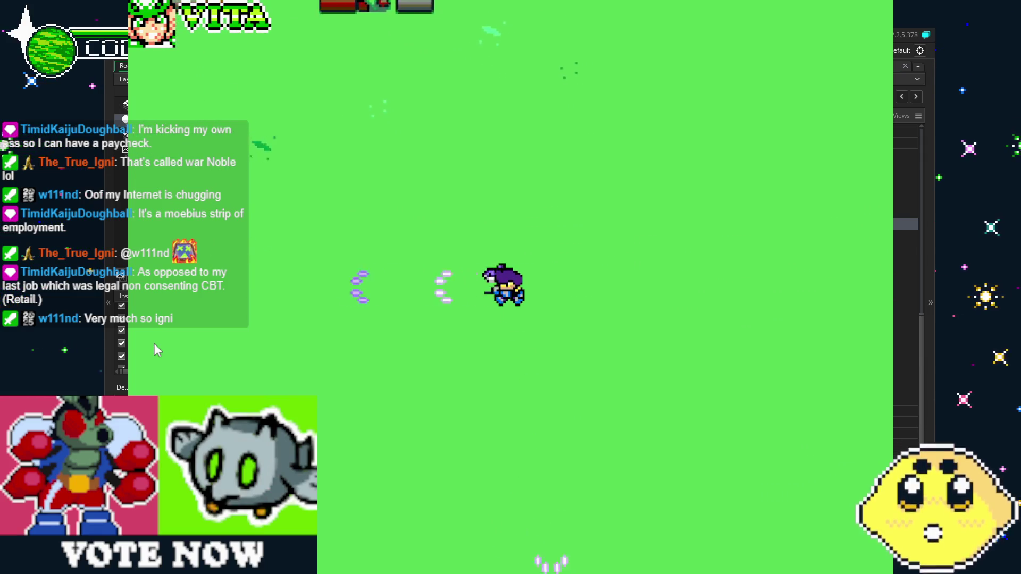
pyautogui.press('Up')
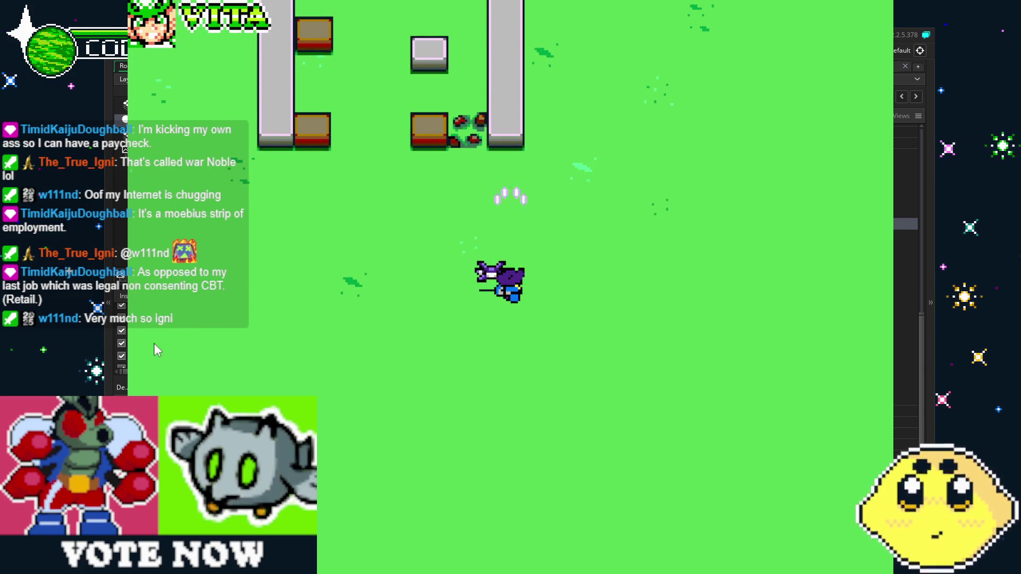
pyautogui.press('Down')
pyautogui.press('Down')
pyautogui.press('Left')
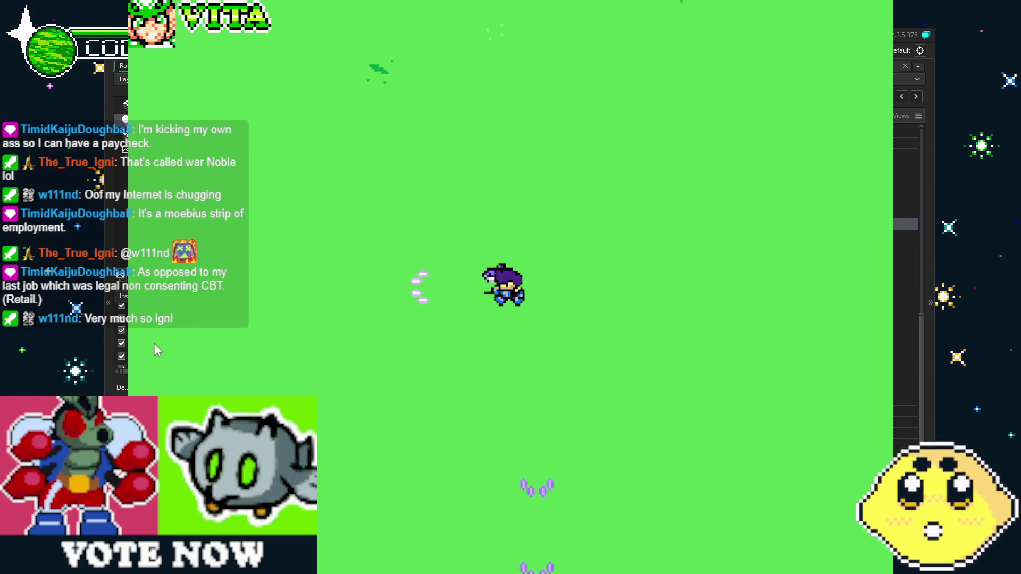
pyautogui.press('Right')
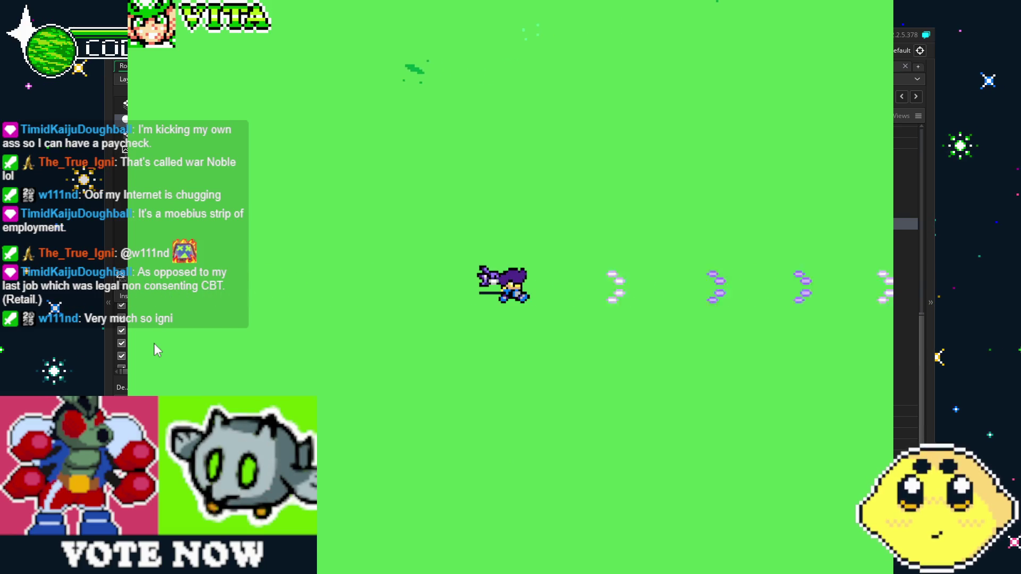
pyautogui.press('Left')
pyautogui.press('Up')
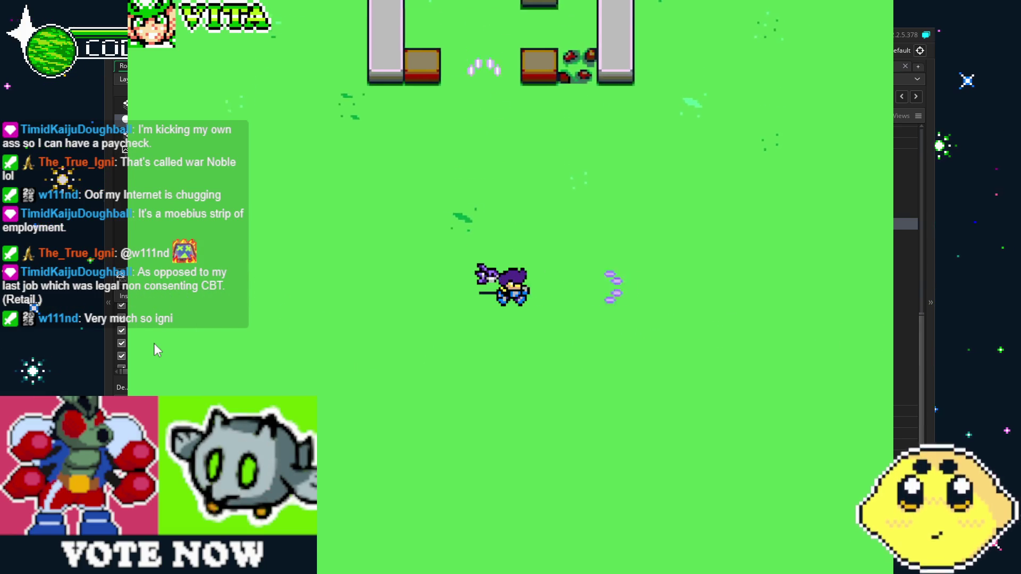
pyautogui.press('Down')
pyautogui.press('Up')
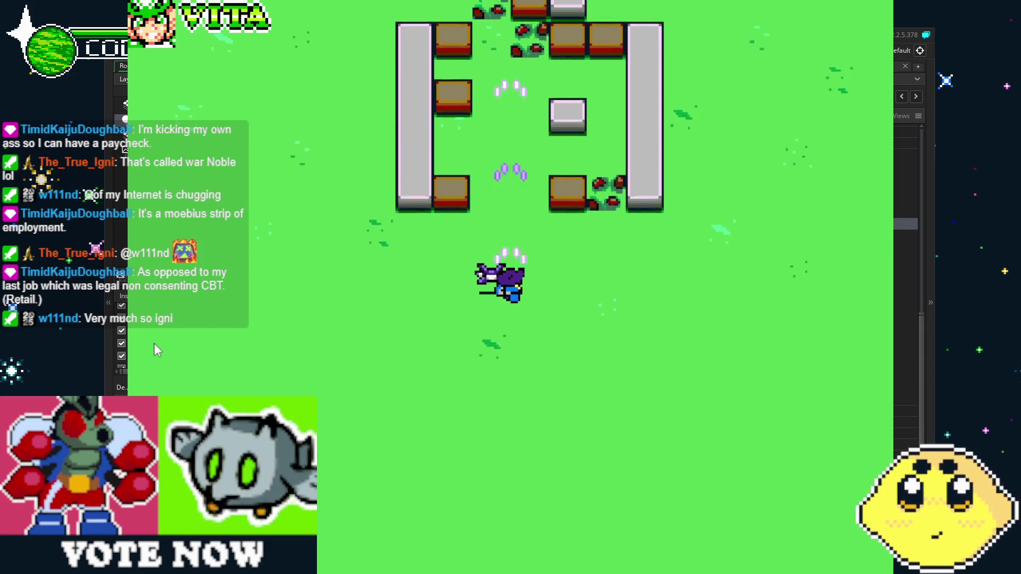
pyautogui.press('Down')
pyautogui.press('Right')
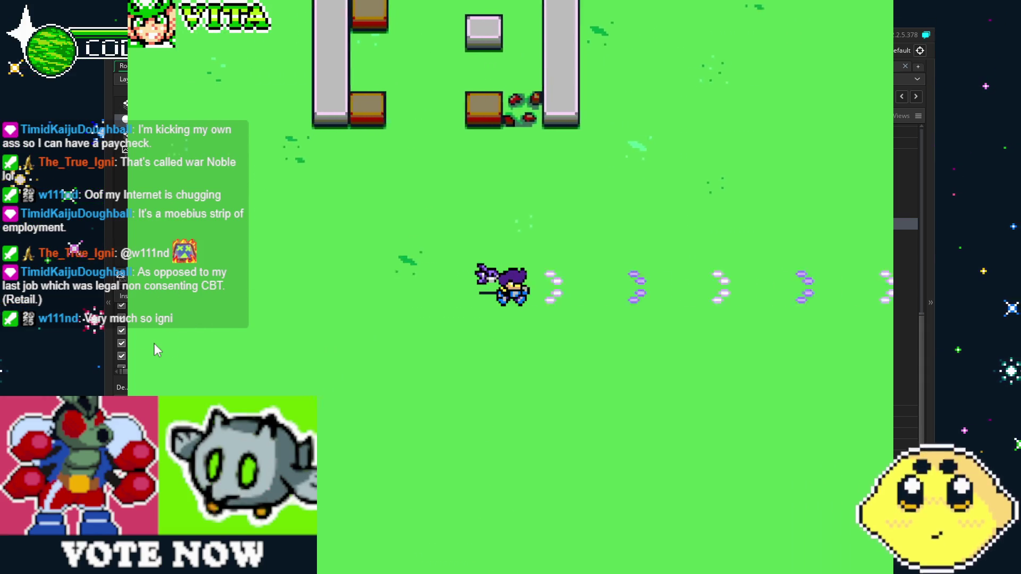
pyautogui.press('Up')
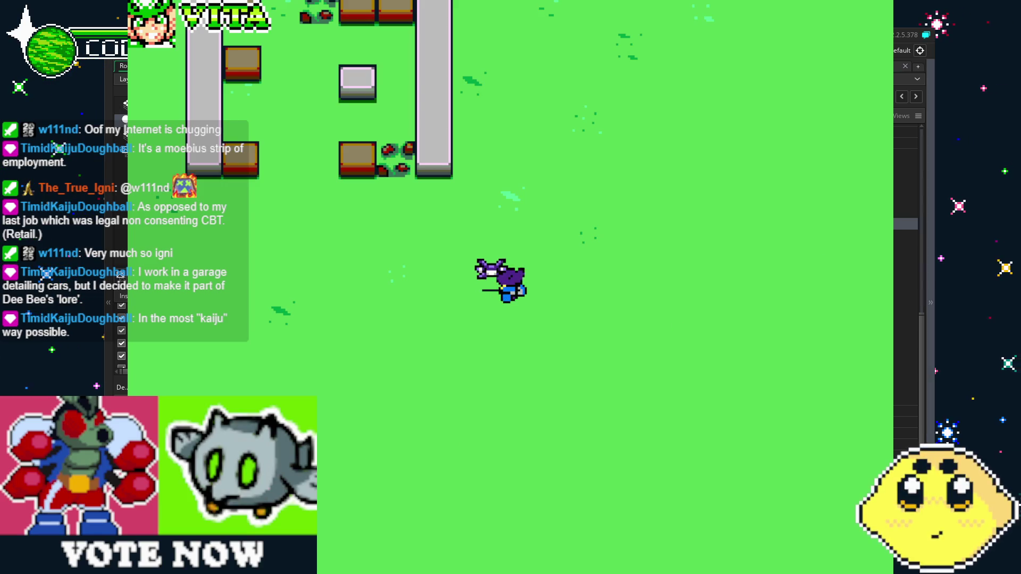
pyautogui.press('Escape')
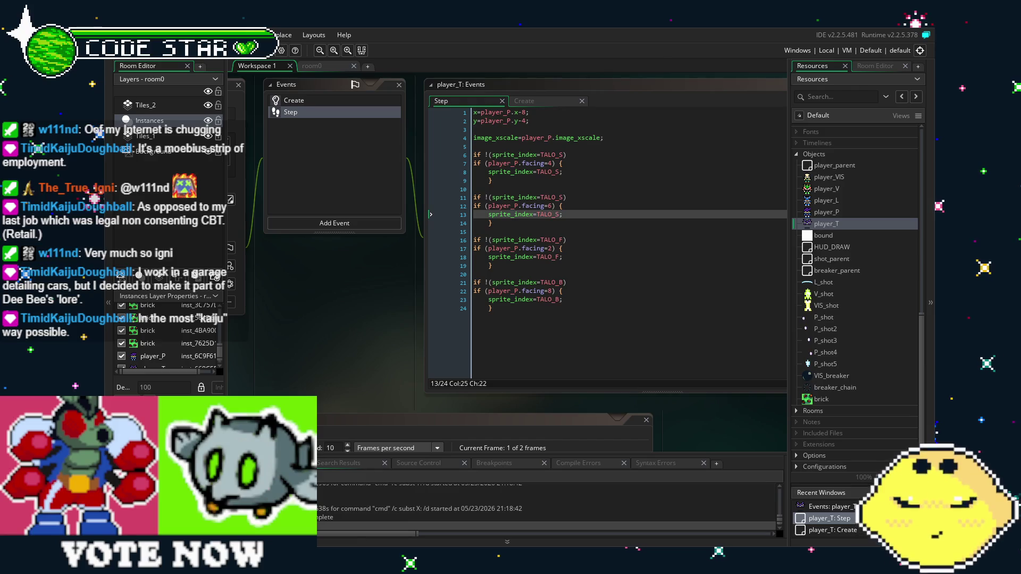
# Step: Pan the workspace slightly and switch to the room0 room editor
pyautogui.moveTo(286, 304); pyautogui.dragTo(317, 308)
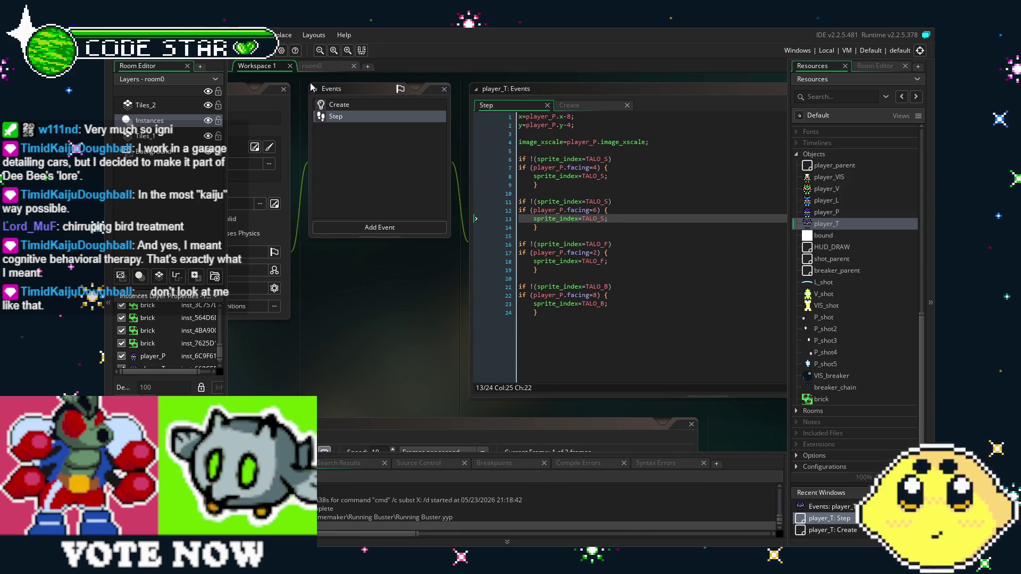
pyautogui.click(321, 70)
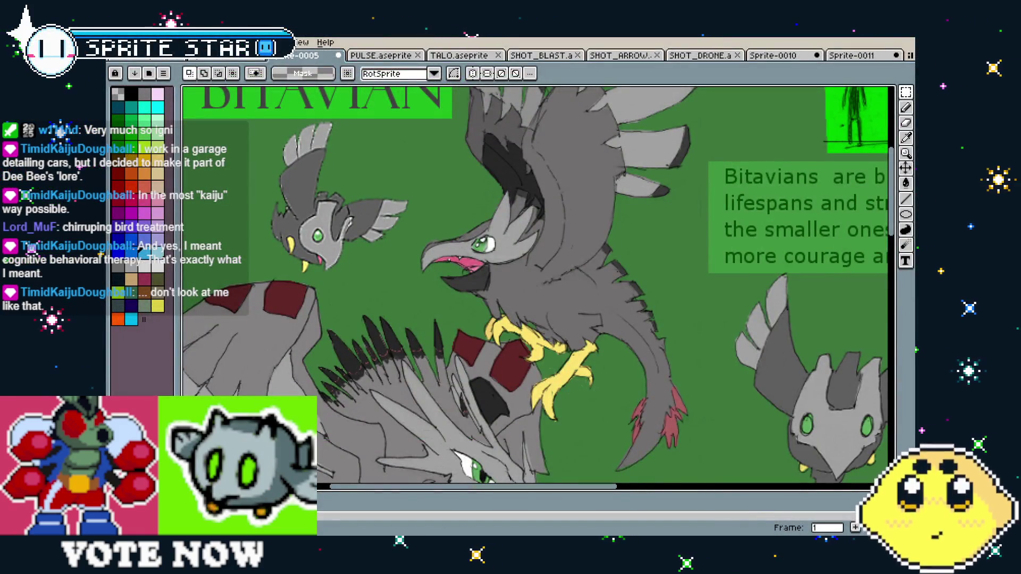
# Step: Create a new blank sprite from the File menu
pyautogui.click(127, 43)
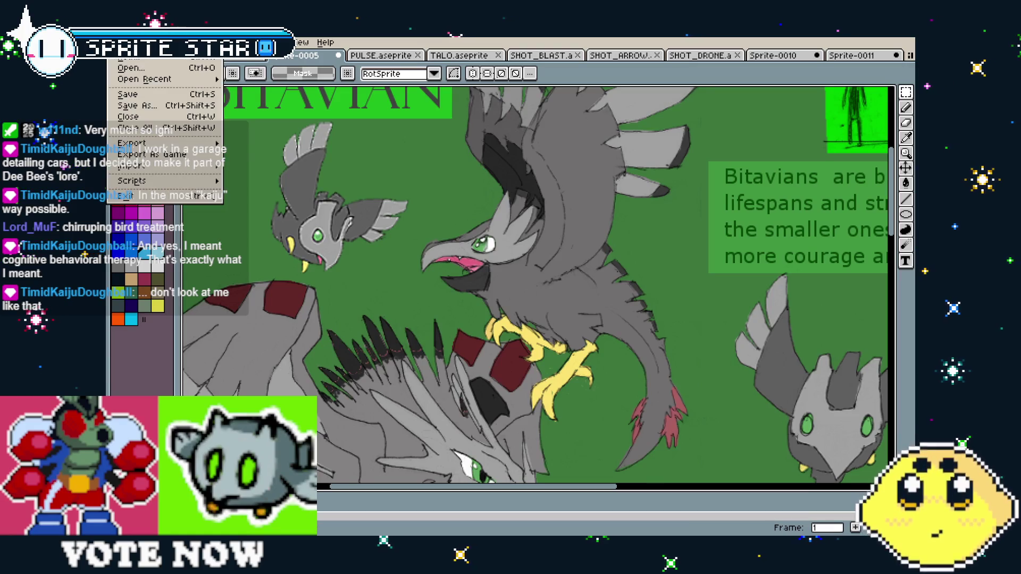
pyautogui.click(128, 62)
pyautogui.click(478, 377)
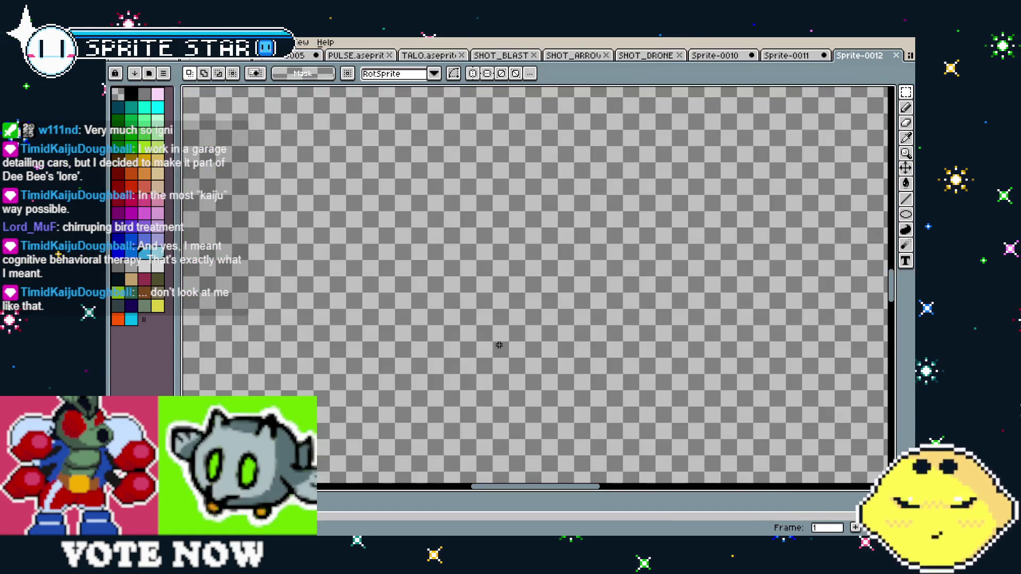
# Step: Paste the chickadee-on-hand photo onto the canvas, commit it, and zoom to view it
pyautogui.hotkey('ctrl', 'v')
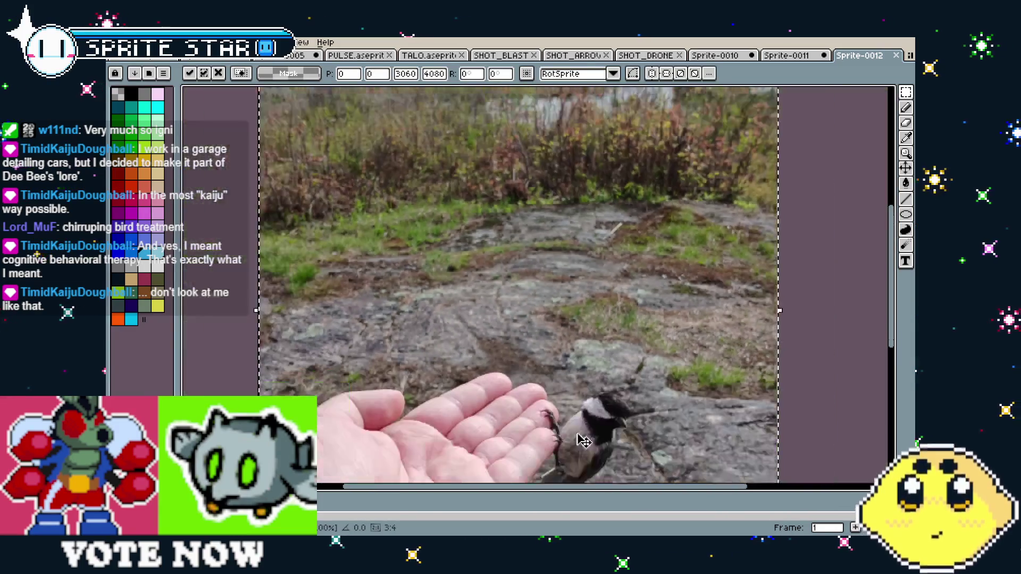
pyautogui.scroll(-5, 583, 441)
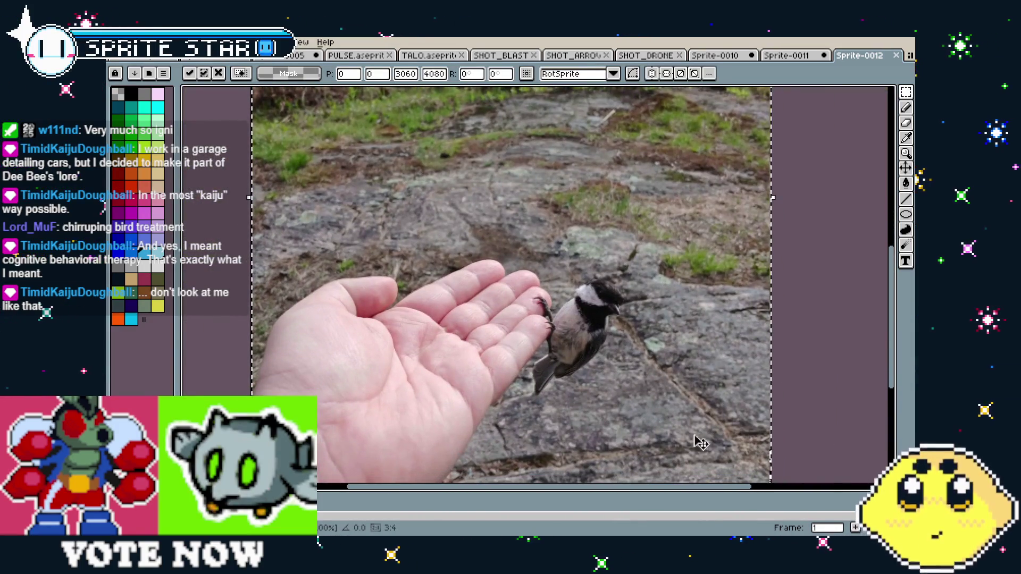
pyautogui.press('Return')
pyautogui.scroll(3, 650, 369)
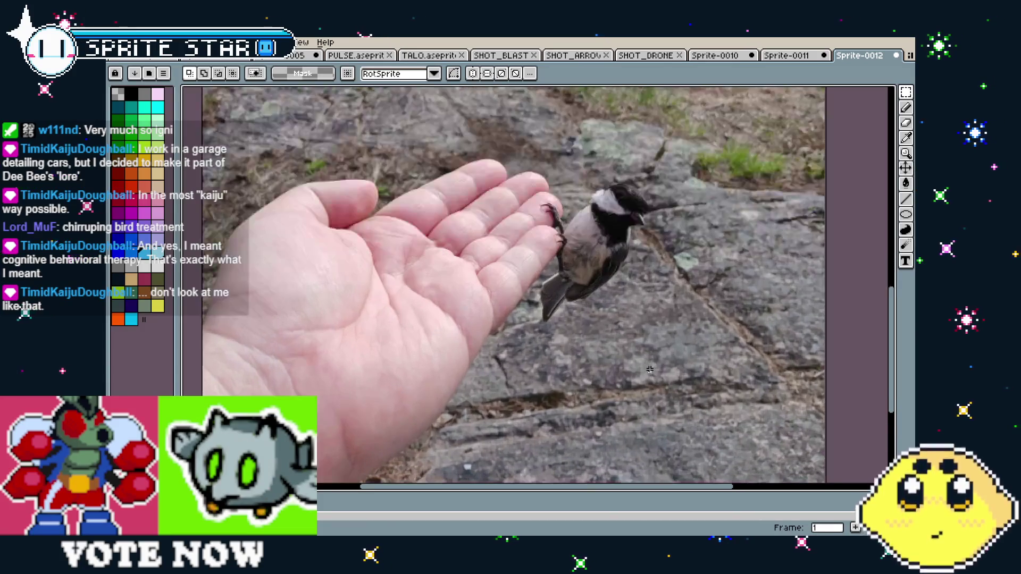
pyautogui.scroll(3, 650, 369)
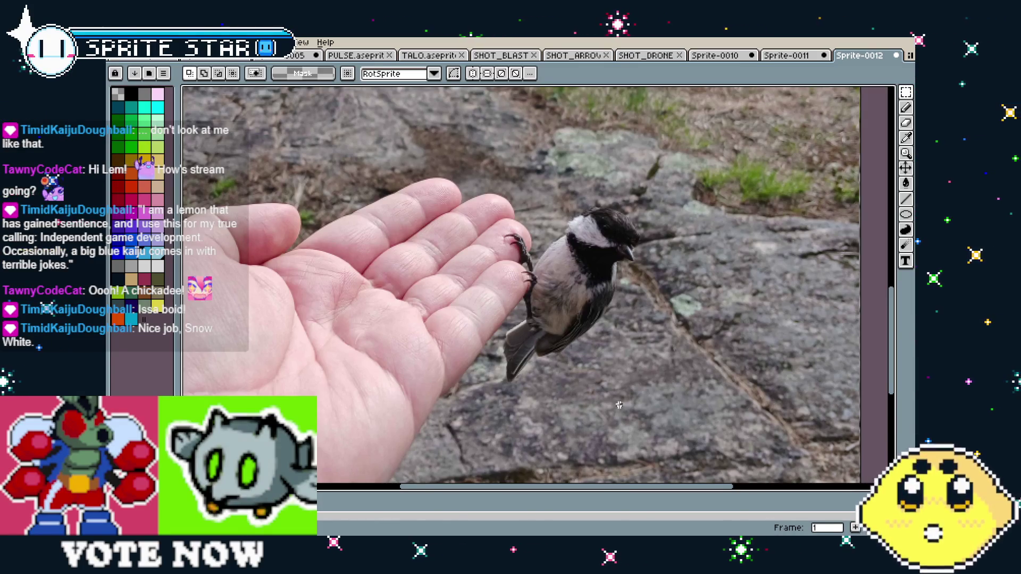
pyautogui.scroll(-2, 619, 405)
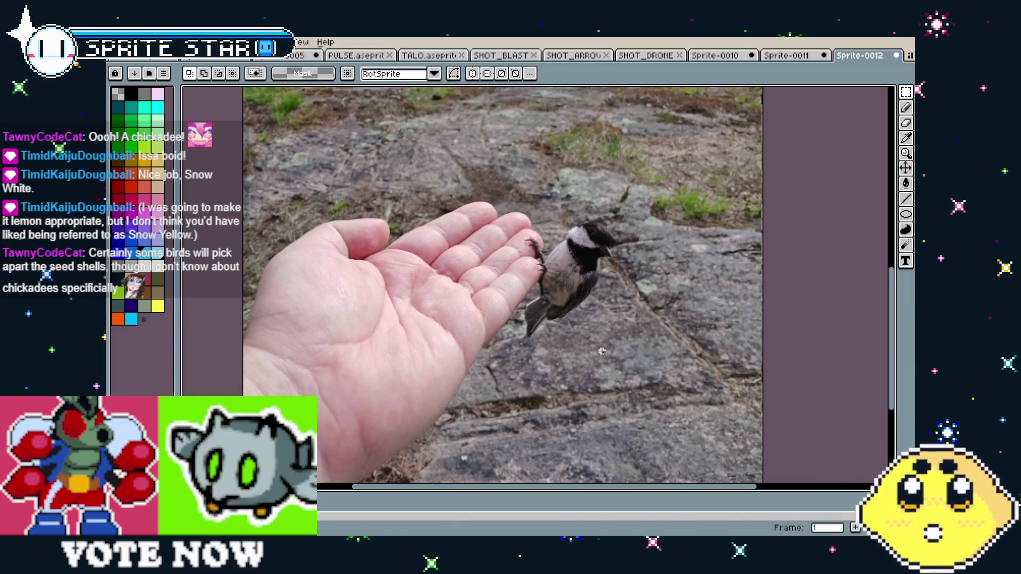
pyautogui.scroll(3, 601, 350)
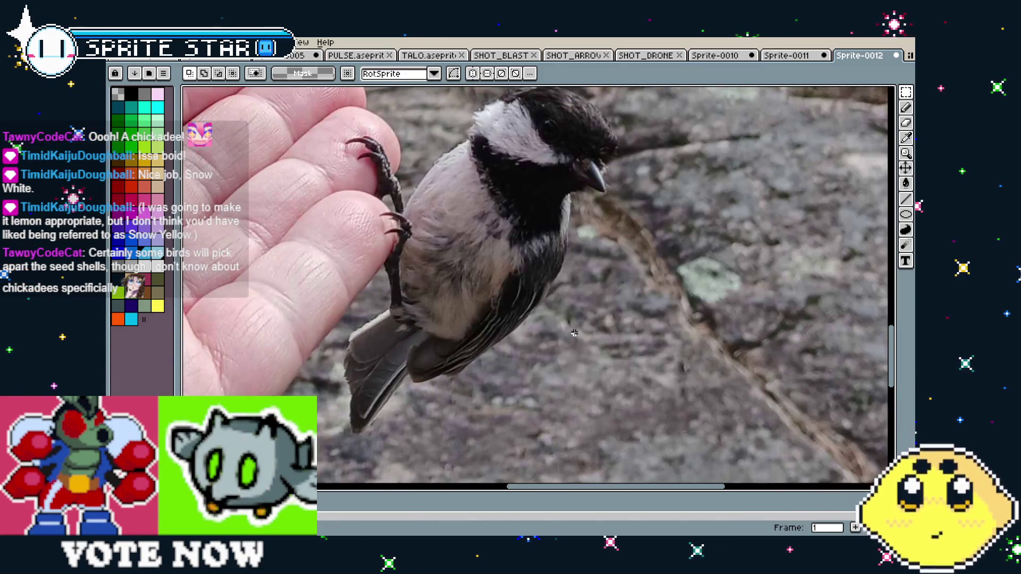
pyautogui.moveTo(573, 332); pyautogui.dragTo(555, 367)
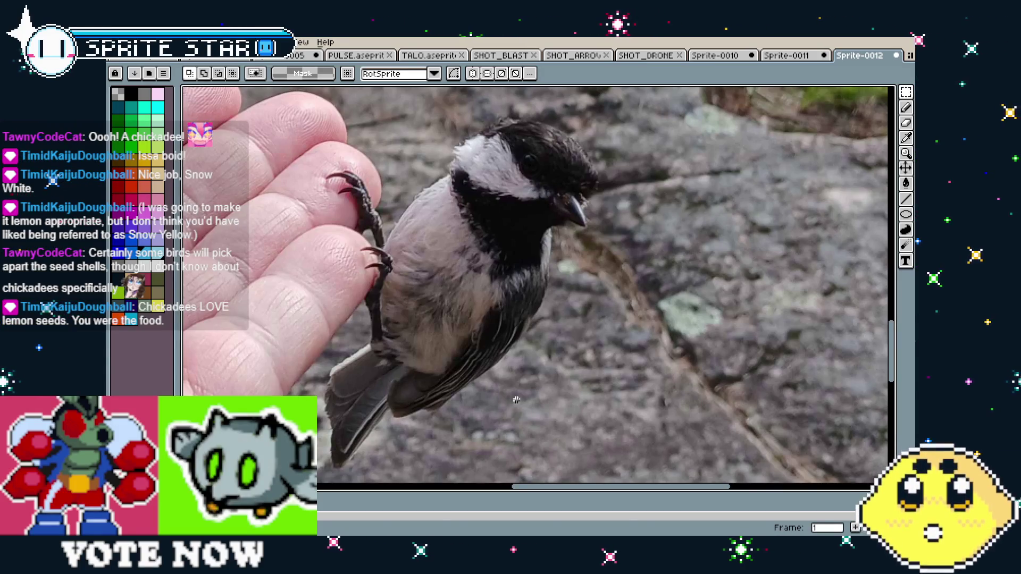
pyautogui.scroll(-2, 516, 400)
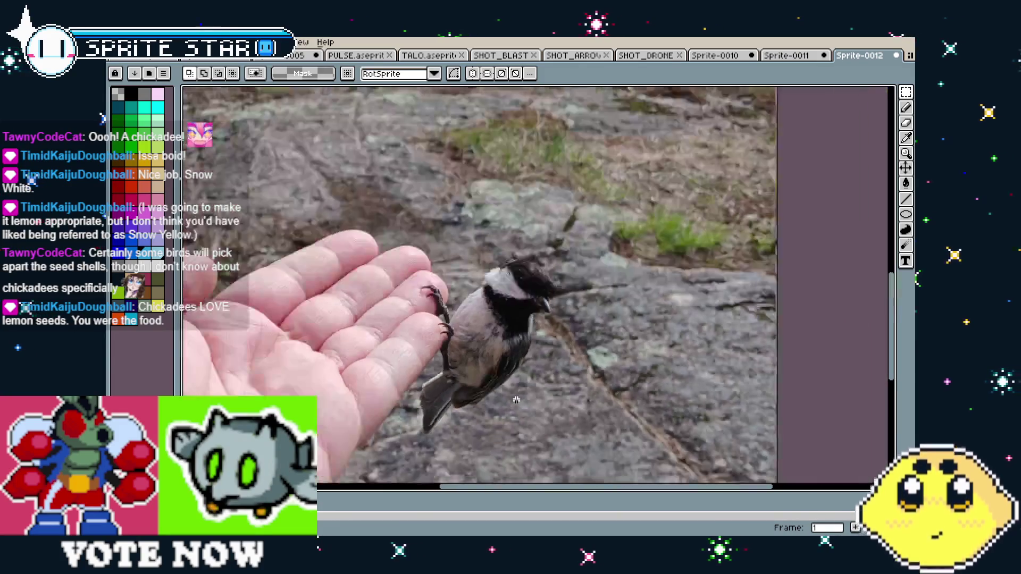
pyautogui.scroll(-1, 516, 400)
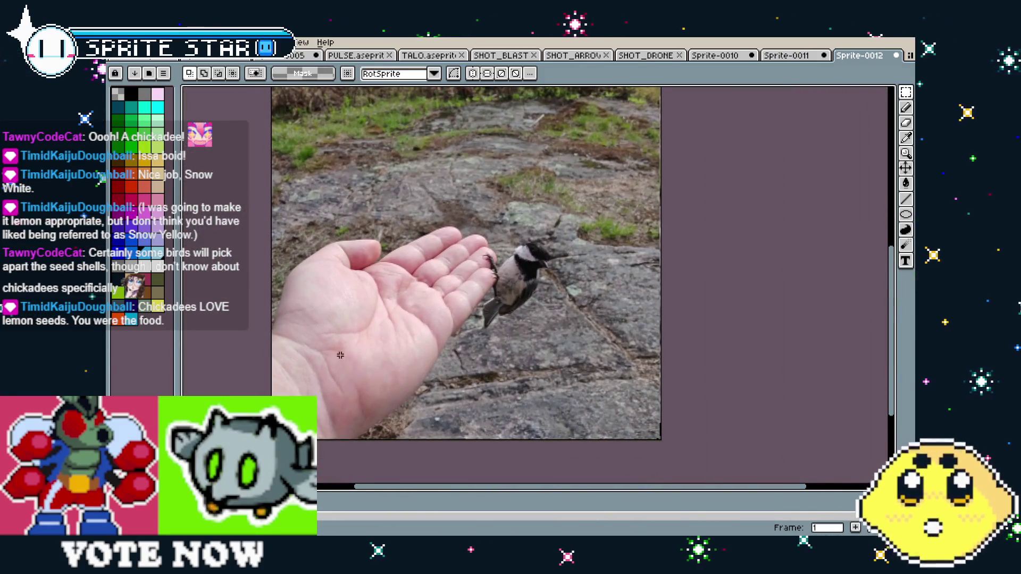
pyautogui.scroll(1, 341, 355)
pyautogui.scroll(1, 340, 355)
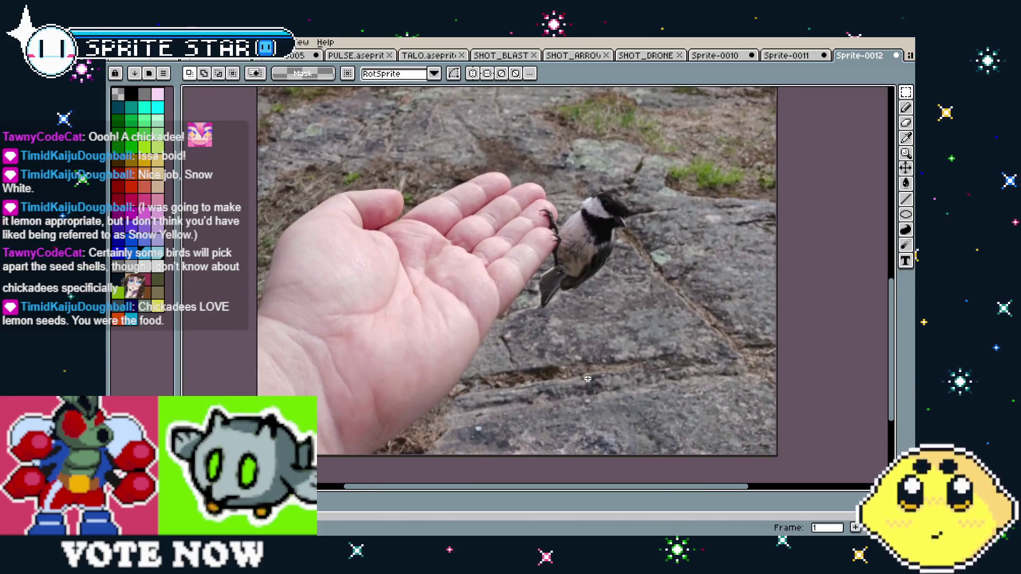
pyautogui.scroll(2, 658, 302)
pyautogui.scroll(3, 658, 302)
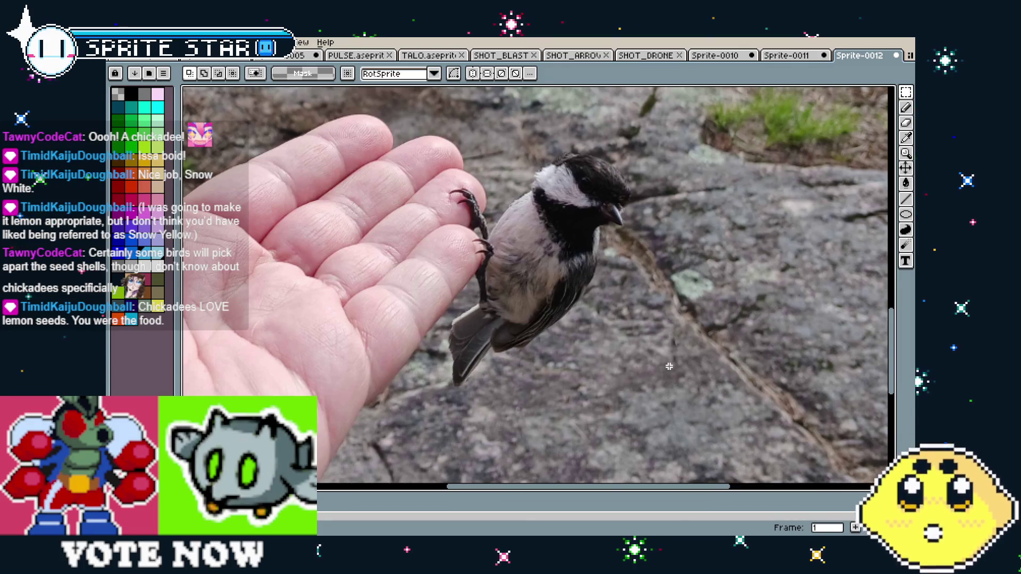
pyautogui.scroll(-4, 668, 367)
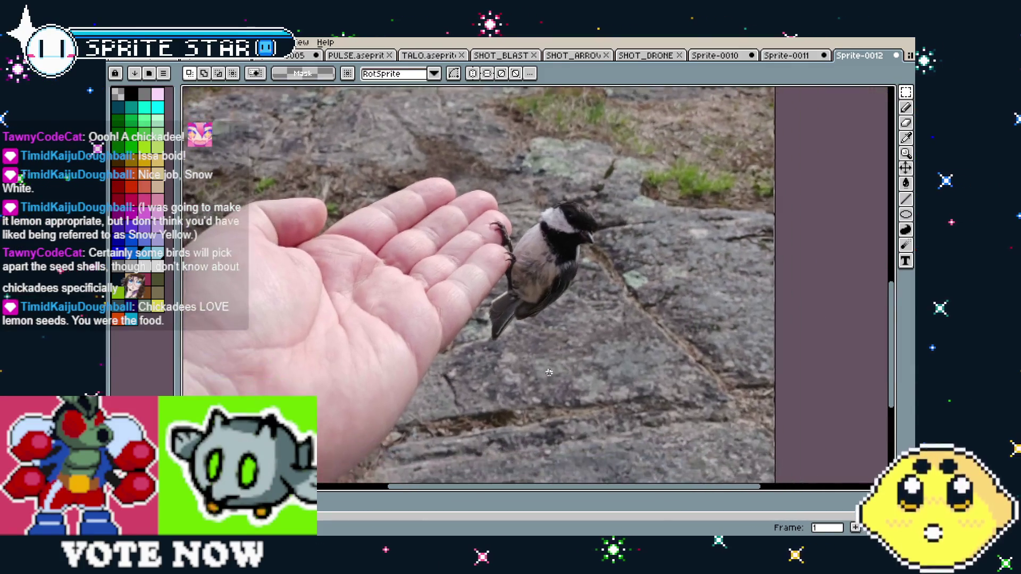
pyautogui.scroll(-1, 548, 372)
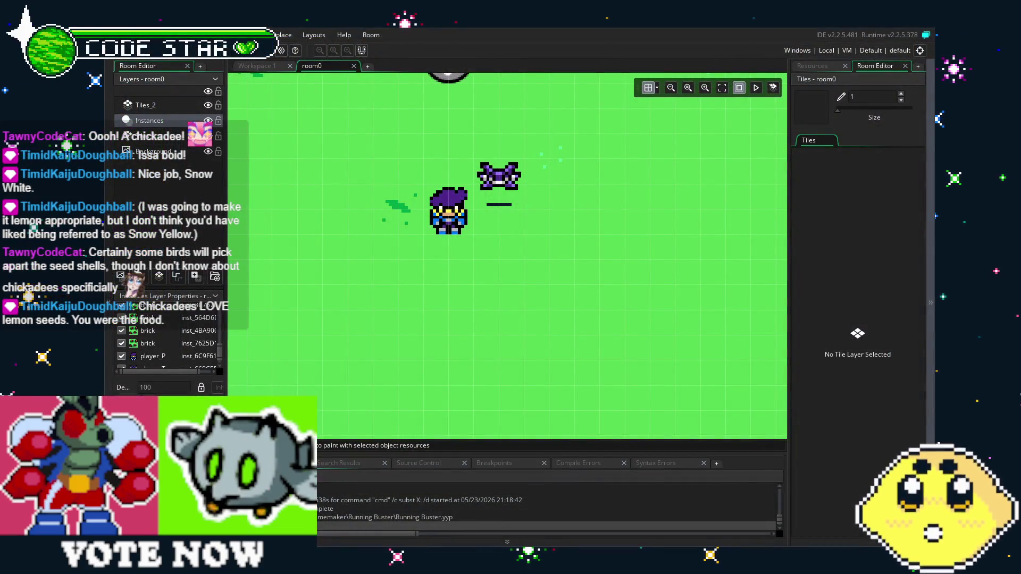
# Step: Open player_T's Step code from the Resources list to read its y offset line
pyautogui.moveTo(445, 341); pyautogui.dragTo(422, 386)
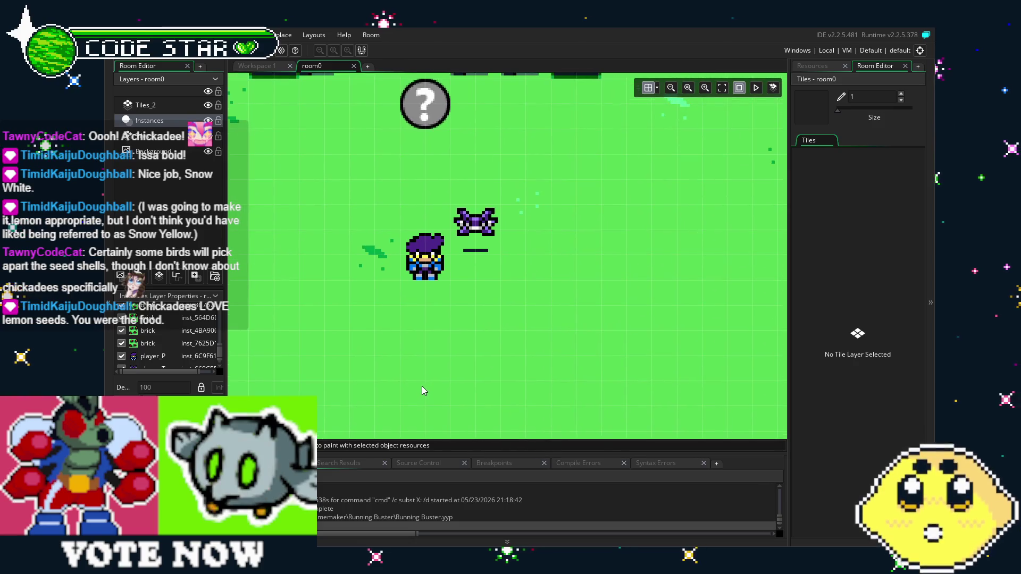
pyautogui.click(815, 65)
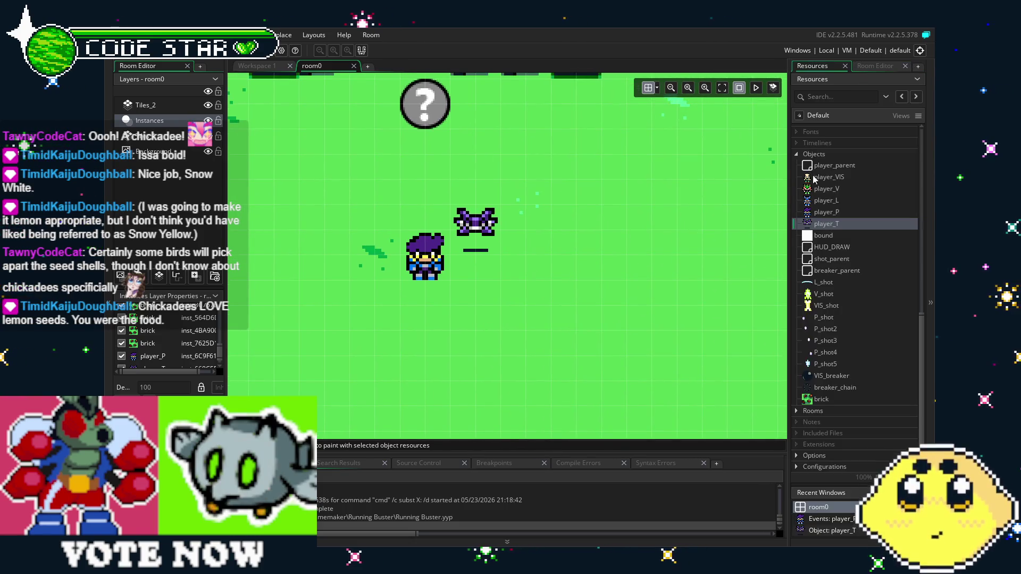
pyautogui.doubleClick(823, 225)
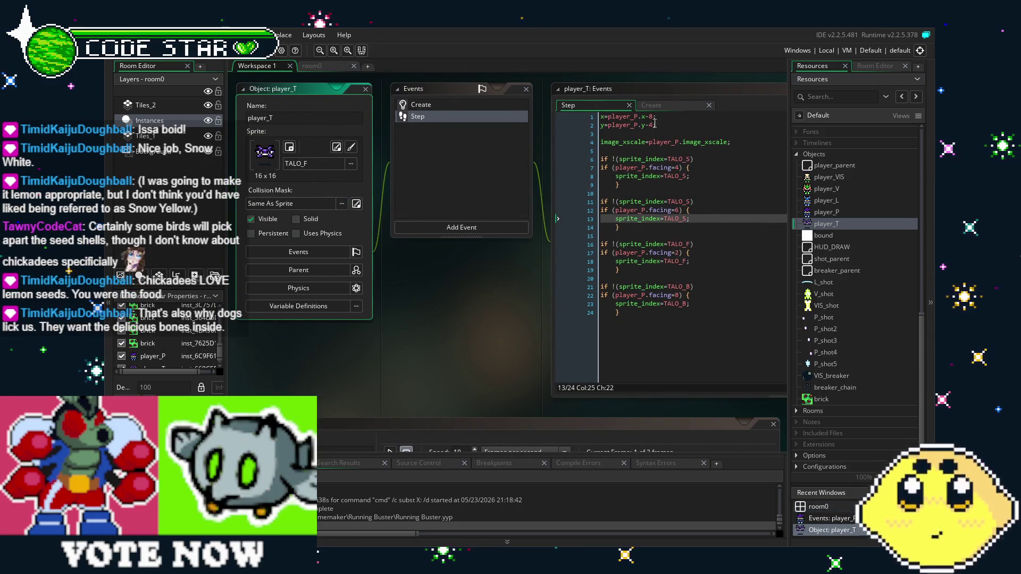
pyautogui.click(659, 124)
pyautogui.write('8')
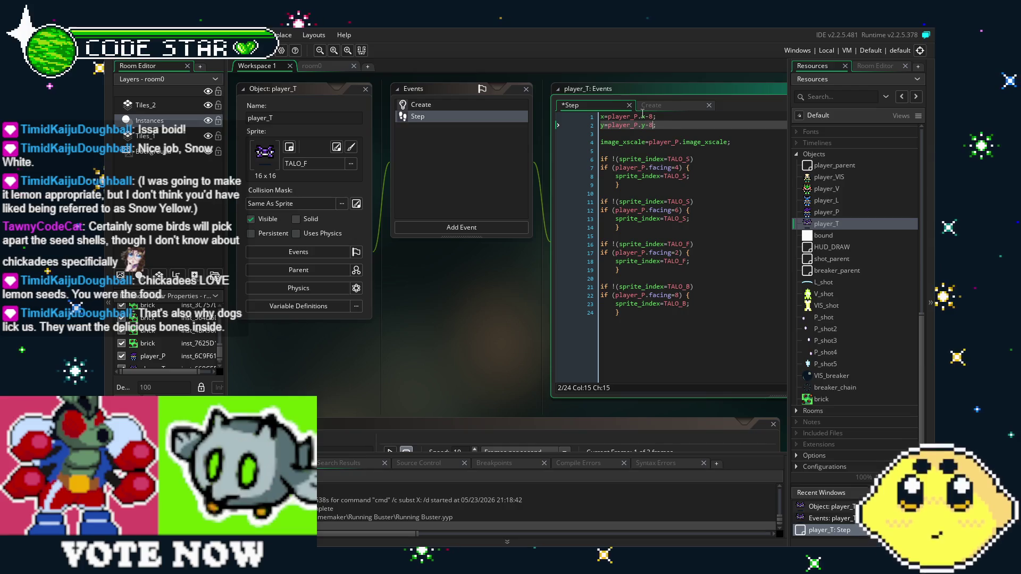
# Step: Return to room0, zoom in, and check the room's Grid Options
pyautogui.click(334, 65)
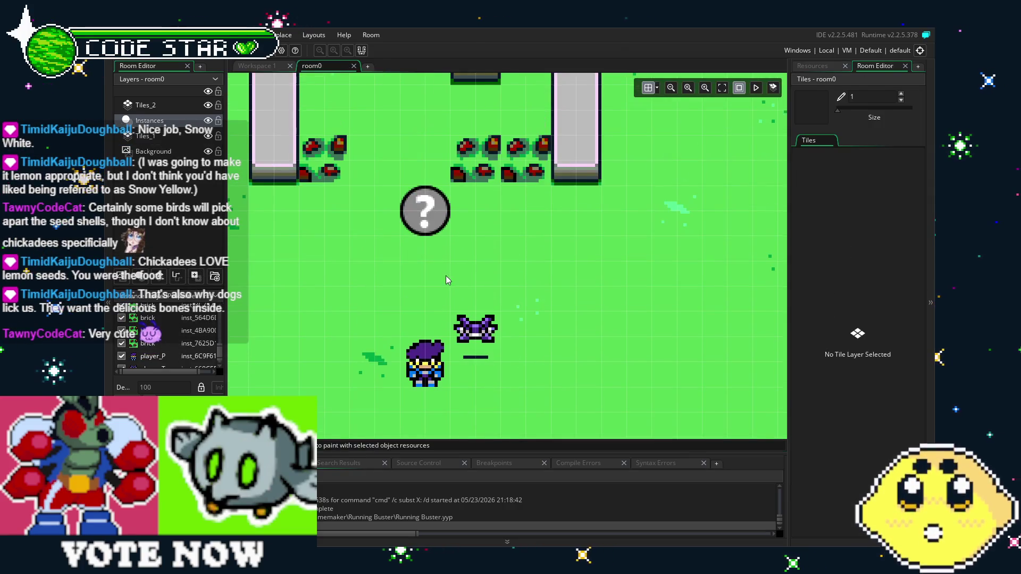
pyautogui.scroll(2, 438, 302)
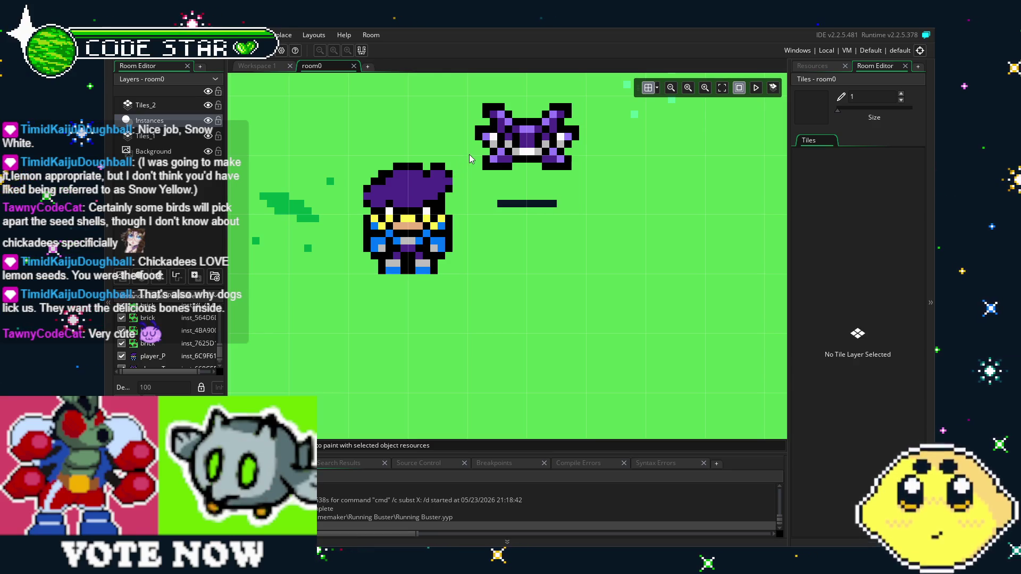
pyautogui.click(658, 88)
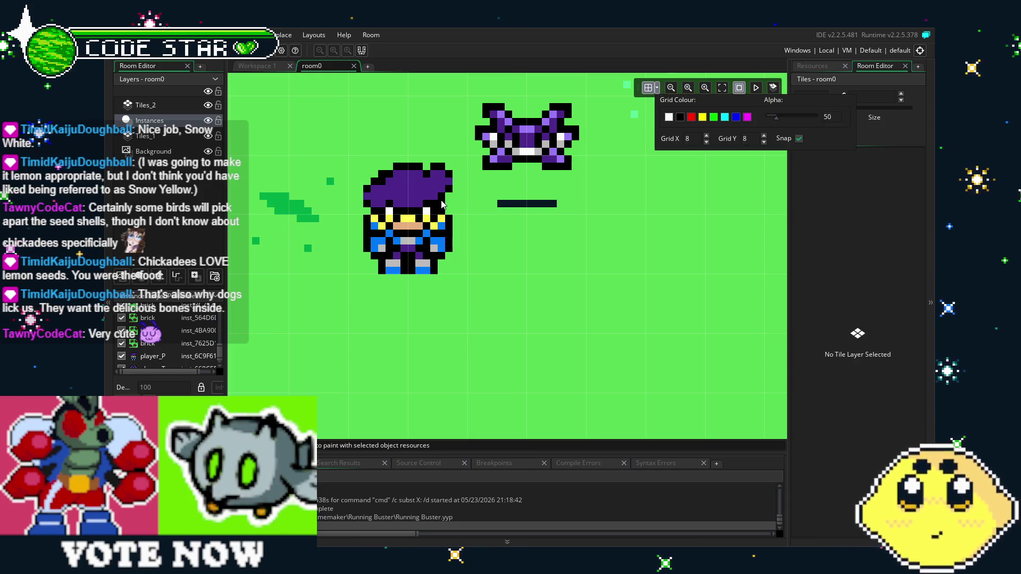
pyautogui.click(476, 169)
pyautogui.scroll(3, 477, 234)
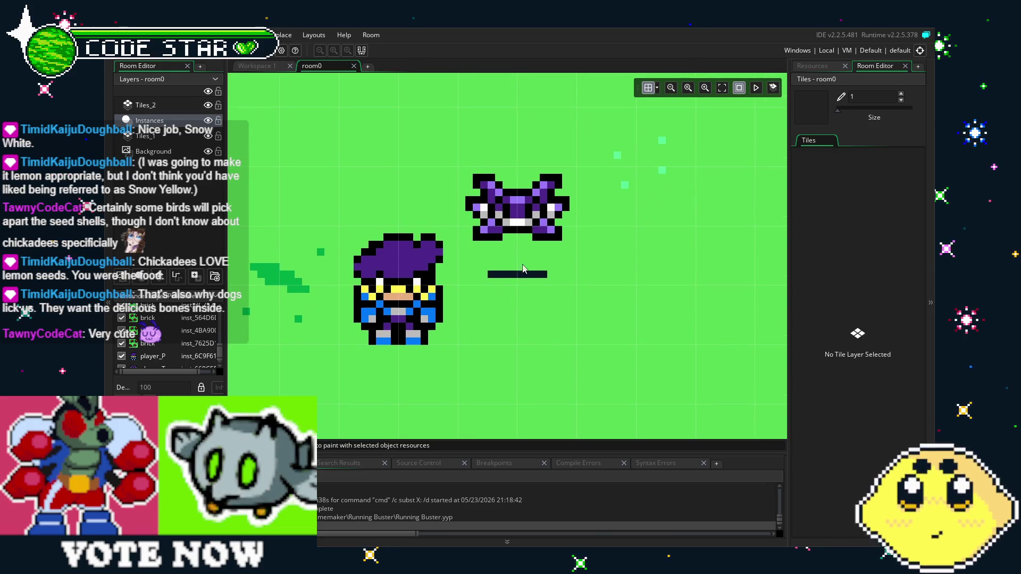
# Step: Bring the Resources list back and pan the room view to the right
pyautogui.click(821, 64)
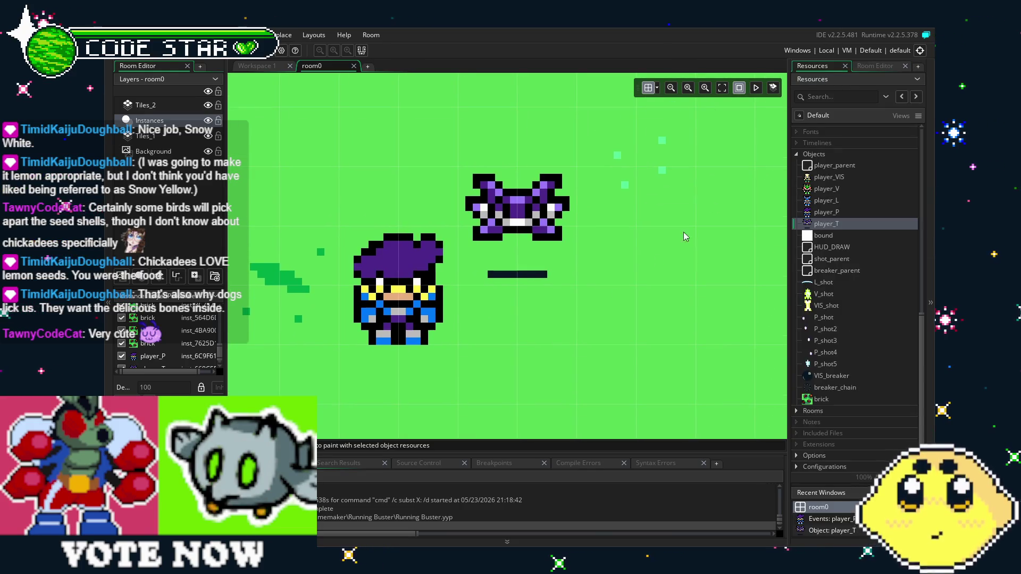
pyautogui.hscroll(3, 499, 331)
pyautogui.moveTo(499, 331); pyautogui.dragTo(619, 329)
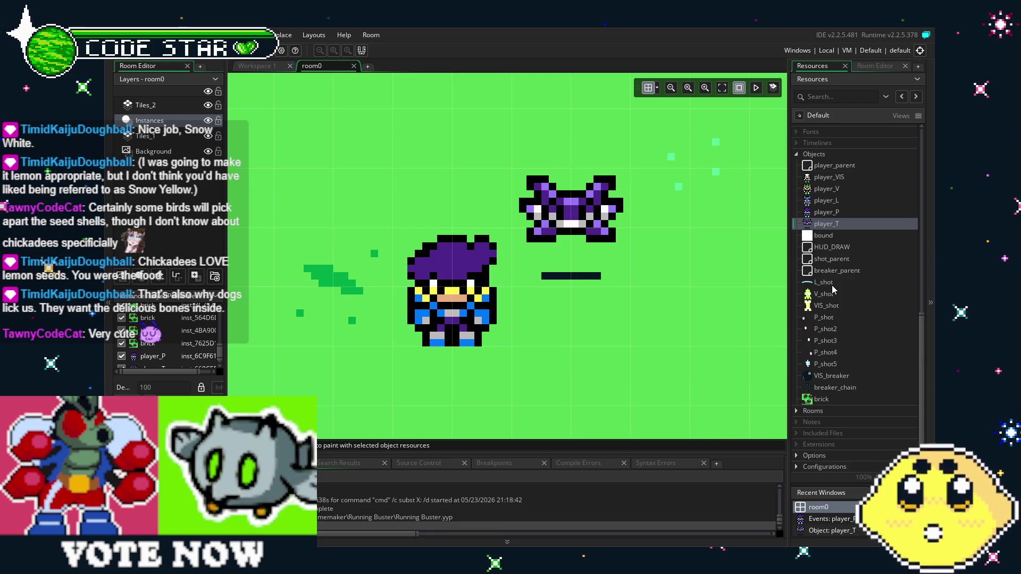
# Step: Change player_T's position lines to x=player_P.x+12 and y=player_P.y+8, then save and run with F5
pyautogui.doubleClick(841, 224)
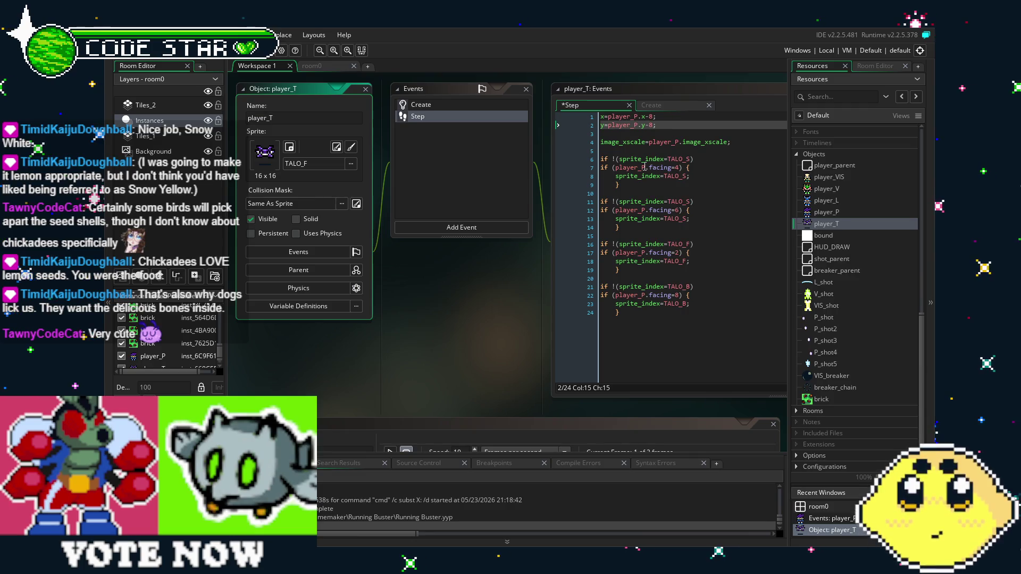
pyautogui.click(654, 116)
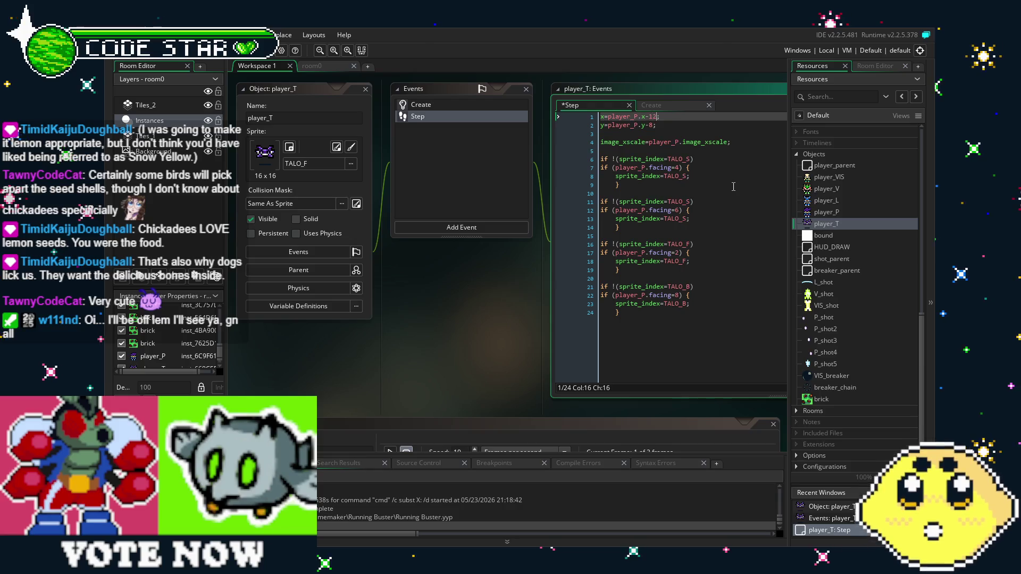
pyautogui.write('12')
pyautogui.press('Down')
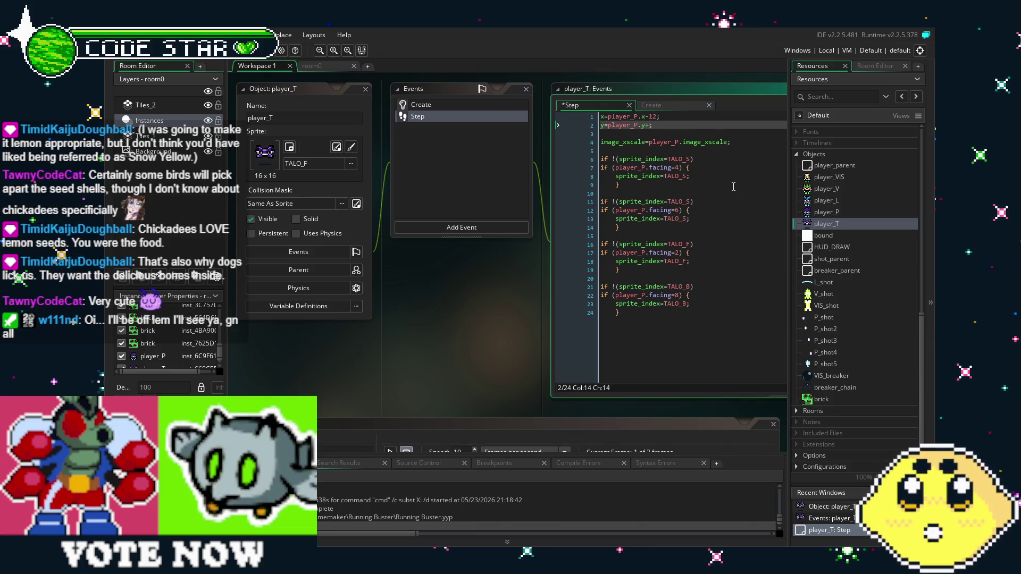
pyautogui.write('8')
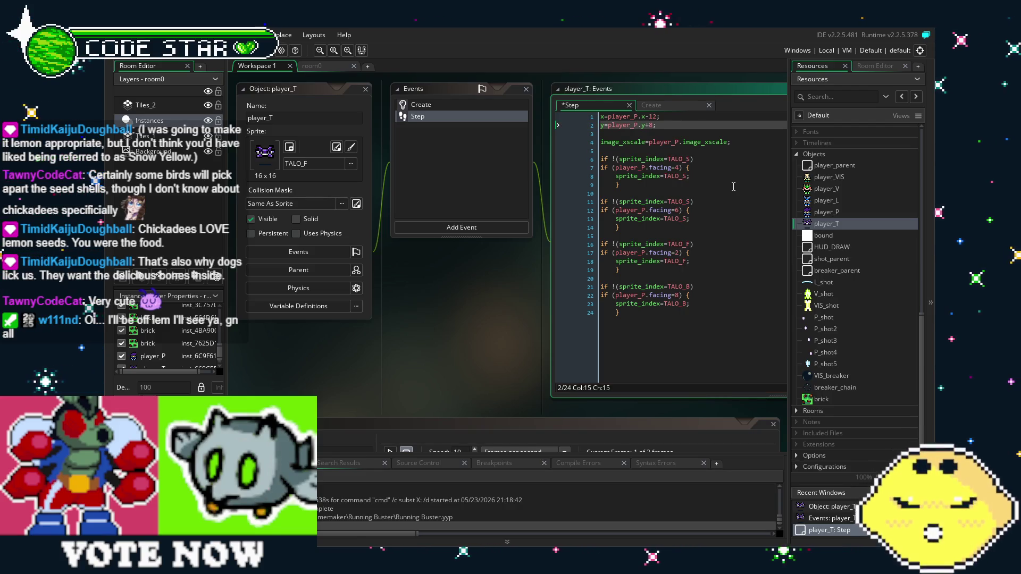
pyautogui.click(733, 186)
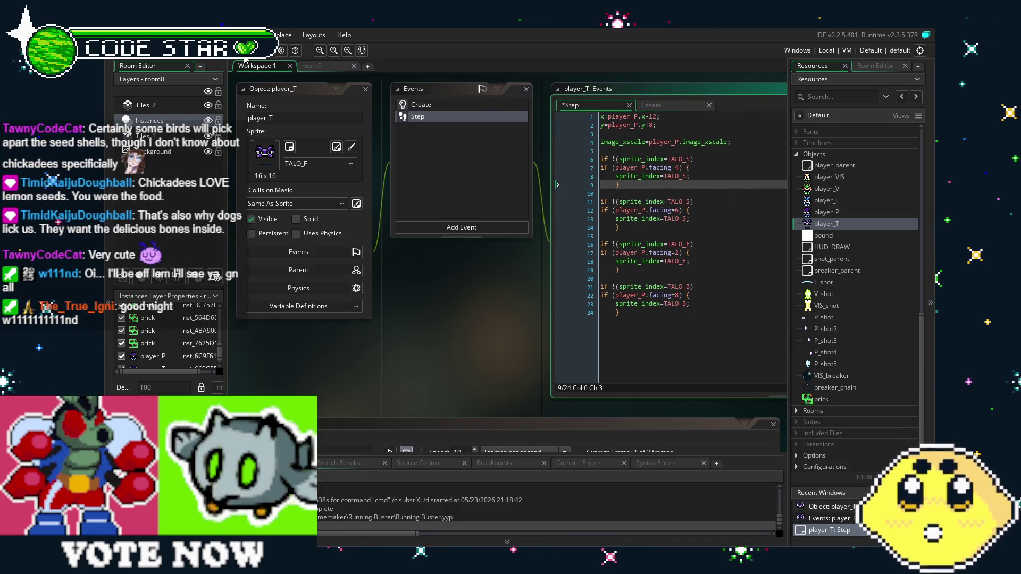
pyautogui.click(647, 117)
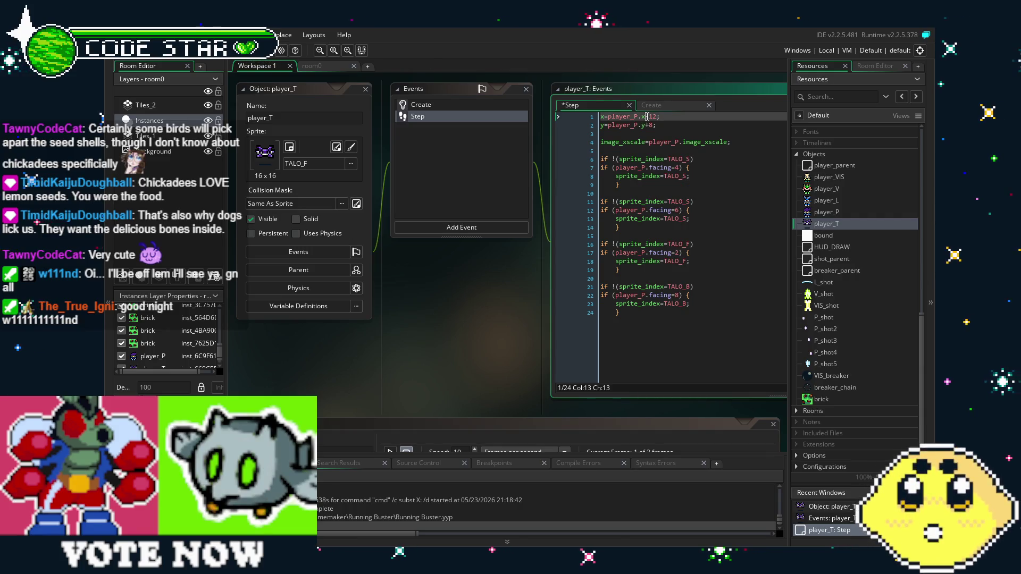
pyautogui.write('+')
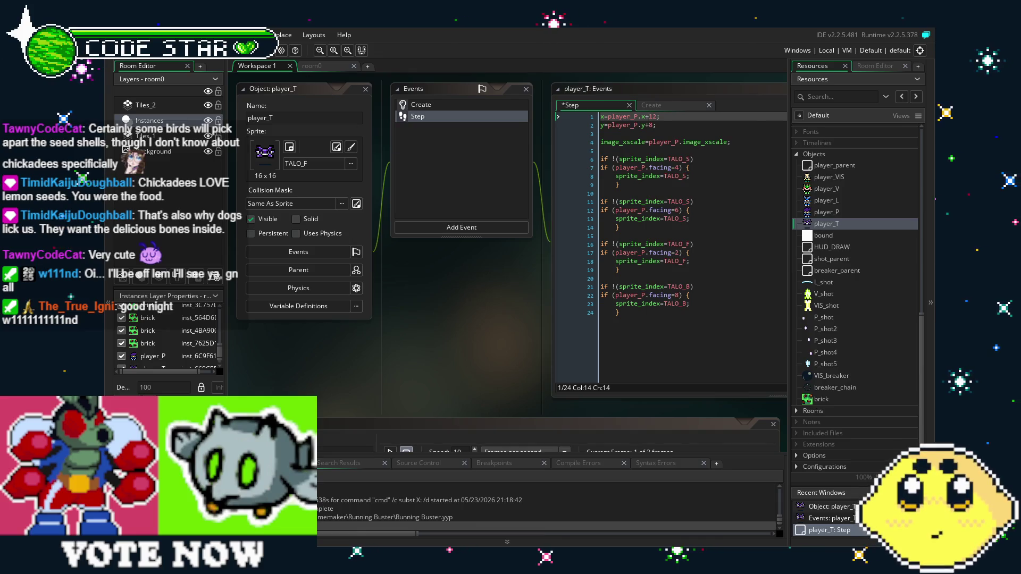
pyautogui.press('F5')
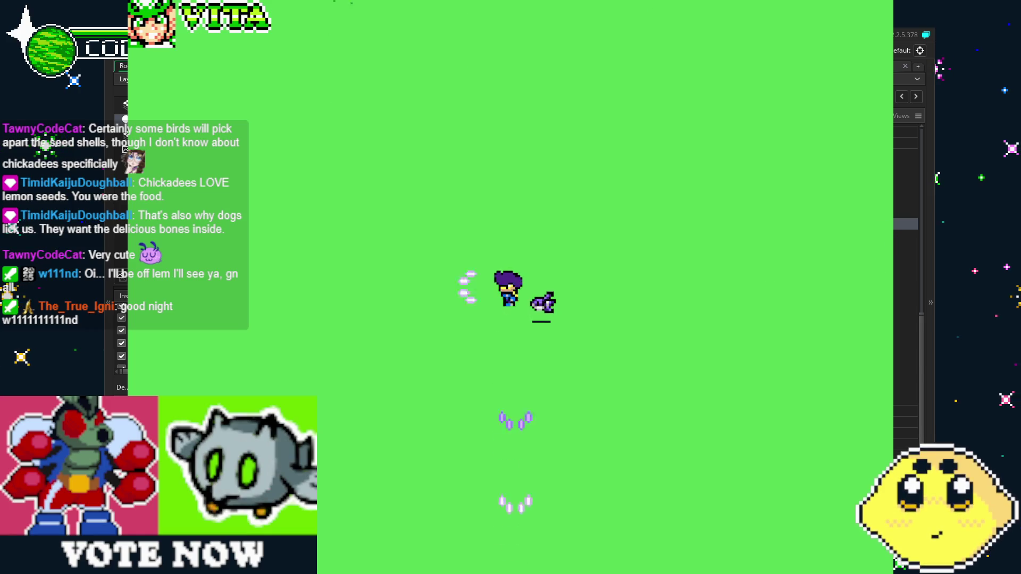
# Step: Move and shoot in all four directions with arrows and WASD to check the +12/+8 offset, then quit
pyautogui.press('Up')
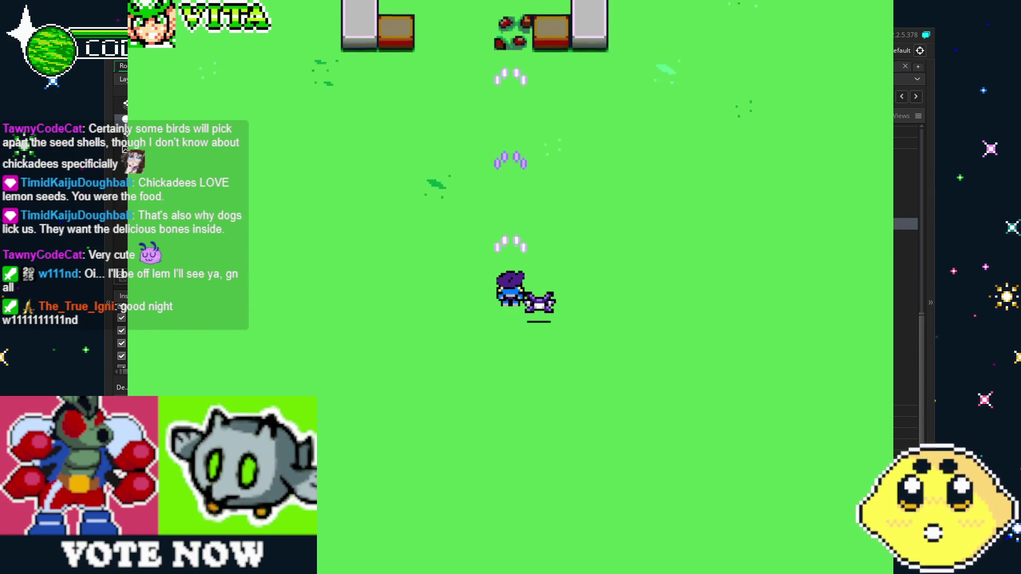
pyautogui.press('Right')
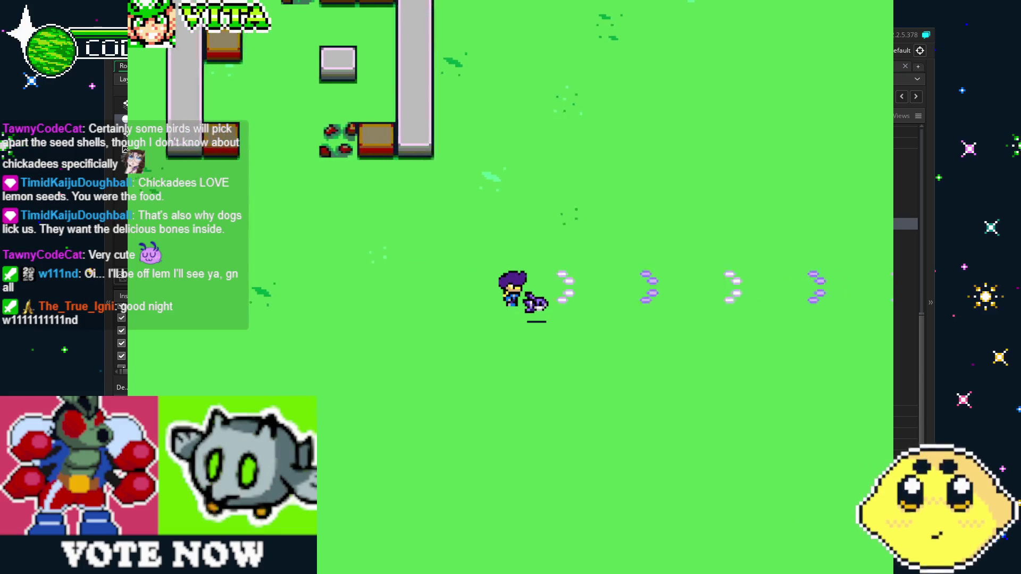
pyautogui.press('Down')
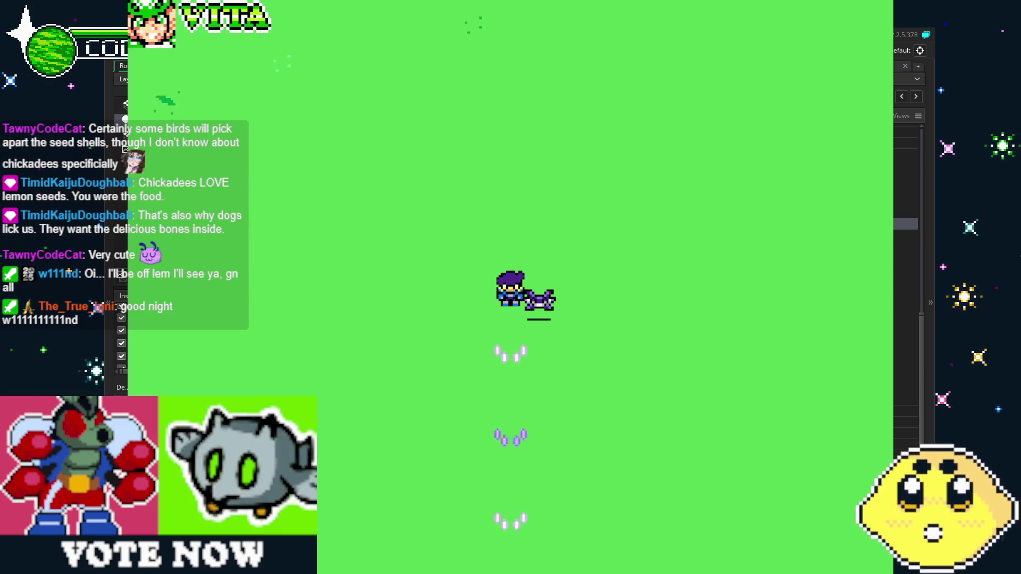
pyautogui.press('Left')
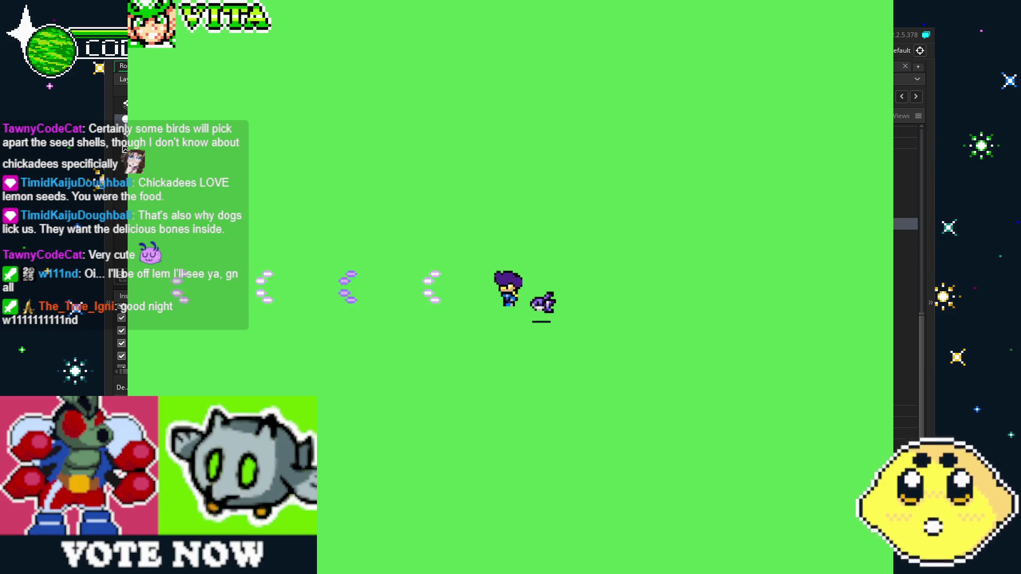
pyautogui.press('Up')
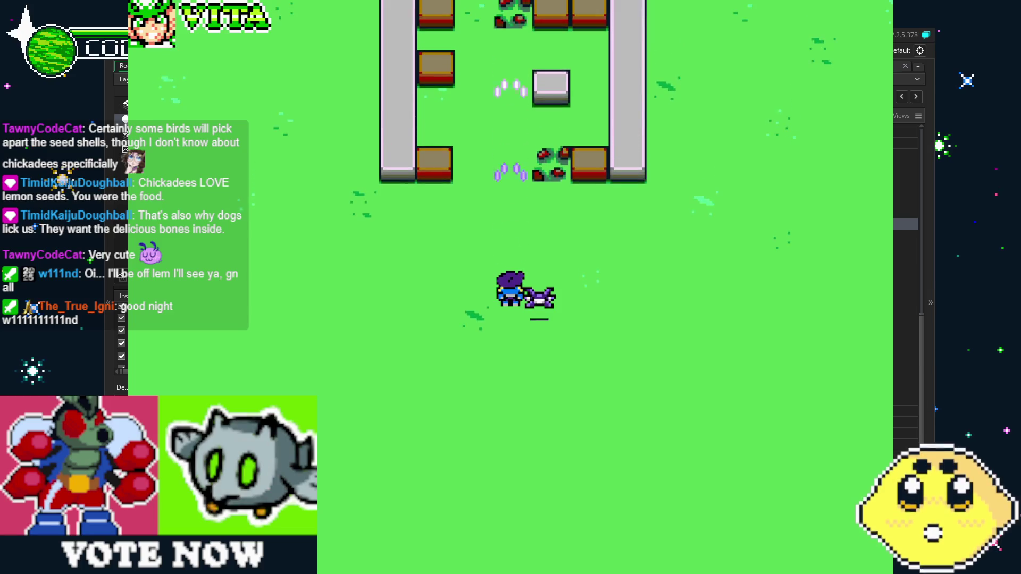
pyautogui.press('Right')
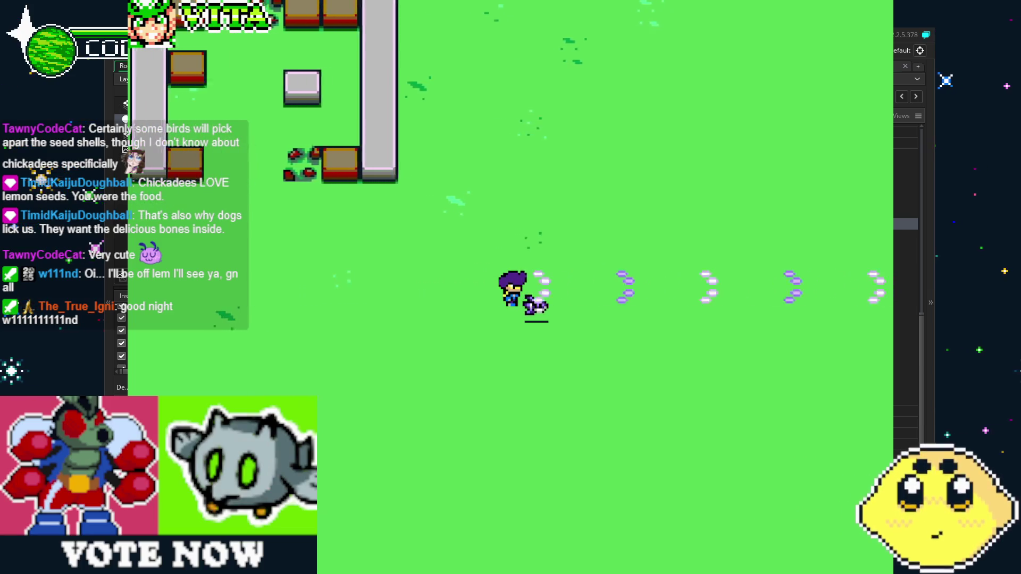
pyautogui.press('Up')
pyautogui.press('w')
pyautogui.press('Down')
pyautogui.press('s')
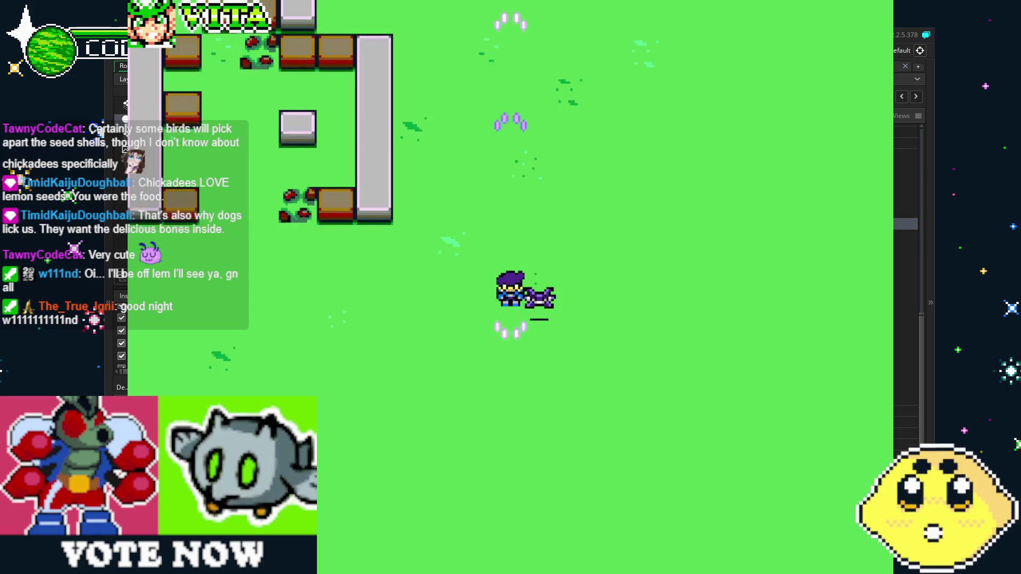
pyautogui.press('Right')
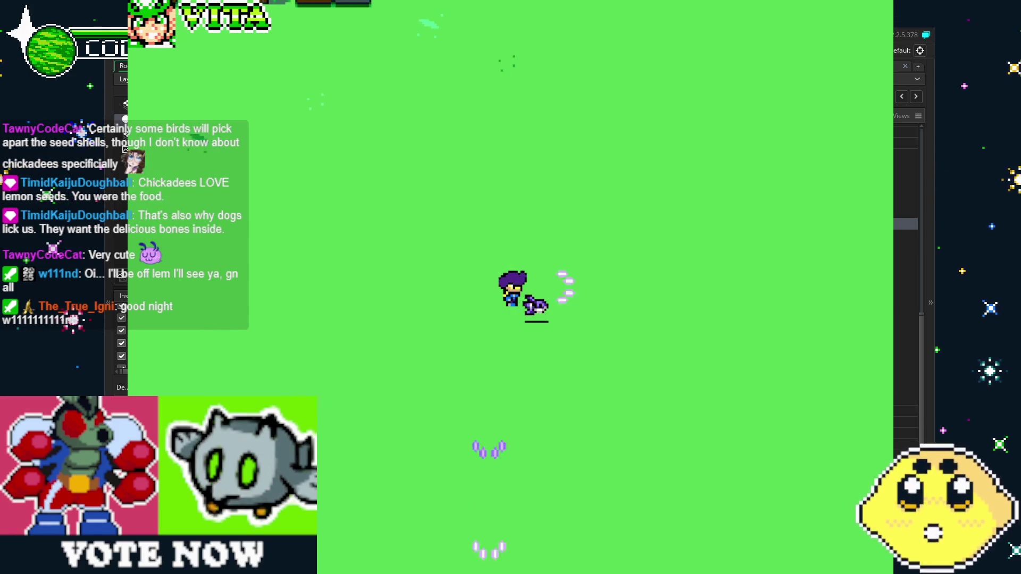
pyautogui.press('Left')
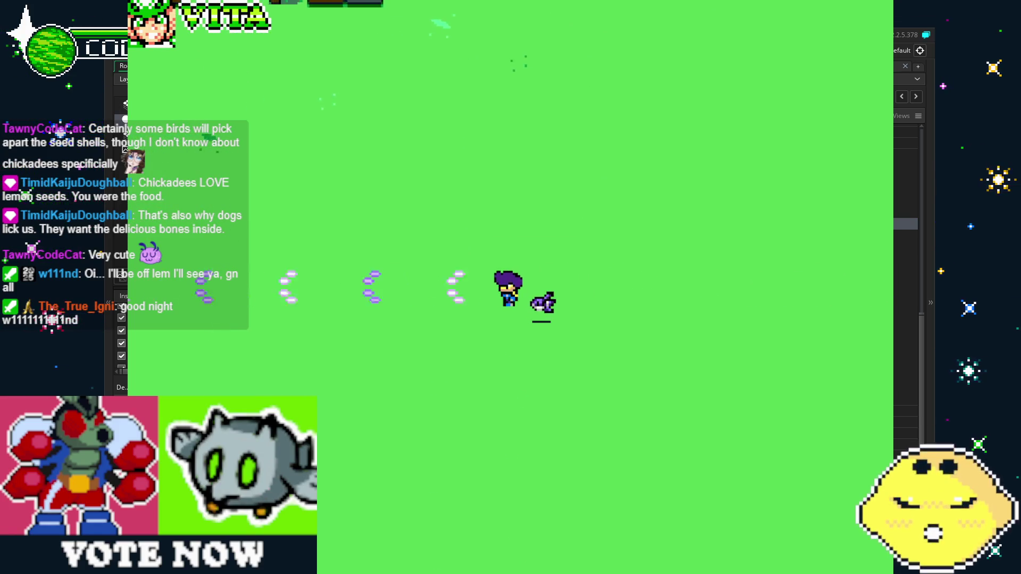
pyautogui.press('Up')
pyautogui.press('w')
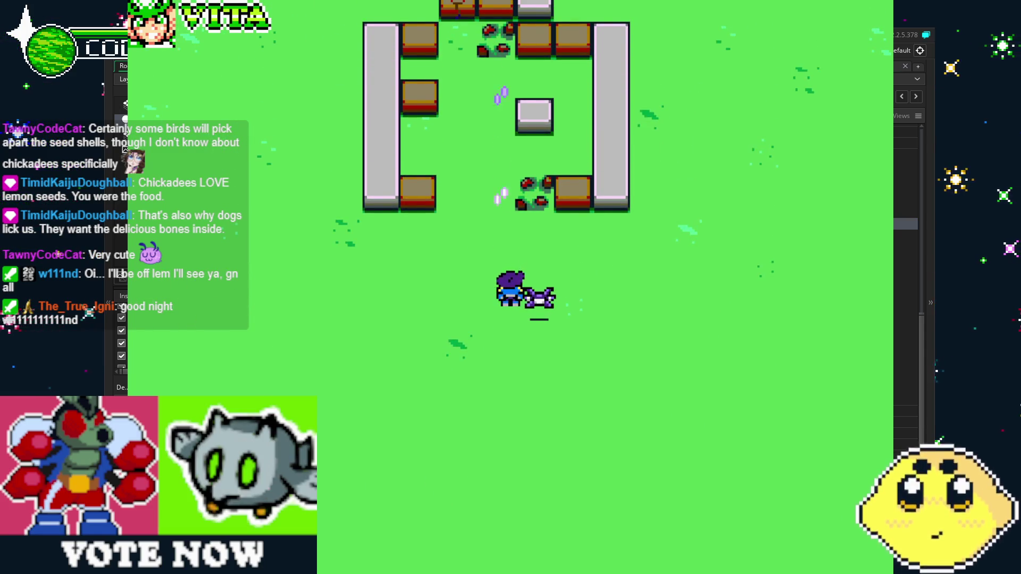
pyautogui.press('a')
pyautogui.press('Left')
pyautogui.press('w')
pyautogui.press('Up')
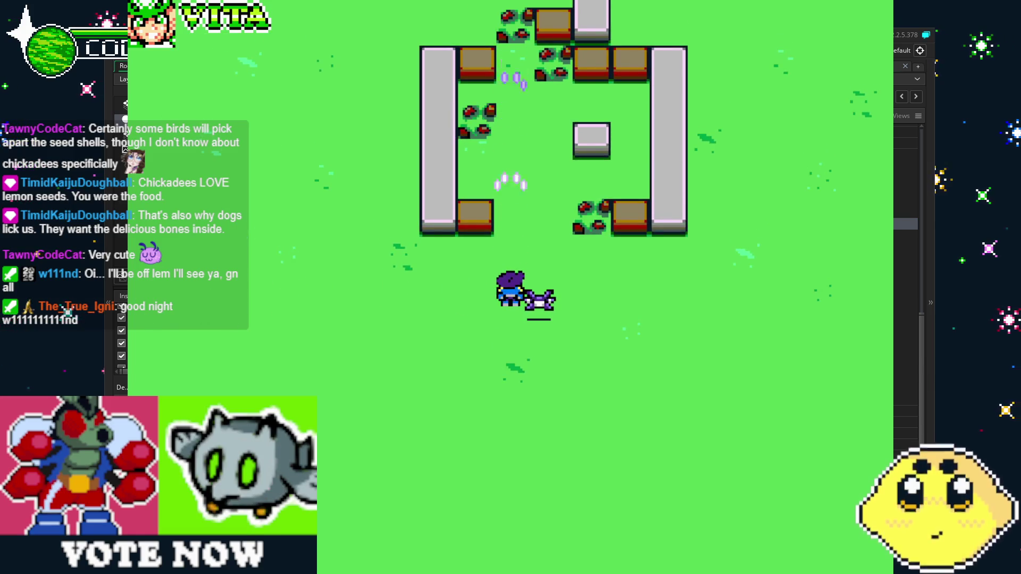
pyautogui.press('a')
pyautogui.press('Left')
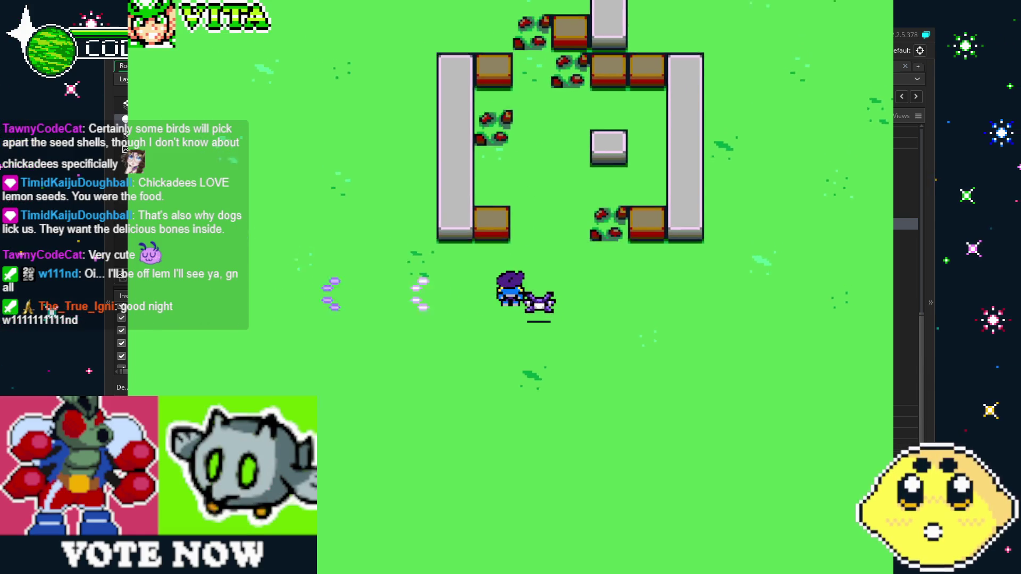
pyautogui.press('Up')
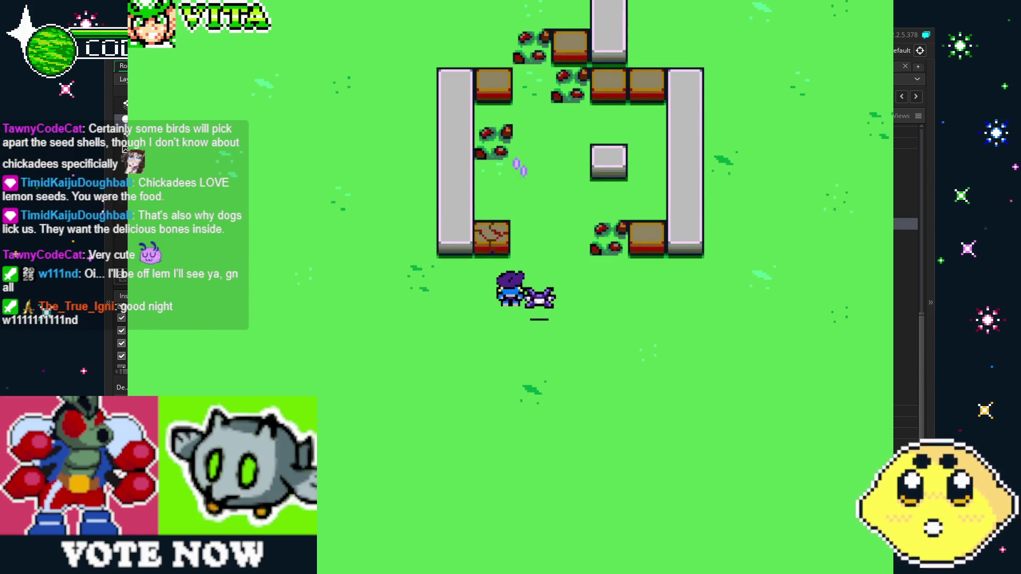
pyautogui.press('d')
pyautogui.press('Right')
pyautogui.press('w')
pyautogui.press('Up')
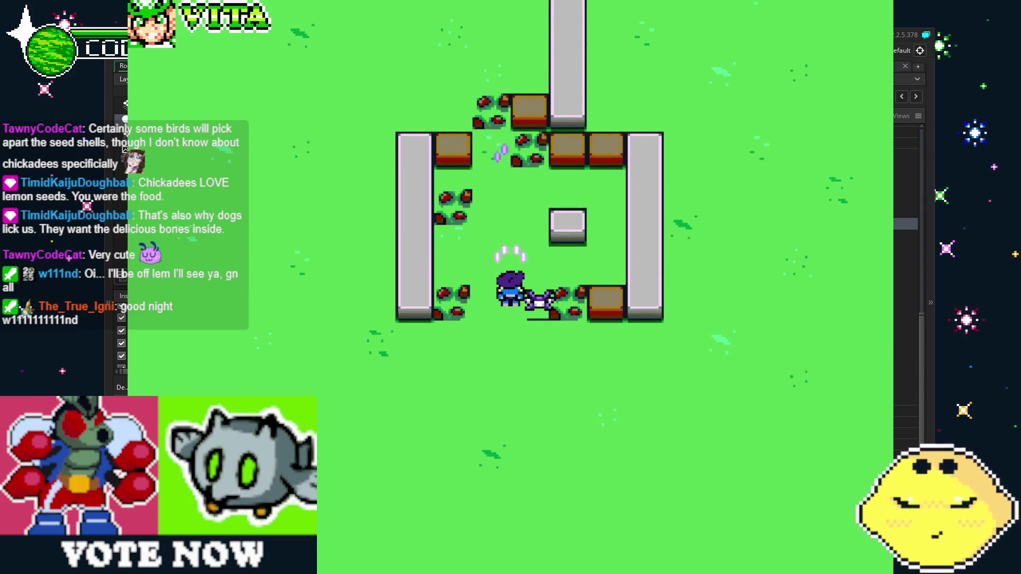
pyautogui.press('s')
pyautogui.press('Down')
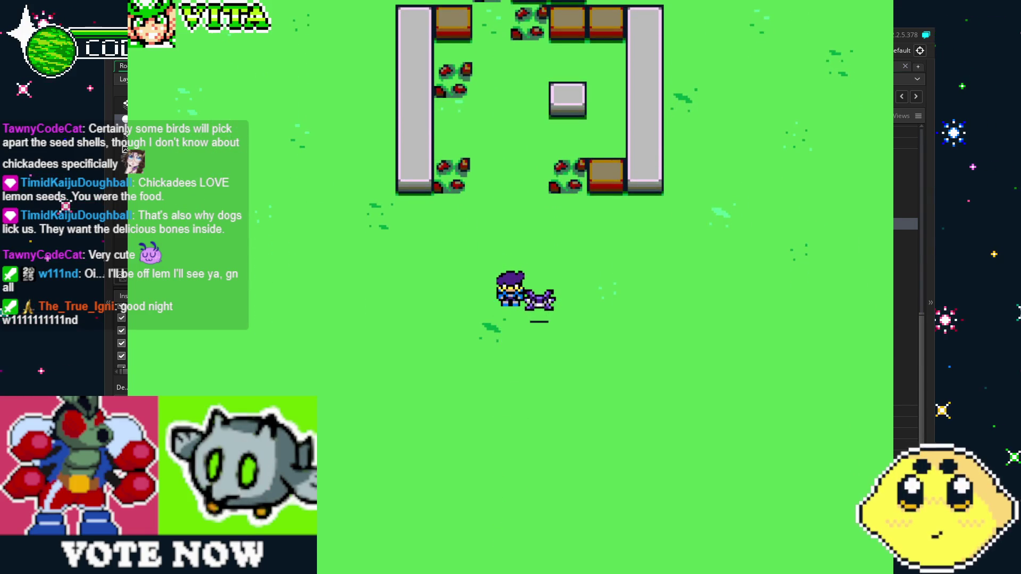
pyautogui.press('Escape')
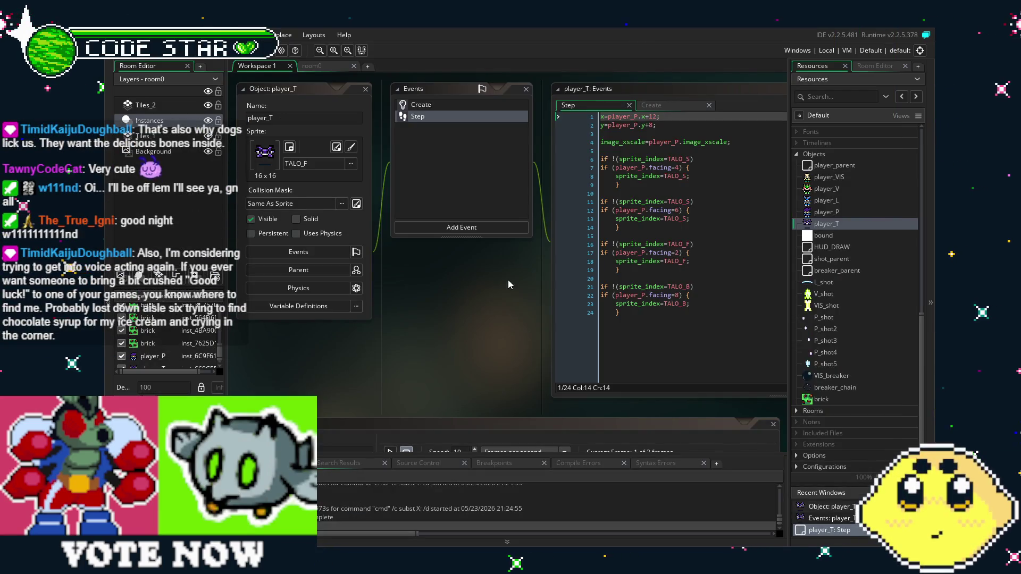
pyautogui.moveTo(508, 281); pyautogui.dragTo(366, 339)
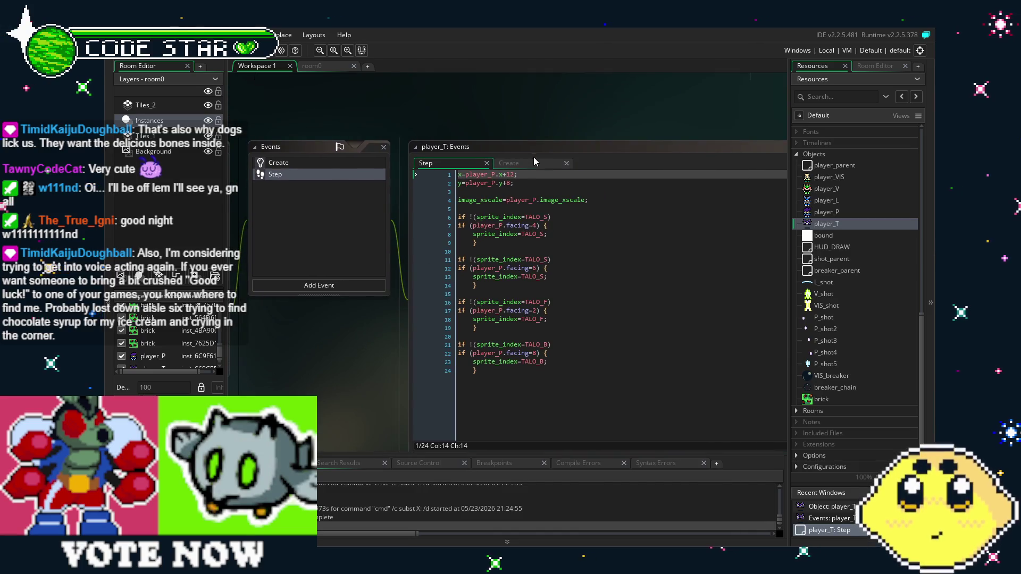
pyautogui.moveTo(516, 183); pyautogui.dragTo(494, 175)
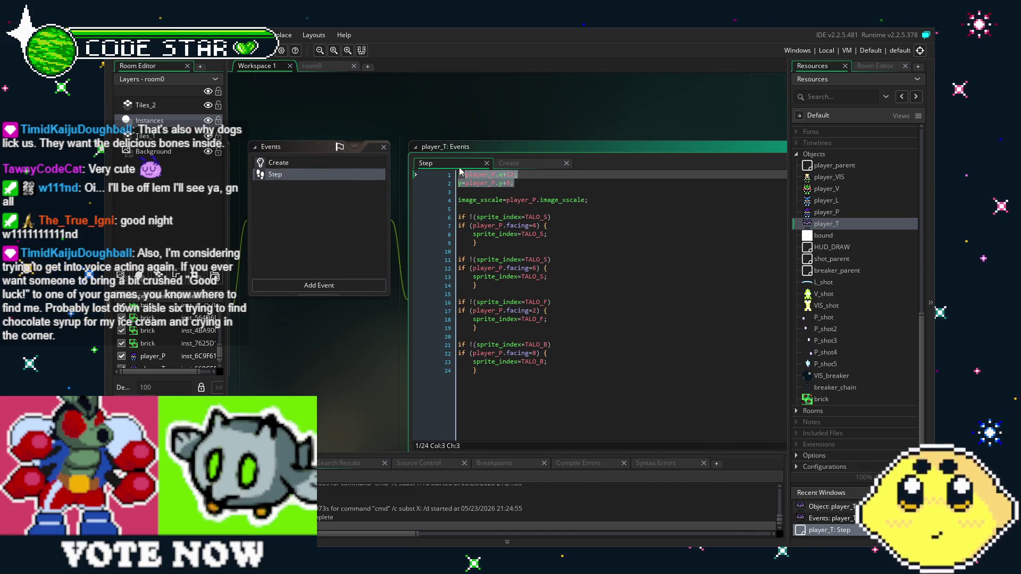
pyautogui.press('BackSpace')
pyautogui.click(555, 224)
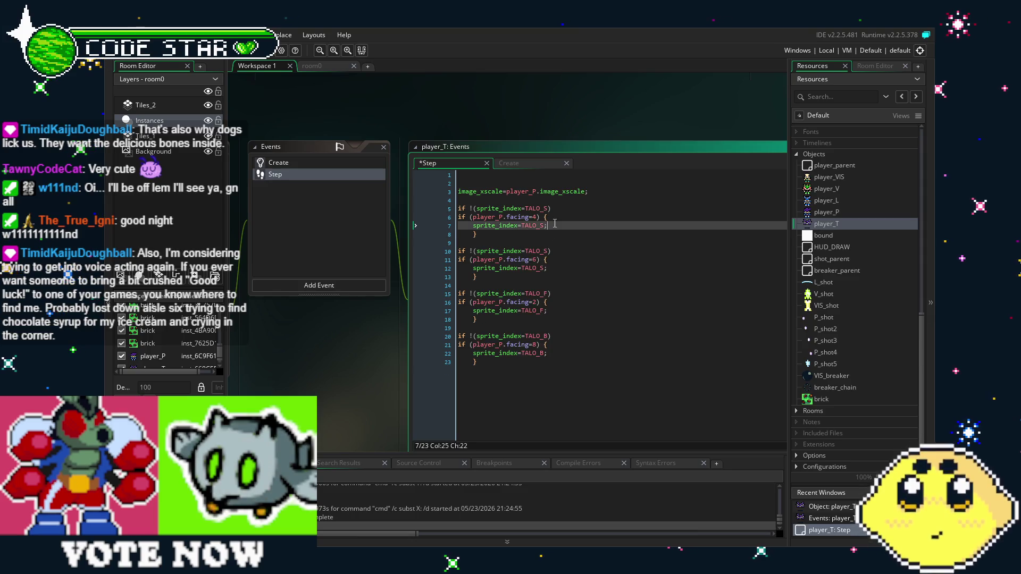
pyautogui.press('Return')
pyautogui.write('x=player_P.x+12; y=player_P.y+8;')
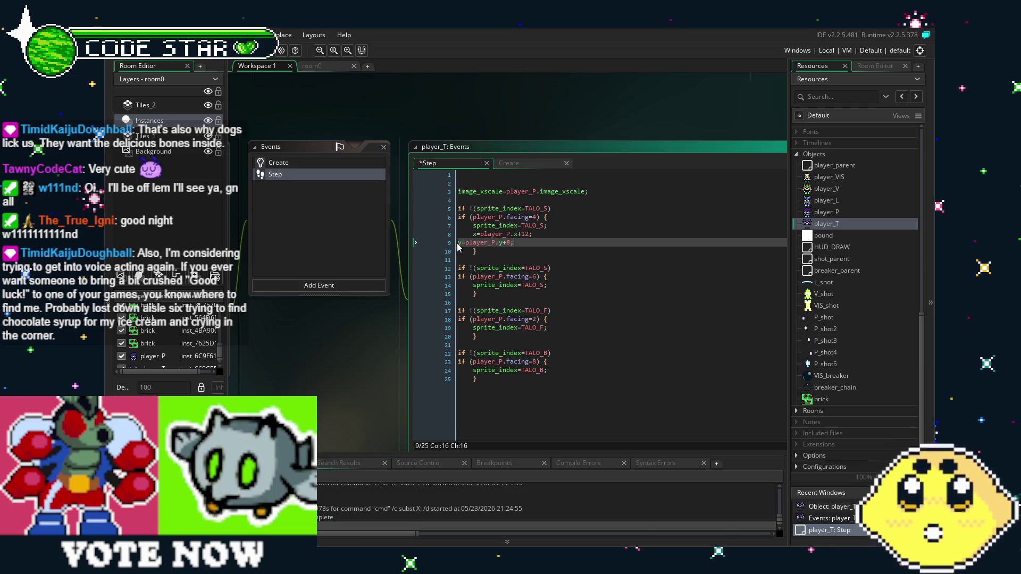
pyautogui.click(552, 285)
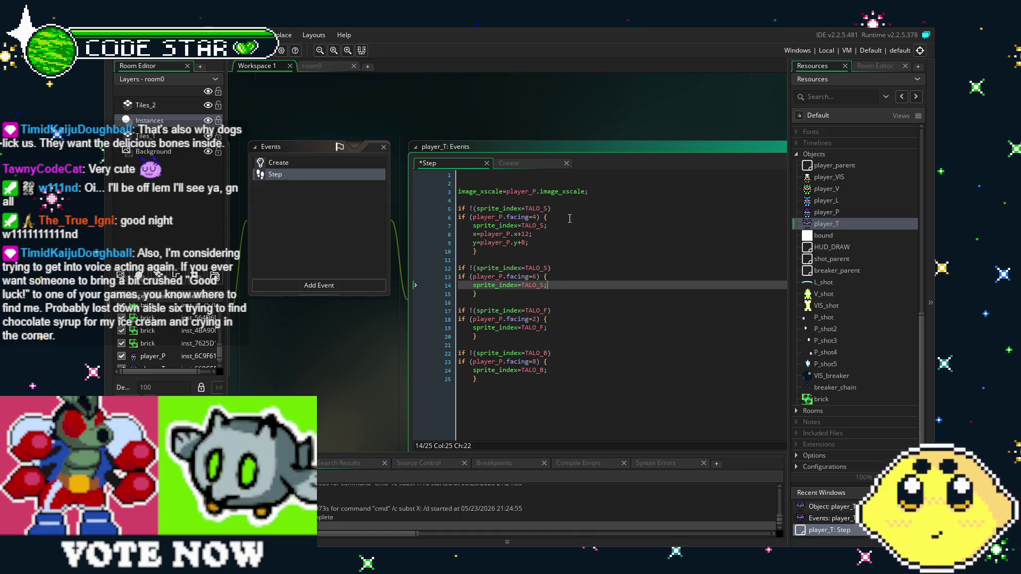
pyautogui.hotkey('ctrl', 'z')
pyautogui.hotkey('ctrl', 'z')
pyautogui.hotkey('ctrl', 'z')
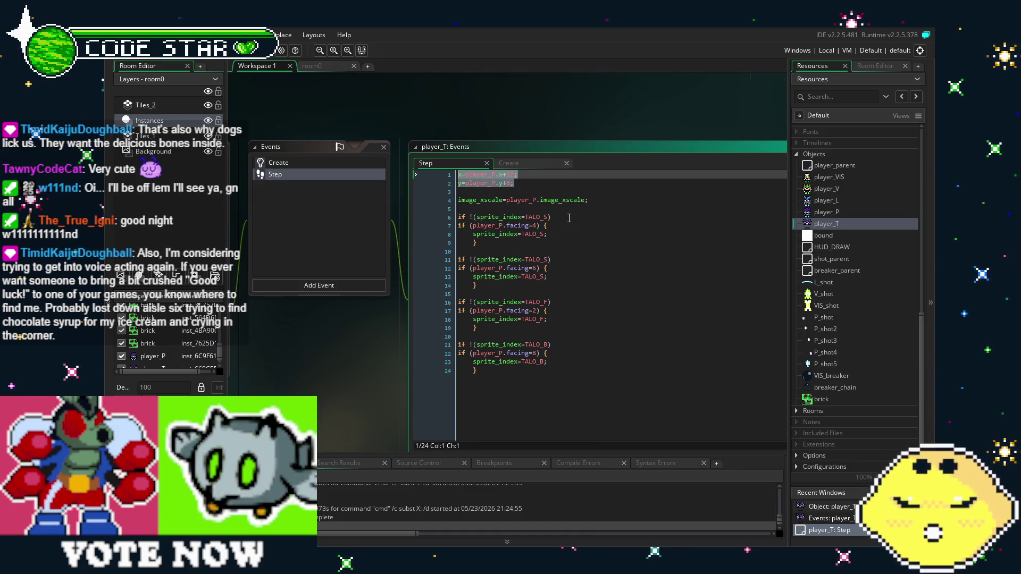
pyautogui.click(645, 330)
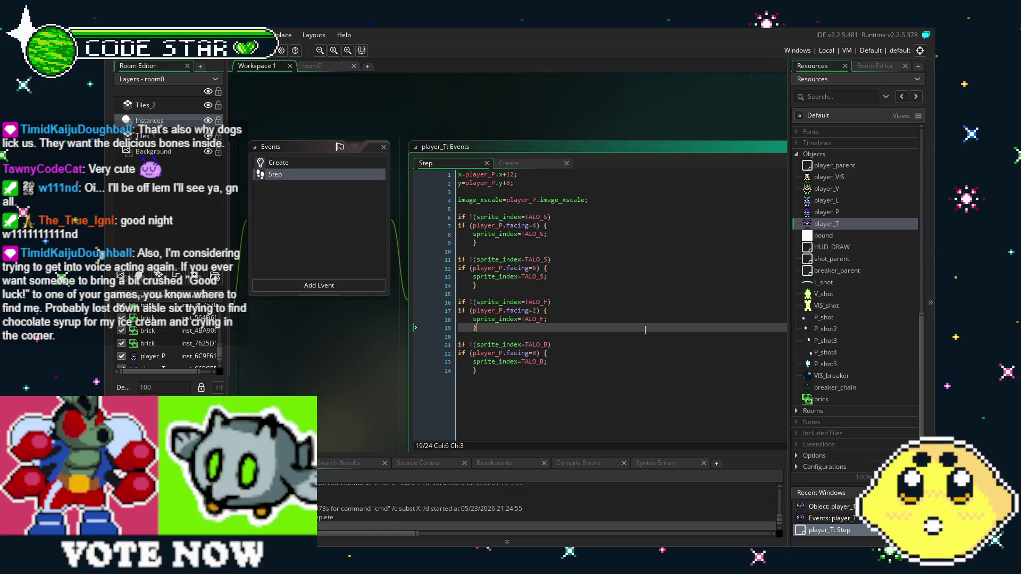
# Step: Wrap the x+12/y+8 position lines in an if (facing=2){ } block and select it
pyautogui.click(462, 175)
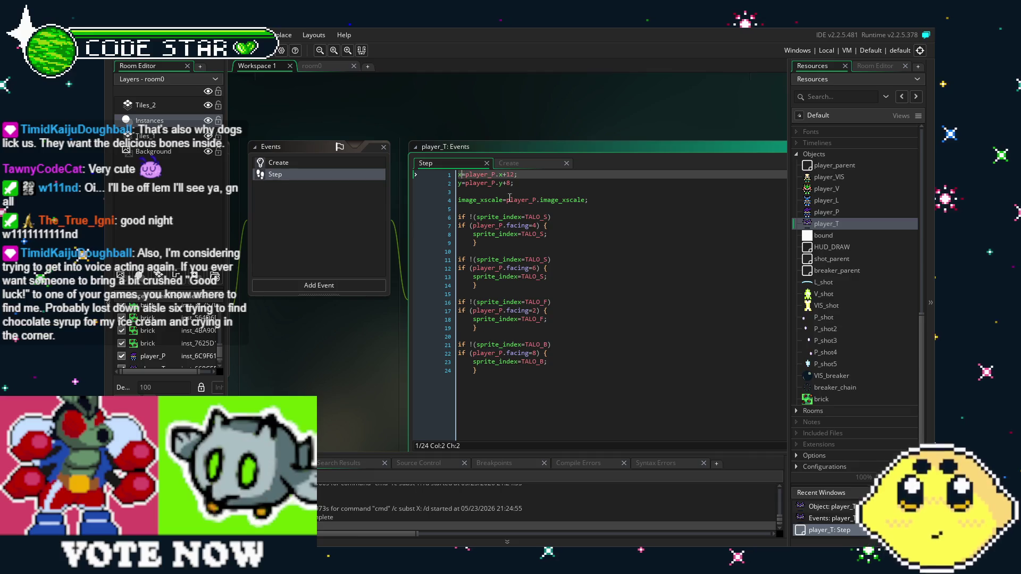
pyautogui.press('Return')
pyautogui.press('Up')
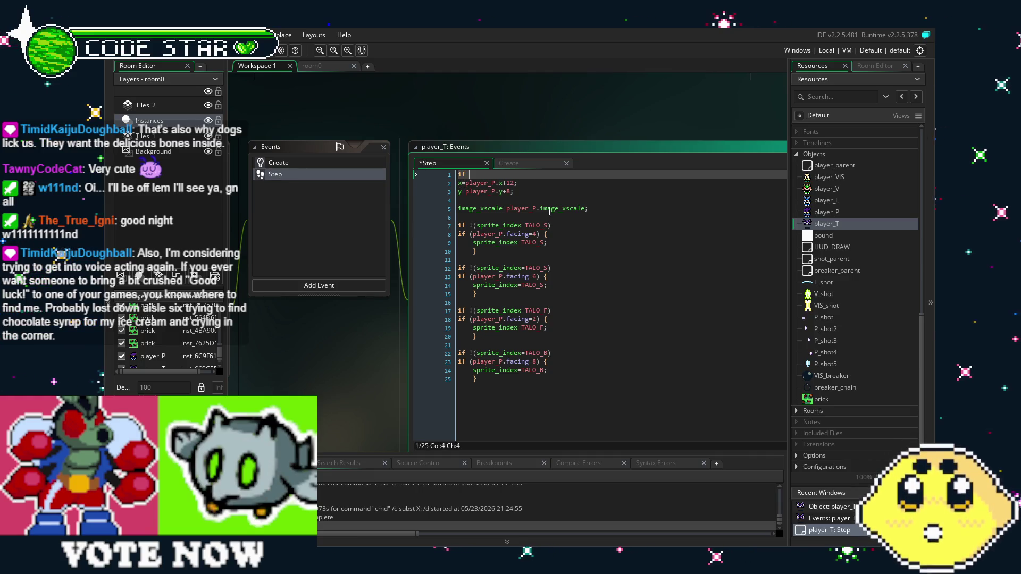
pyautogui.write('(facing=2){')
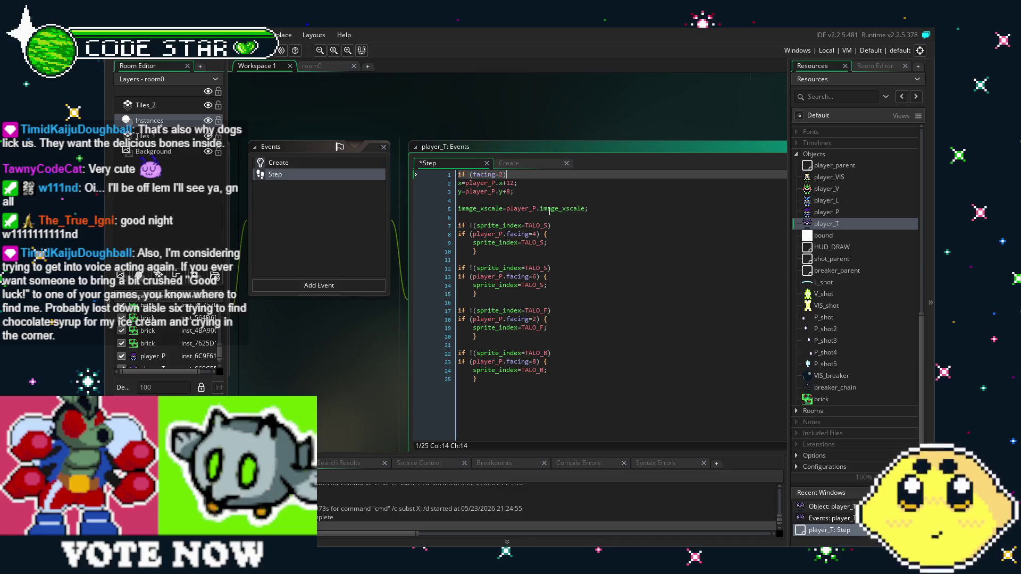
pyautogui.press('Delete')
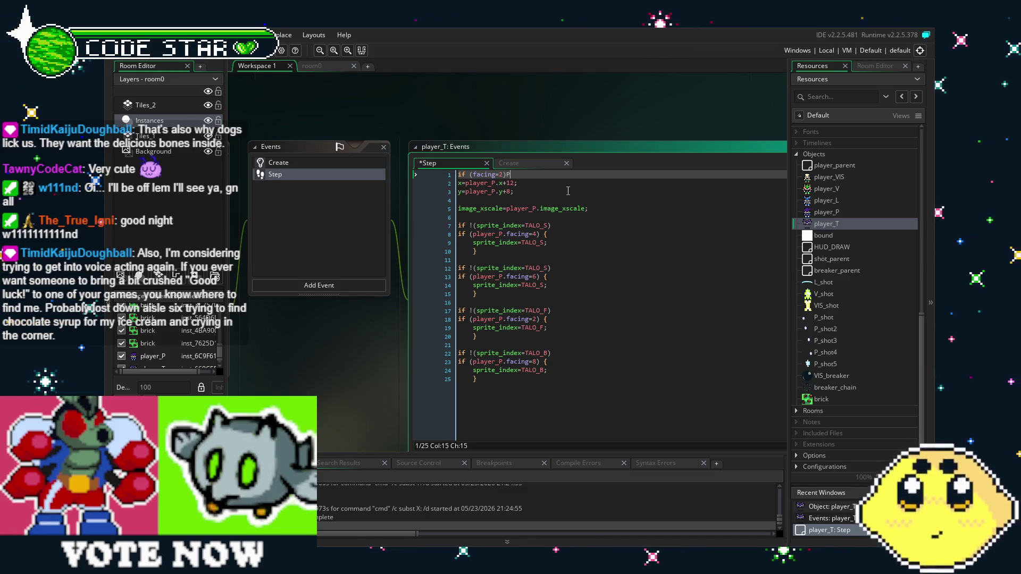
pyautogui.click(568, 191)
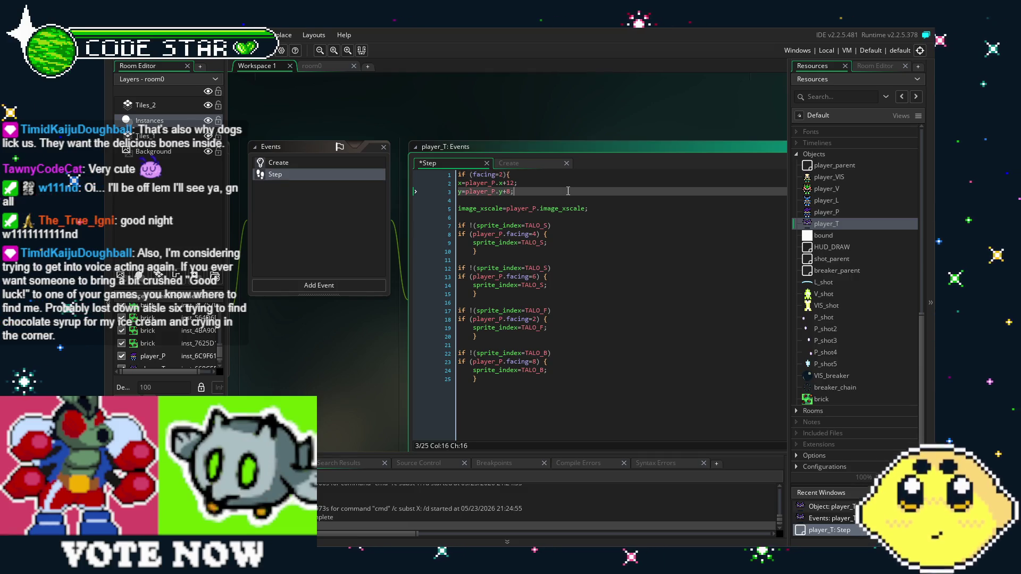
pyautogui.write('}')
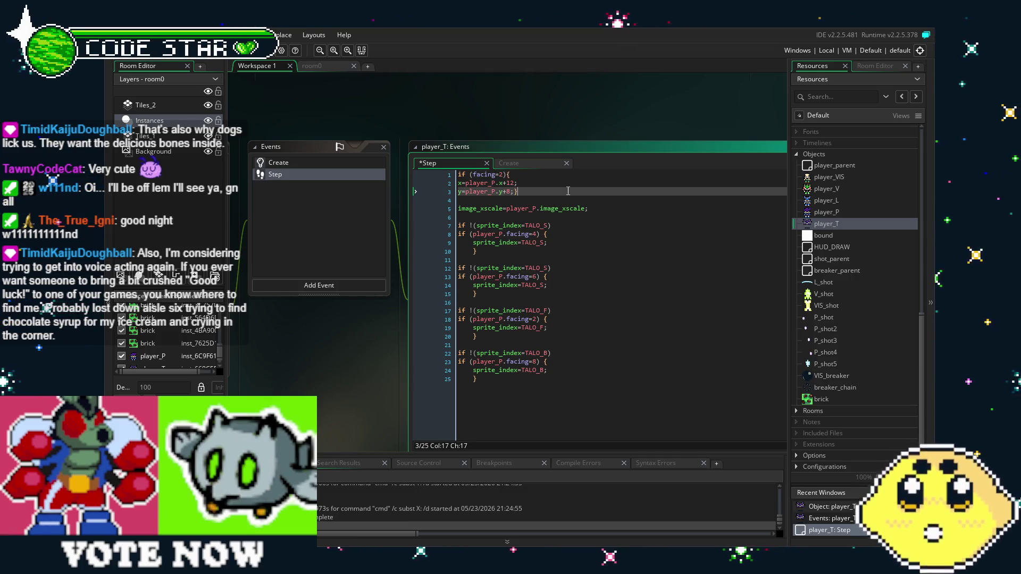
pyautogui.moveTo(568, 190); pyautogui.dragTo(435, 148)
pyautogui.hotkey('ctrl', 'c')
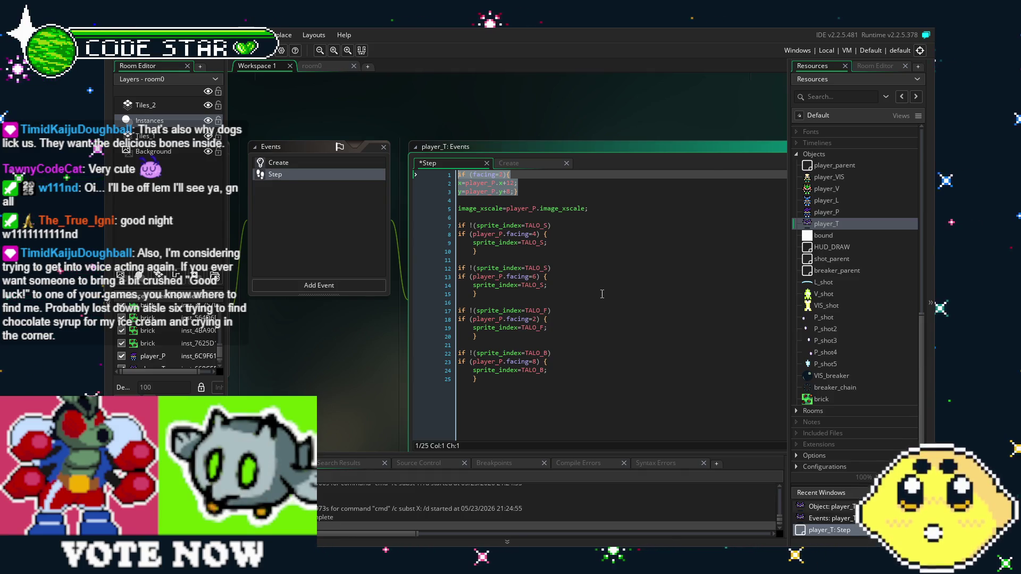
# Step: Paste three copies of the facing=2 block below the original
pyautogui.click(557, 190)
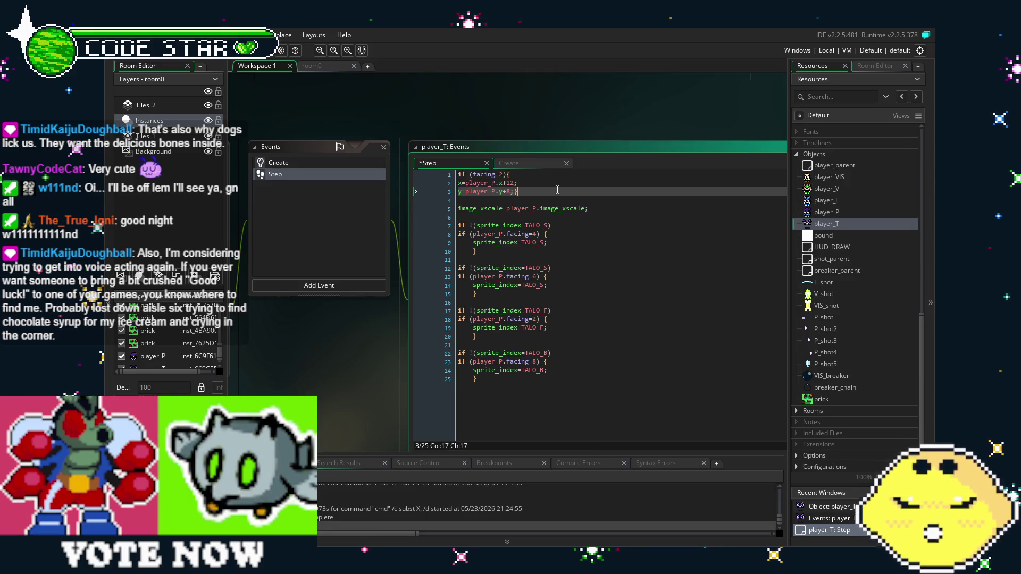
pyautogui.press('Return')
pyautogui.press('Return')
pyautogui.hotkey('ctrl', 'v')
pyautogui.press('Return')
pyautogui.press('Return')
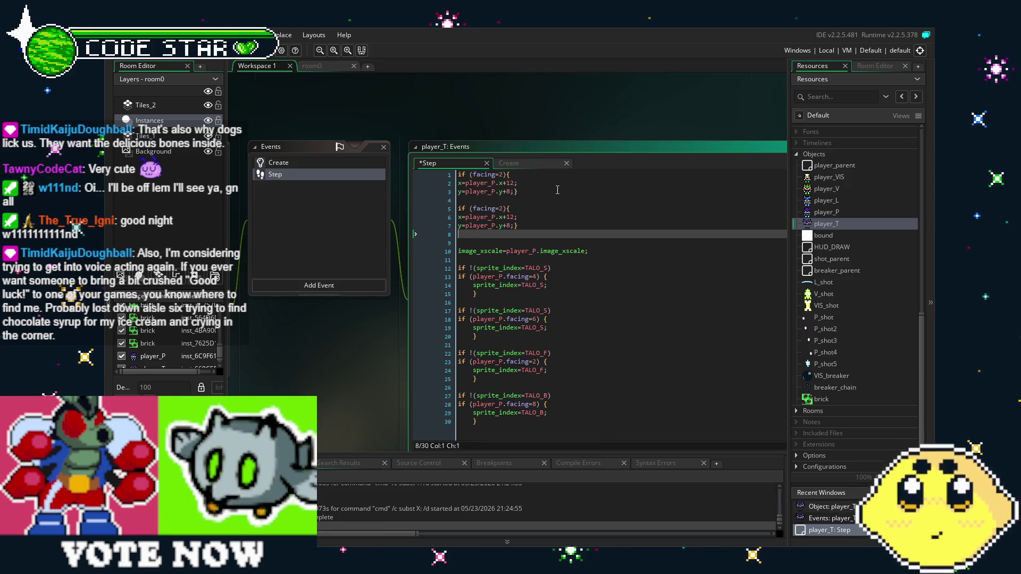
pyautogui.hotkey('ctrl', 'v')
pyautogui.press('Return')
pyautogui.press('Return')
pyautogui.hotkey('ctrl', 'v')
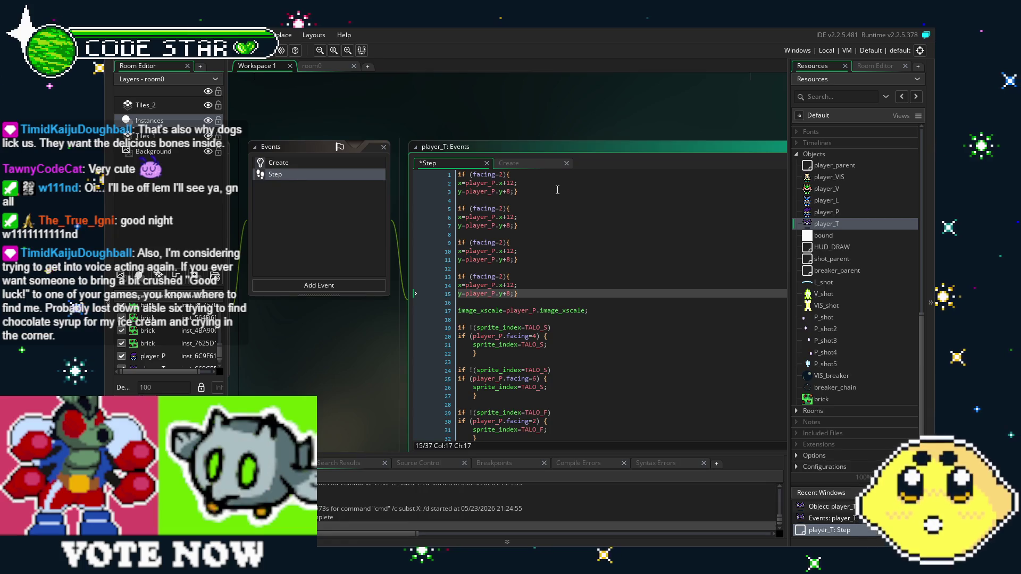
# Step: Go through the copied blocks' facing conditions, setting them to 4, 8 and 6
pyautogui.click(503, 209)
pyautogui.write('4')
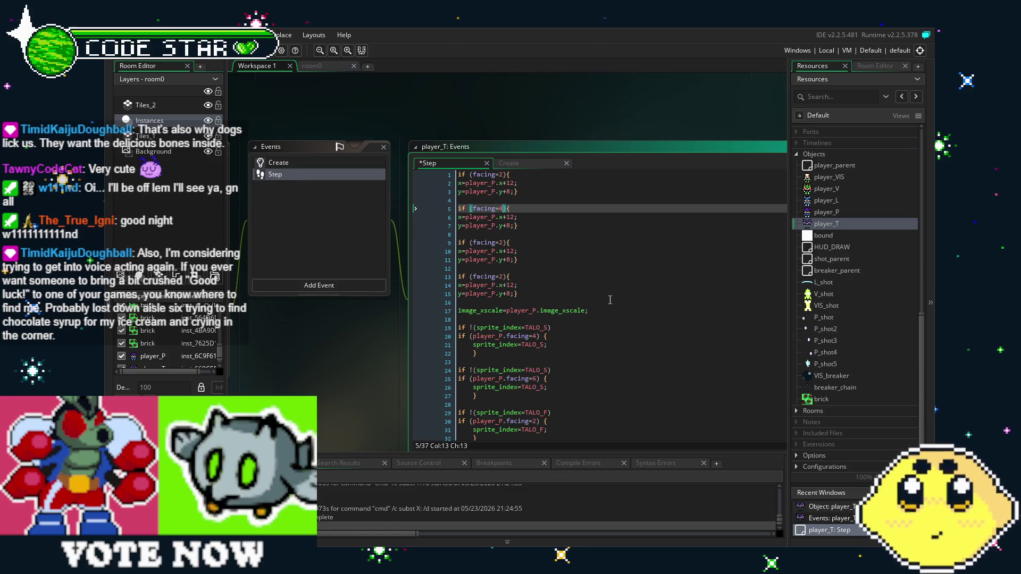
pyautogui.press('Down')
pyautogui.press('Down')
pyautogui.press('Down')
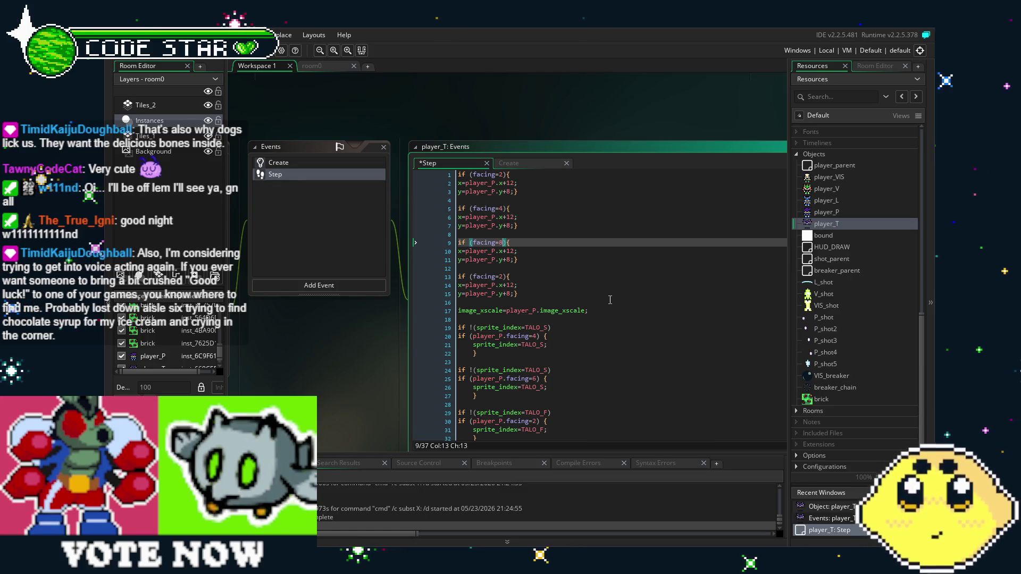
pyautogui.press('Down')
pyautogui.press('Down')
pyautogui.press('Down')
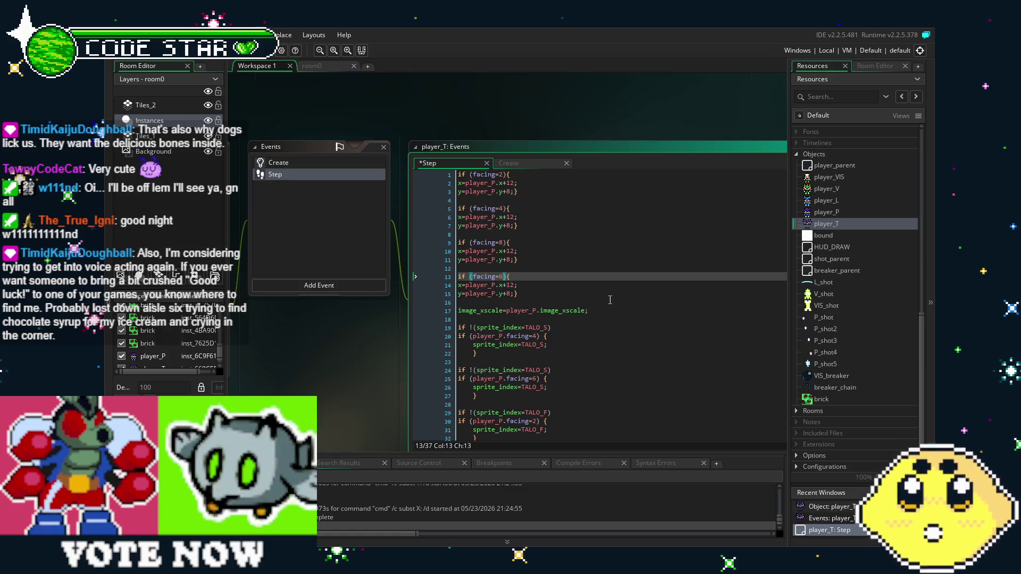
pyautogui.press('Down')
pyautogui.press('Down')
pyautogui.press('Down')
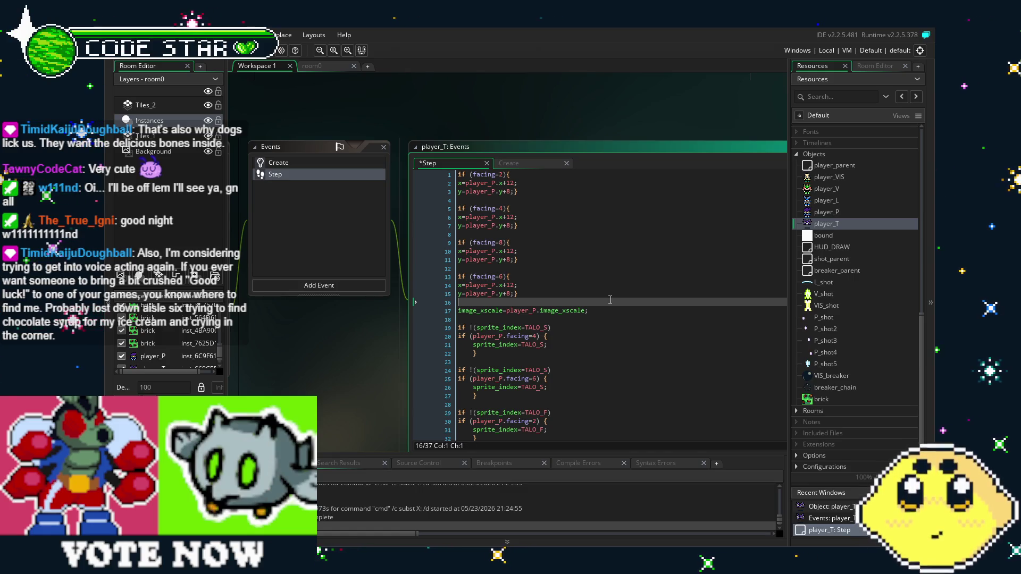
pyautogui.click(553, 294)
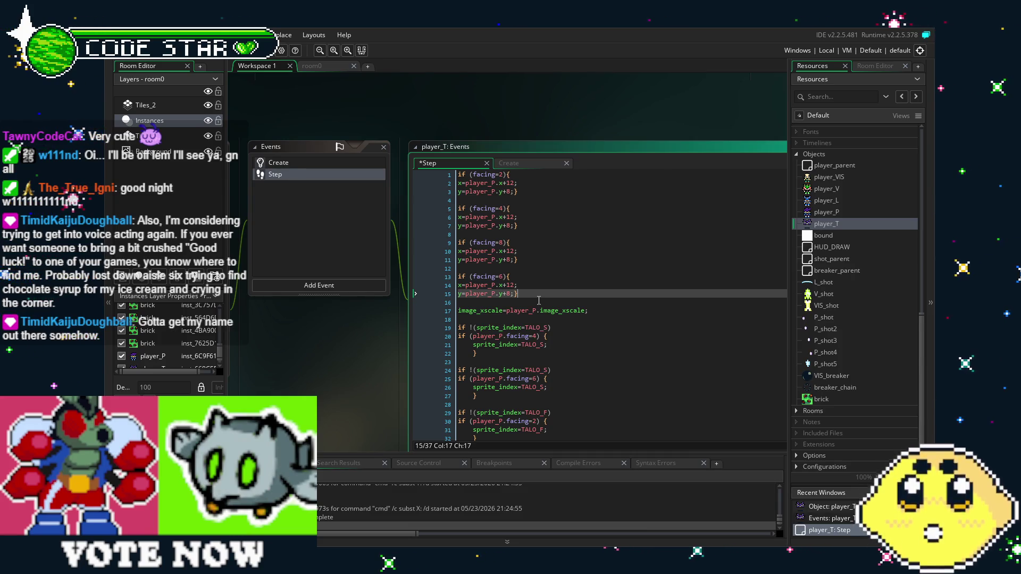
# Step: After glancing at the Create event, change the first x offset in the Step code from 12 to 8
pyautogui.click(509, 163)
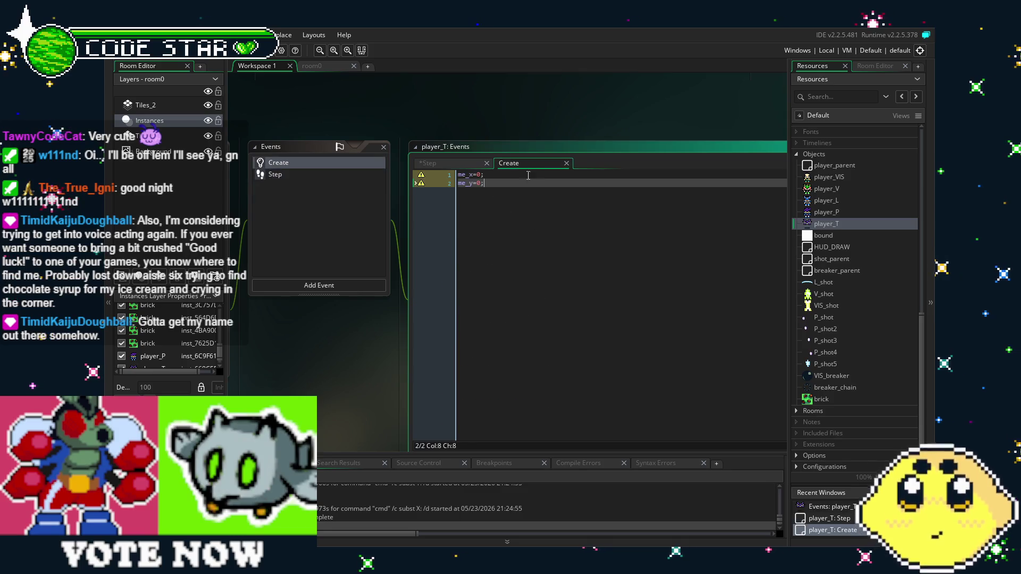
pyautogui.click(451, 164)
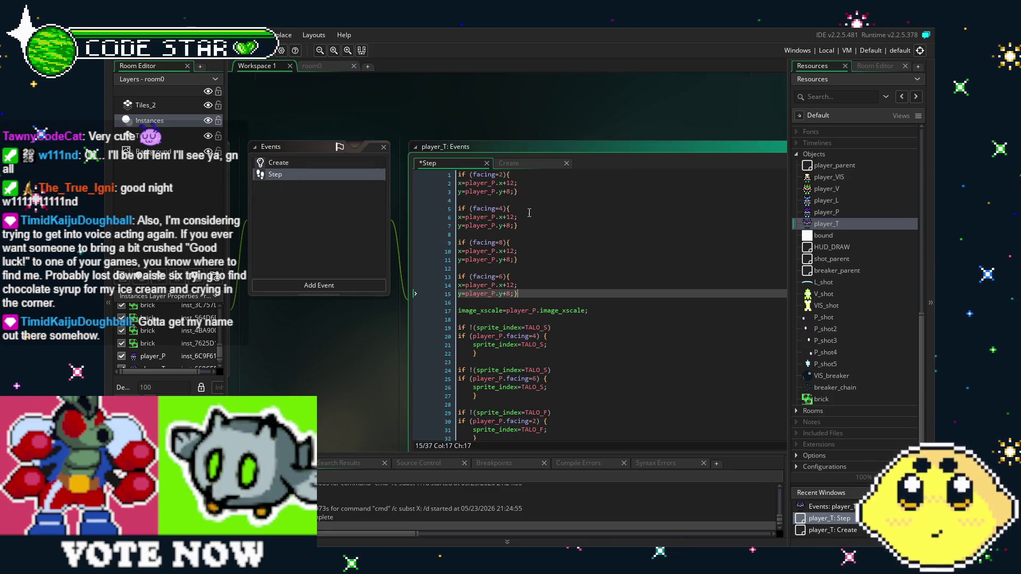
pyautogui.click(515, 184)
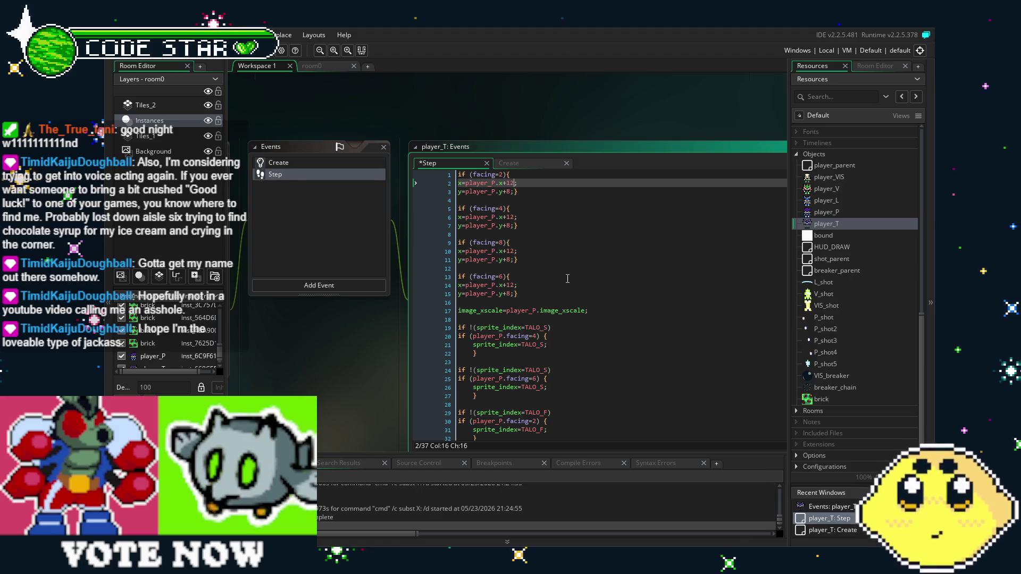
pyautogui.press('BackSpace')
pyautogui.press('BackSpace')
pyautogui.write('8')
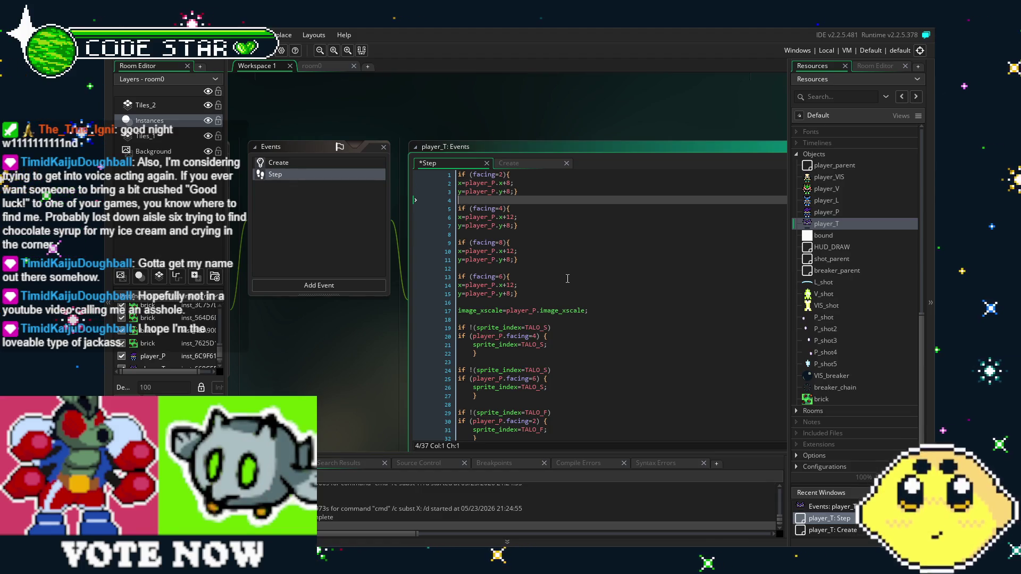
pyautogui.press('Left')
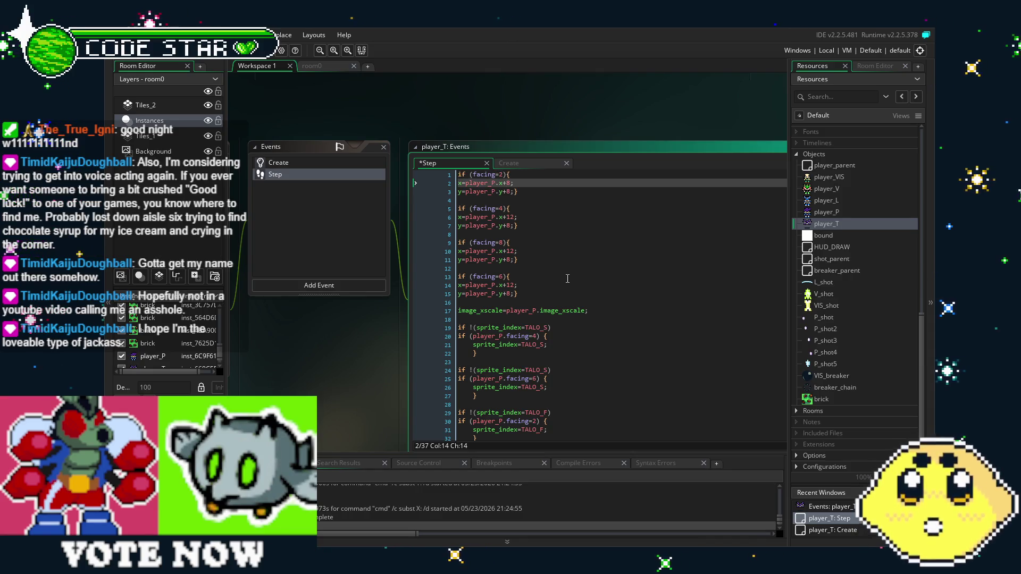
# Step: Check the x offsets in the facing 4, 8 and 6 blocks and the facing 2 y offset
pyautogui.press('Down')
pyautogui.press('Down')
pyautogui.press('Down')
pyautogui.press('Right')
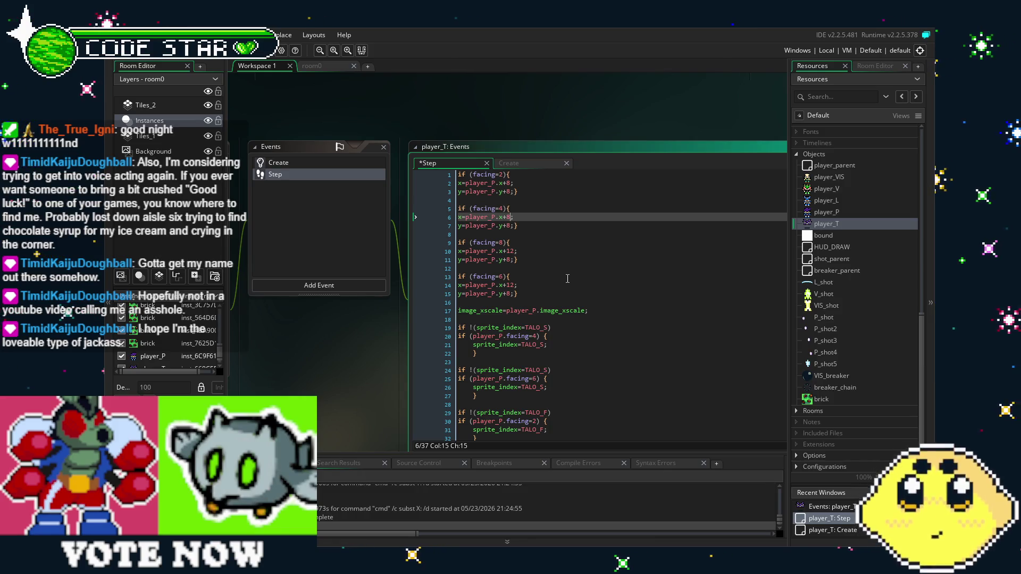
pyautogui.press('Up')
pyautogui.press('Up')
pyautogui.press('Down')
pyautogui.press('Down')
pyautogui.press('Down')
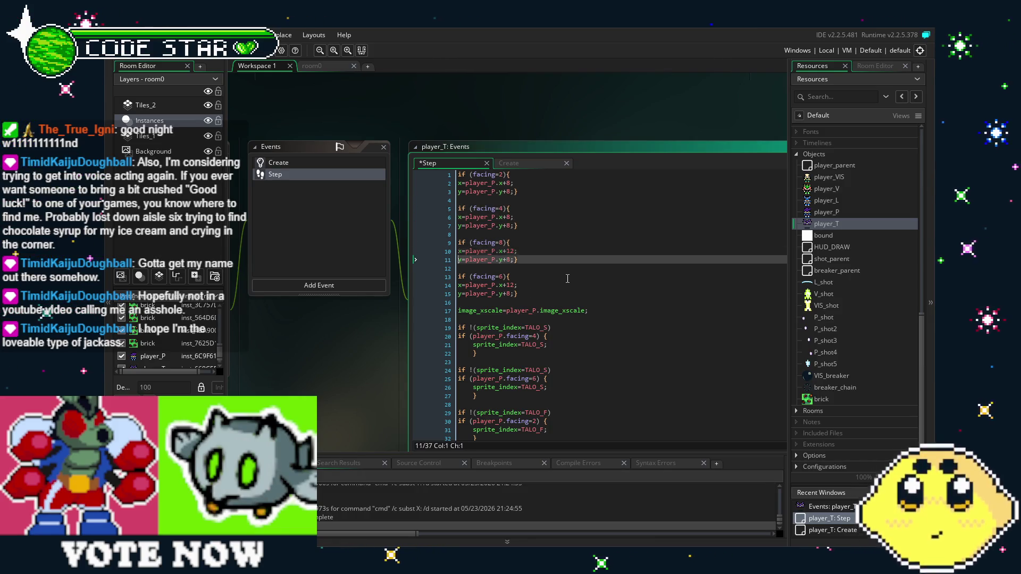
pyautogui.press('End')
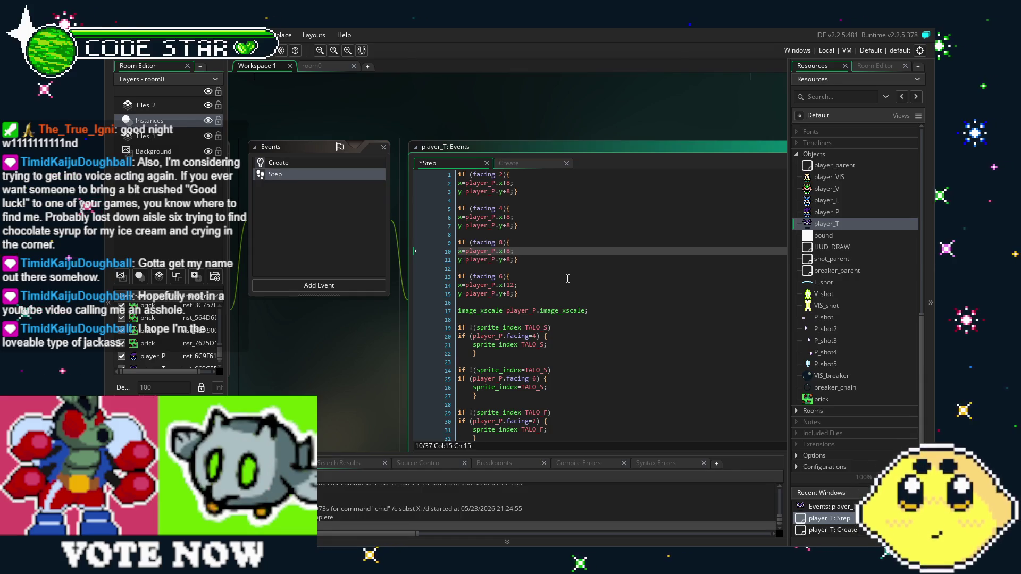
pyautogui.press('Down')
pyautogui.press('Down')
pyautogui.press('Down')
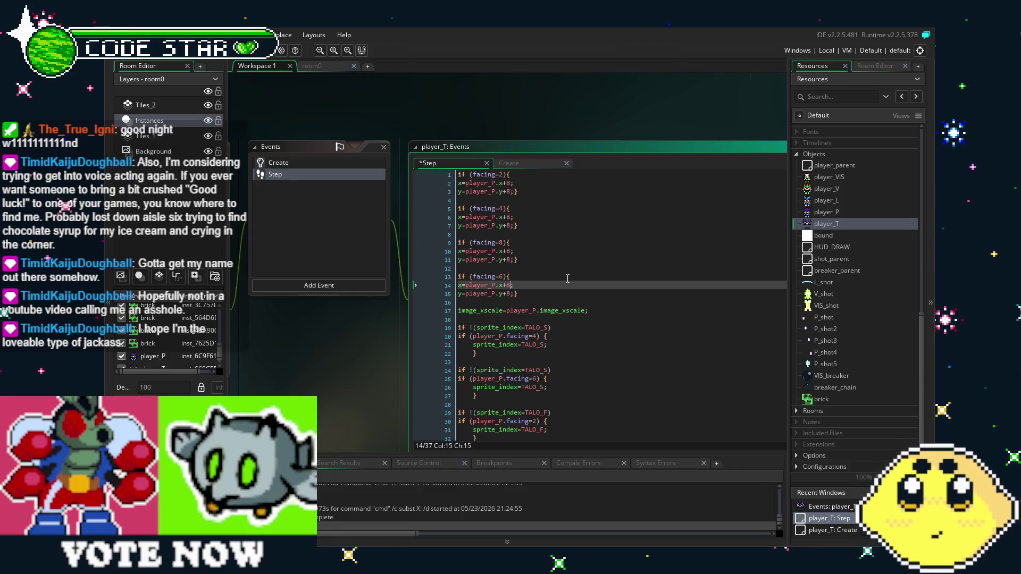
pyautogui.click(513, 192)
pyautogui.write('-')
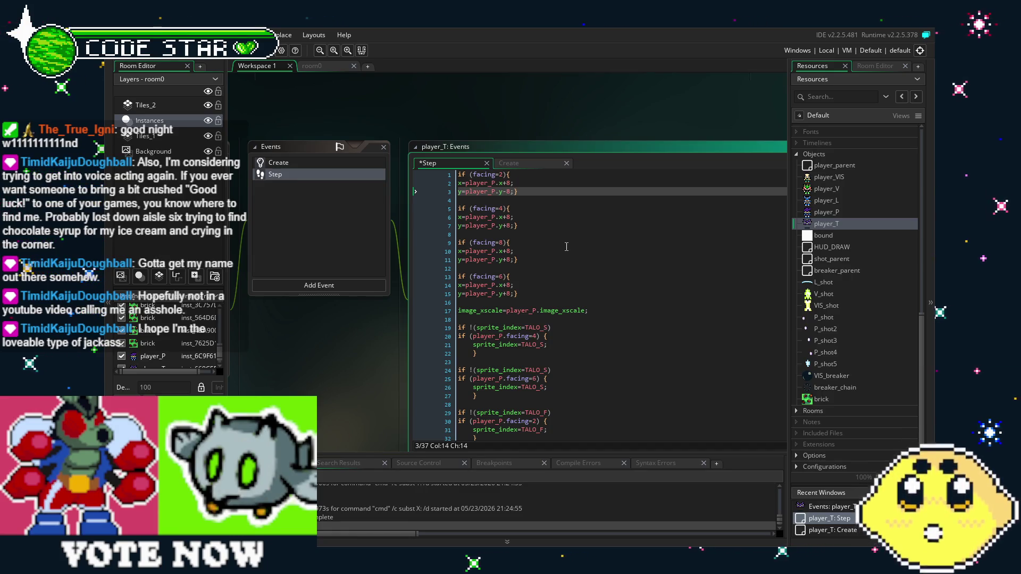
pyautogui.press('Up')
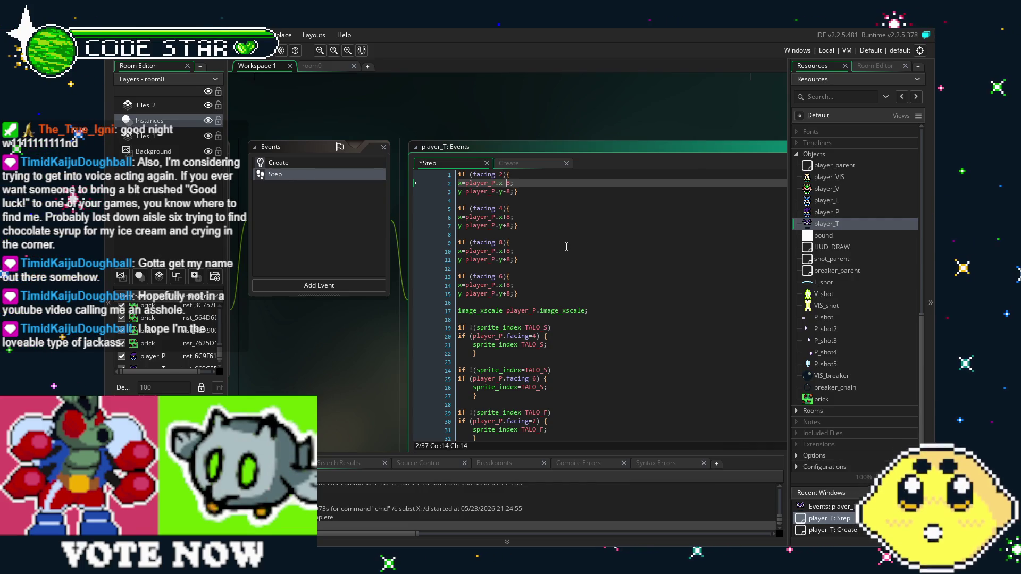
pyautogui.press('Down')
pyautogui.press('Down')
pyautogui.press('Down')
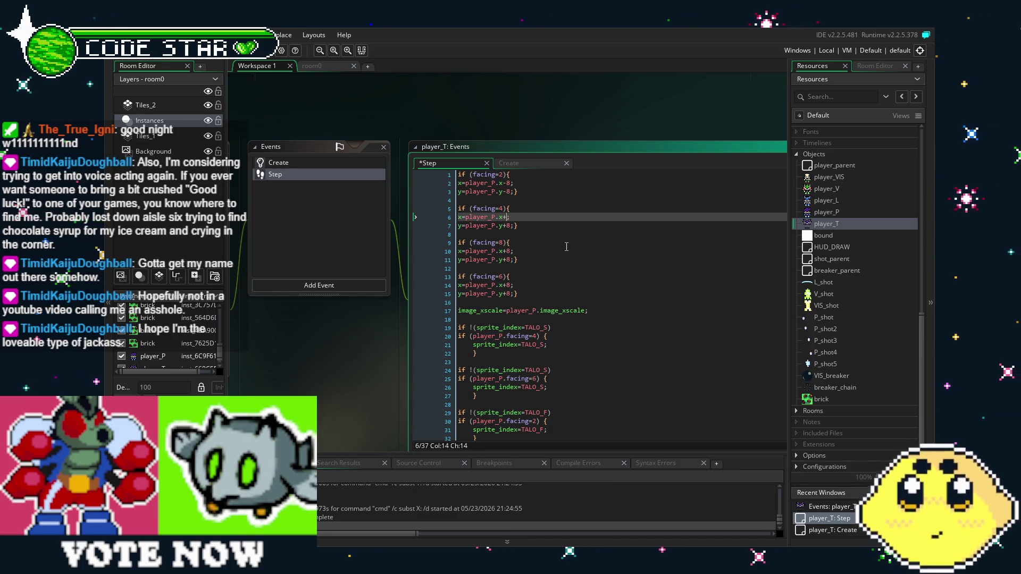
pyautogui.press('Up')
pyautogui.press('Up')
pyautogui.press('Up')
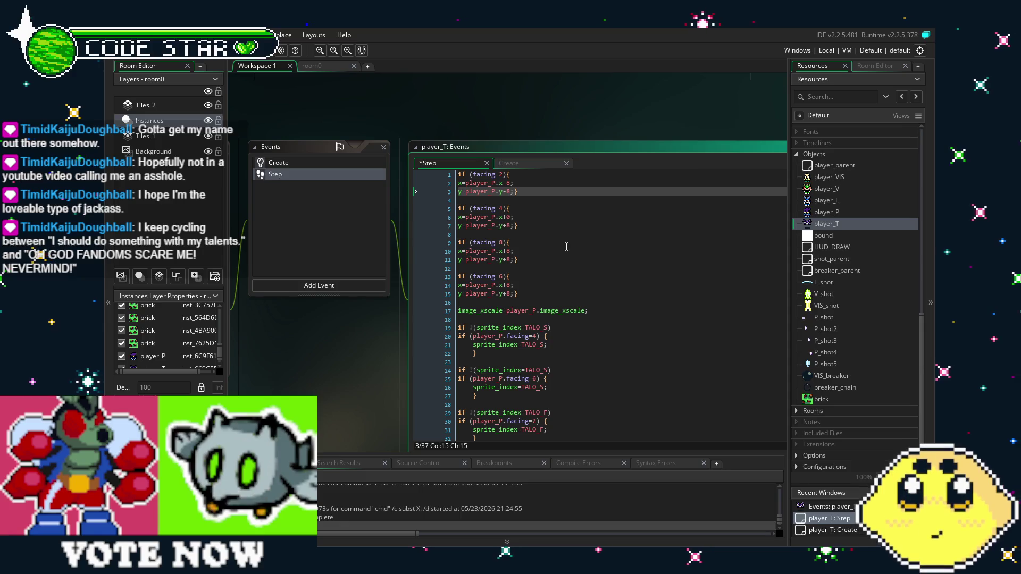
pyautogui.press('Down')
pyautogui.press('Down')
pyautogui.press('Down')
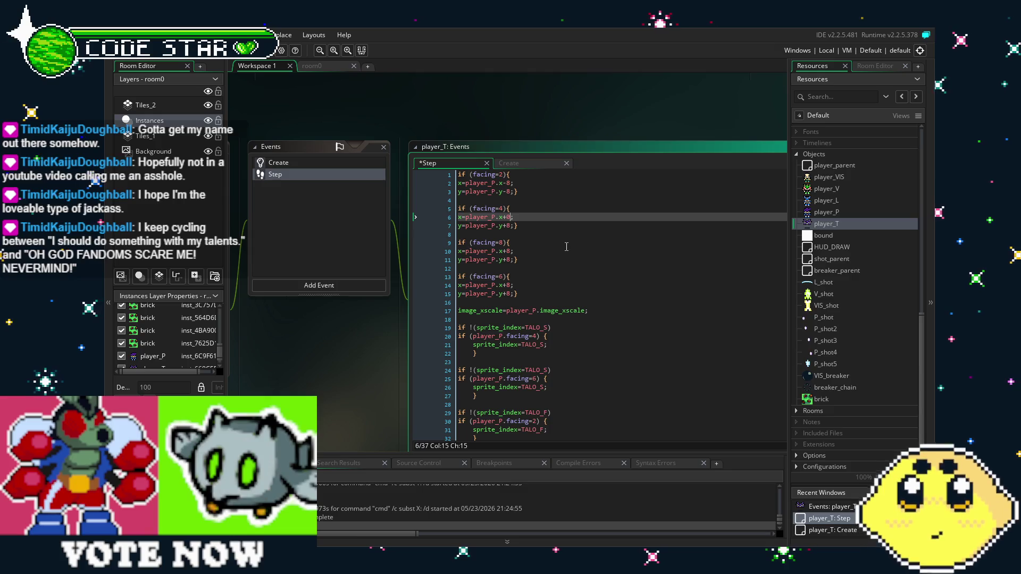
# Step: Set the facing 2 block to x-8 with a +0 y offset
pyautogui.press('Up')
pyautogui.press('Up')
pyautogui.press('Up')
pyautogui.press('Up')
pyautogui.press('BackSpace')
pyautogui.press('BackSpace')
pyautogui.write('+0')
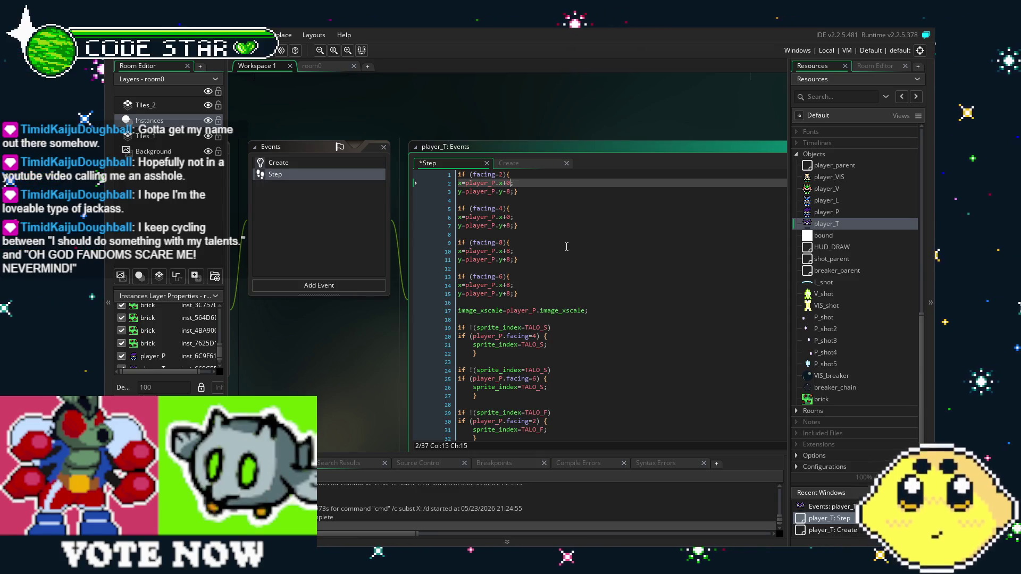
pyautogui.press('Down')
pyautogui.press('Down')
pyautogui.press('Up')
pyautogui.press('BackSpace')
pyautogui.press('BackSpace')
pyautogui.write('+0')
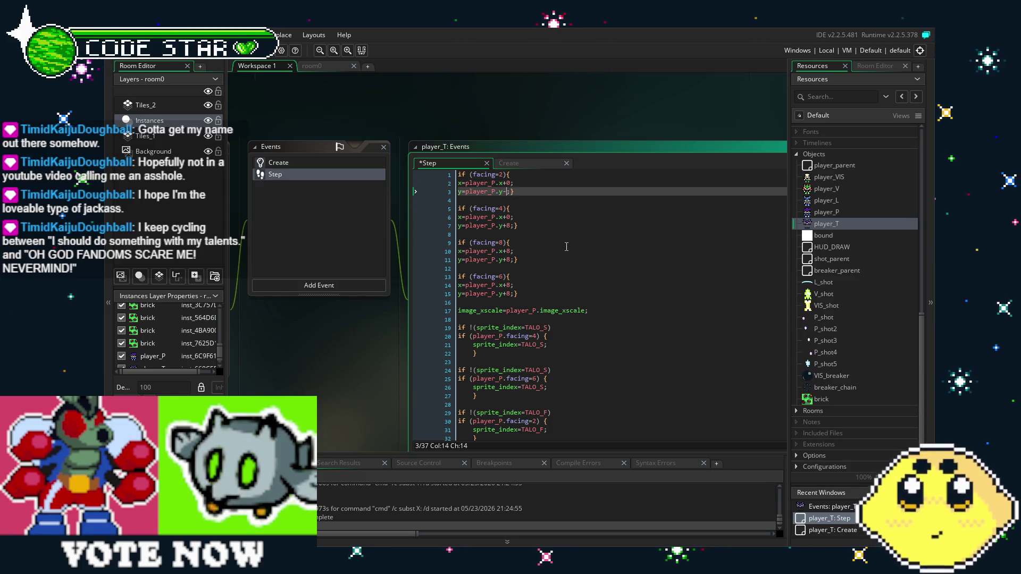
pyautogui.press('Up')
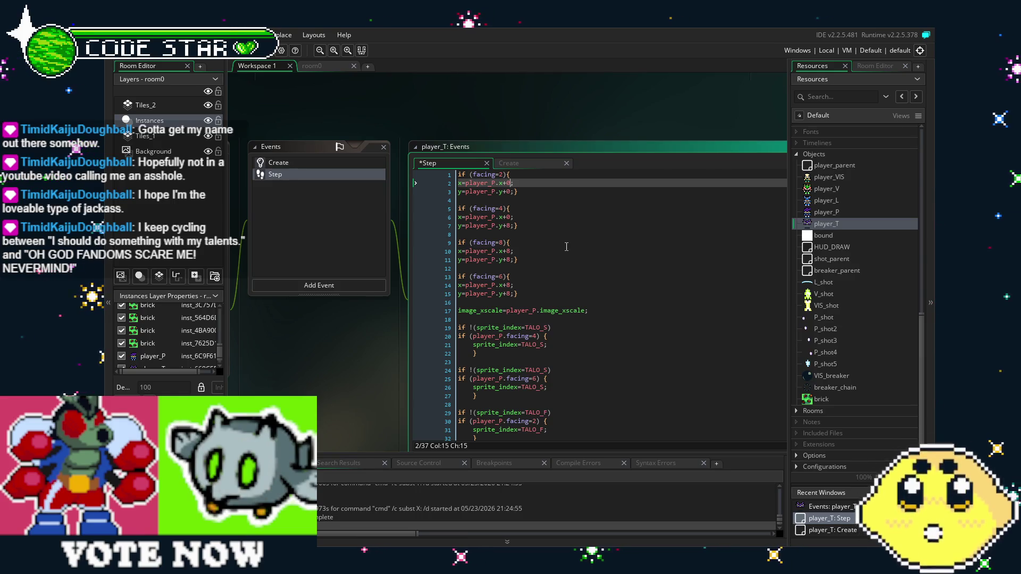
pyautogui.press('BackSpace')
pyautogui.write('8')
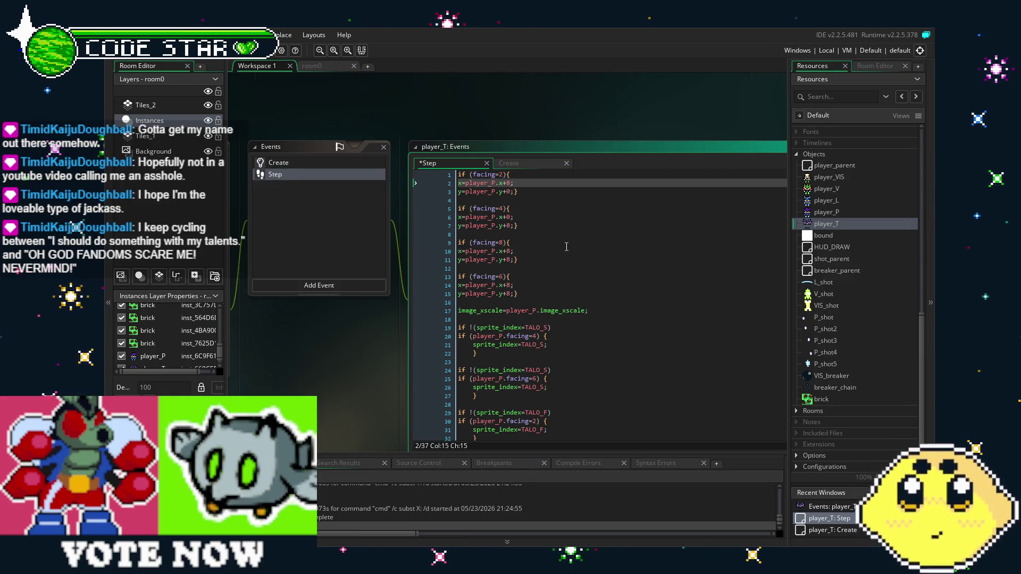
pyautogui.press('BackSpace')
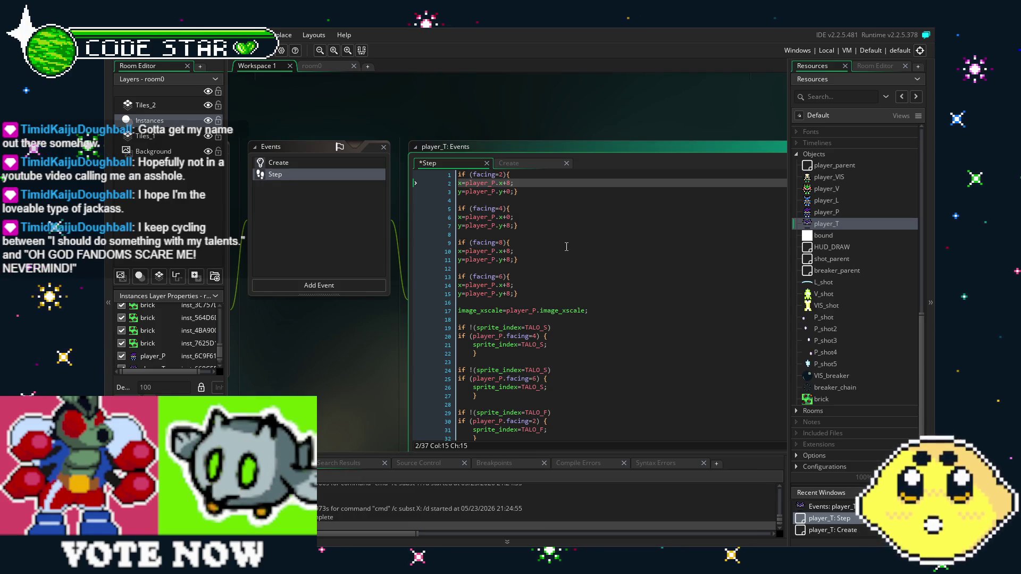
pyautogui.press('Left')
pyautogui.write('-')
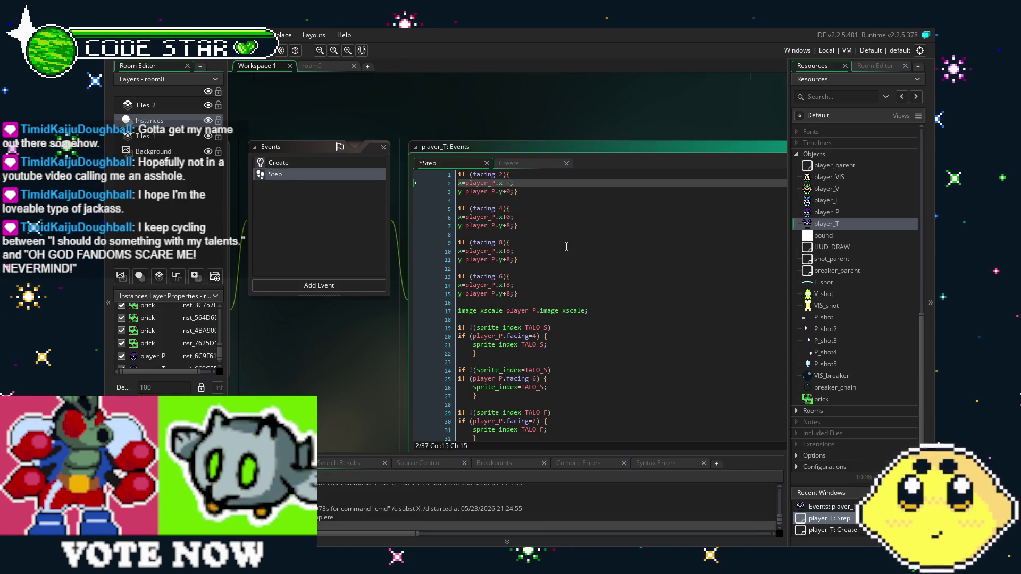
pyautogui.press('Delete')
pyautogui.write('8')
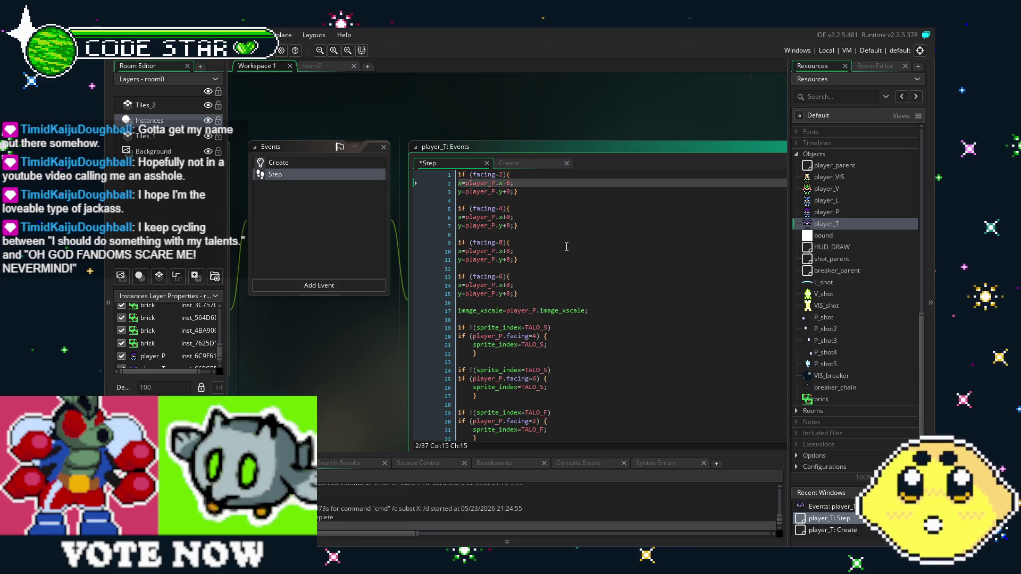
# Step: Change the facing 8 and facing 6 offsets from 8 to 0
pyautogui.press('Down')
pyautogui.press('Down')
pyautogui.press('Down')
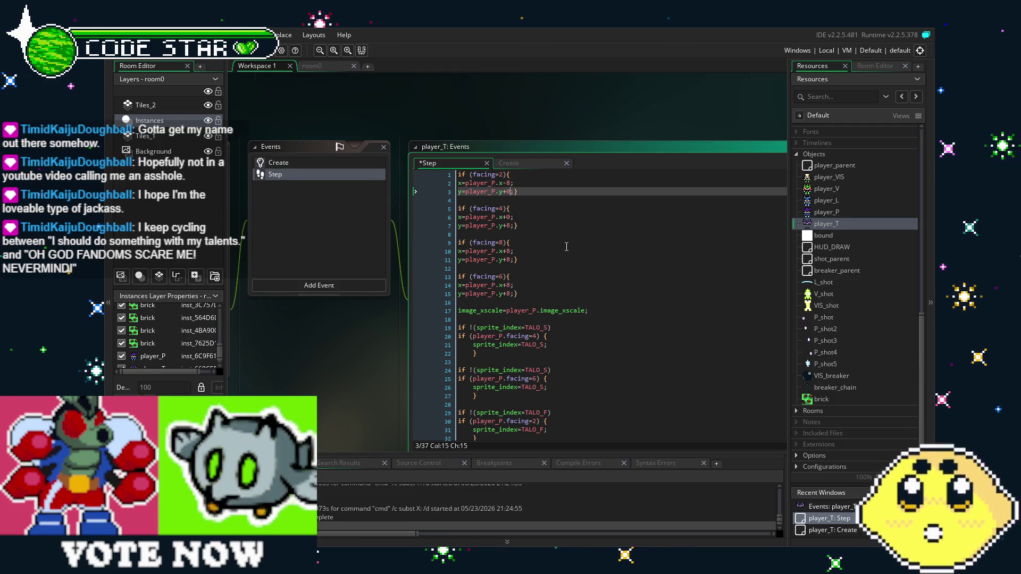
pyautogui.press('Down')
pyautogui.press('Down')
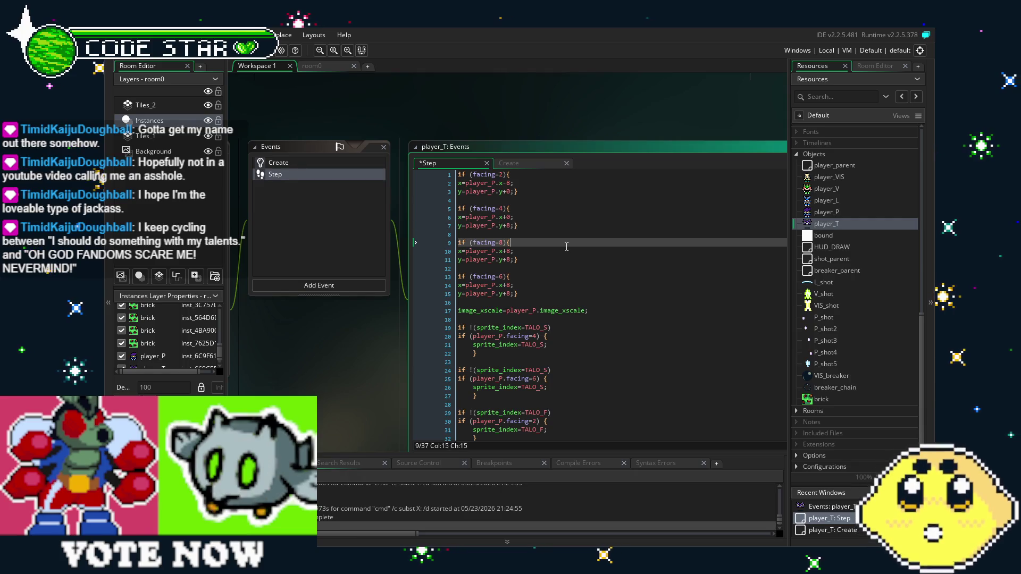
pyautogui.press('End')
pyautogui.press('Left')
pyautogui.press('BackSpace')
pyautogui.write('0')
pyautogui.press('Down')
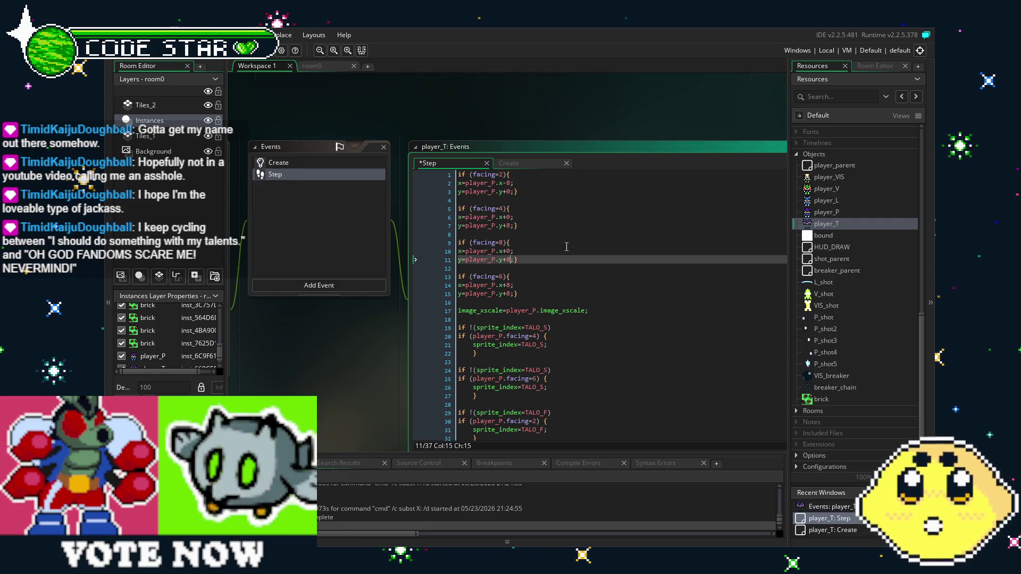
pyautogui.press('BackSpace')
pyautogui.write('0')
pyautogui.press('Down')
pyautogui.press('Down')
pyautogui.press('Down')
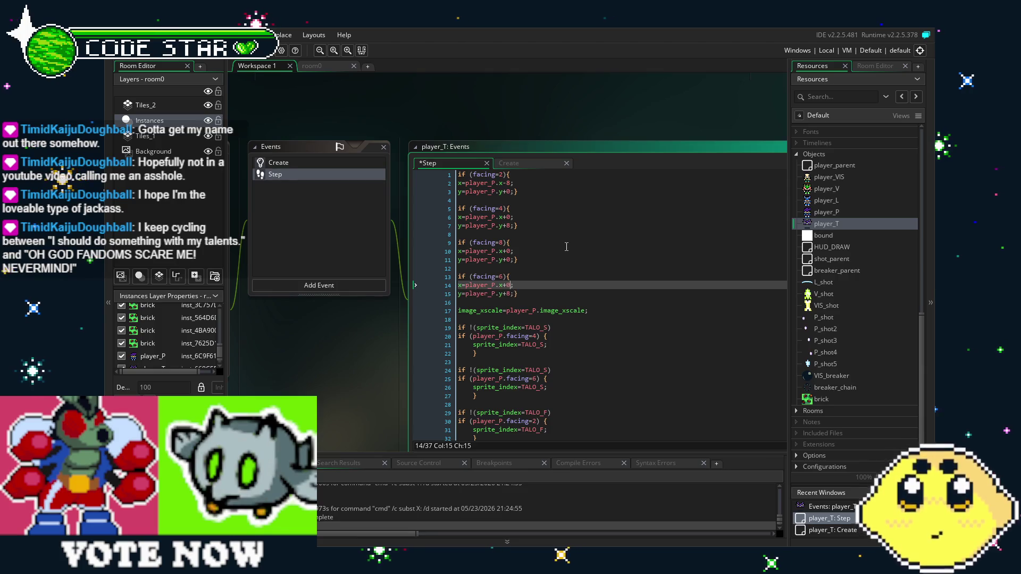
pyautogui.press('Down')
pyautogui.press('BackSpace')
pyautogui.press('Up')
pyautogui.press('Up')
pyautogui.press('Up')
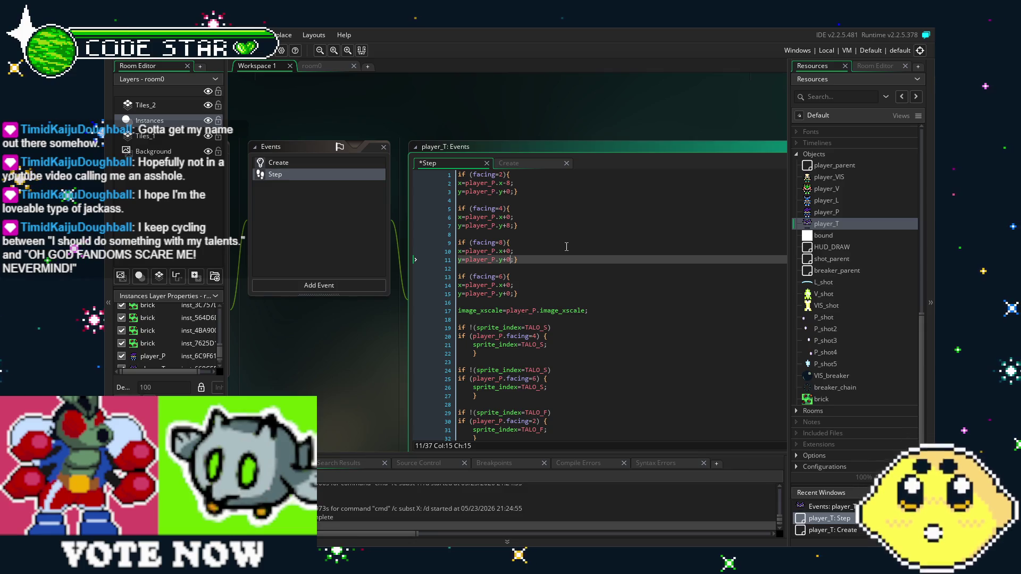
pyautogui.press('Up')
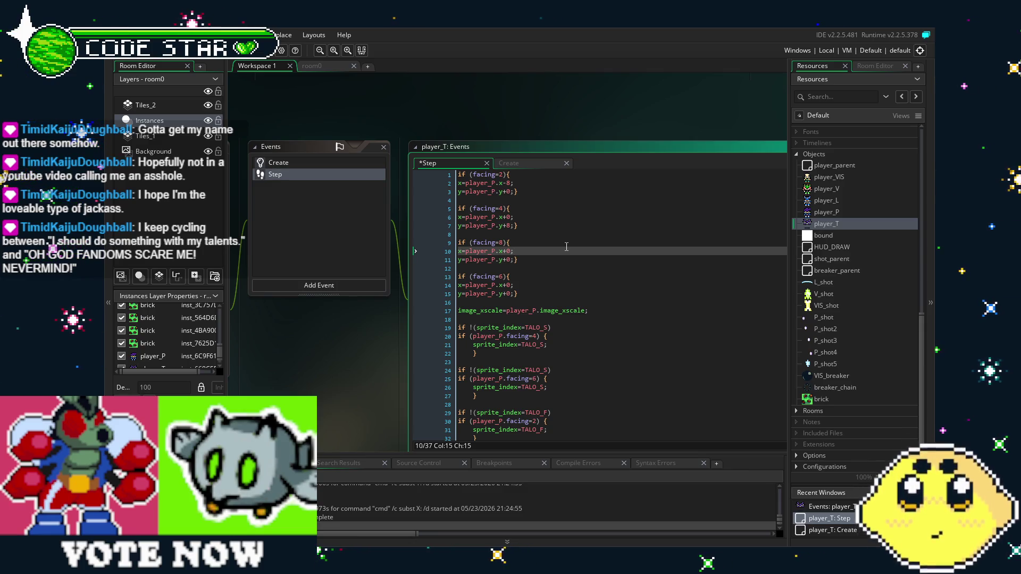
pyautogui.press('Down')
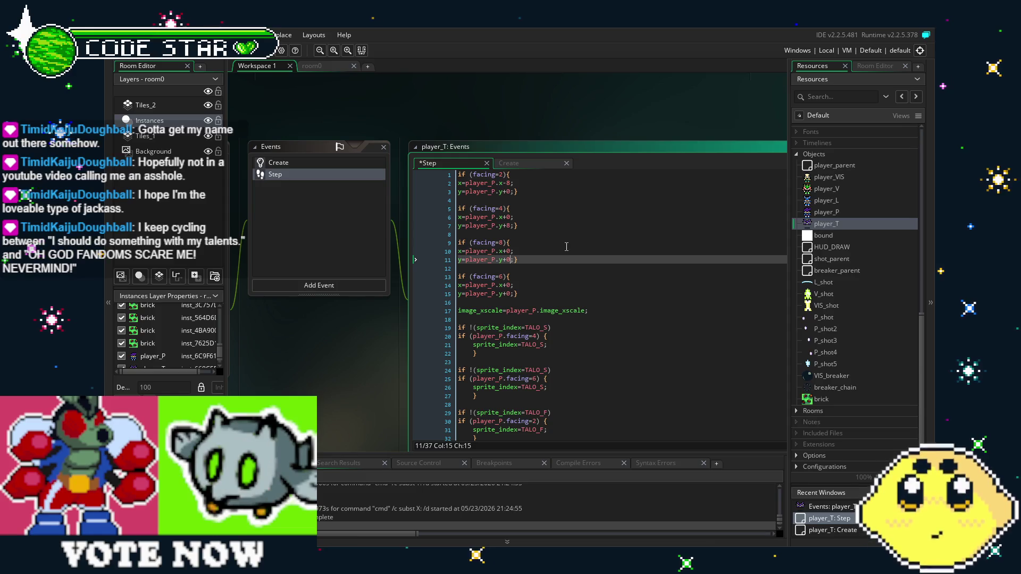
pyautogui.press('Up')
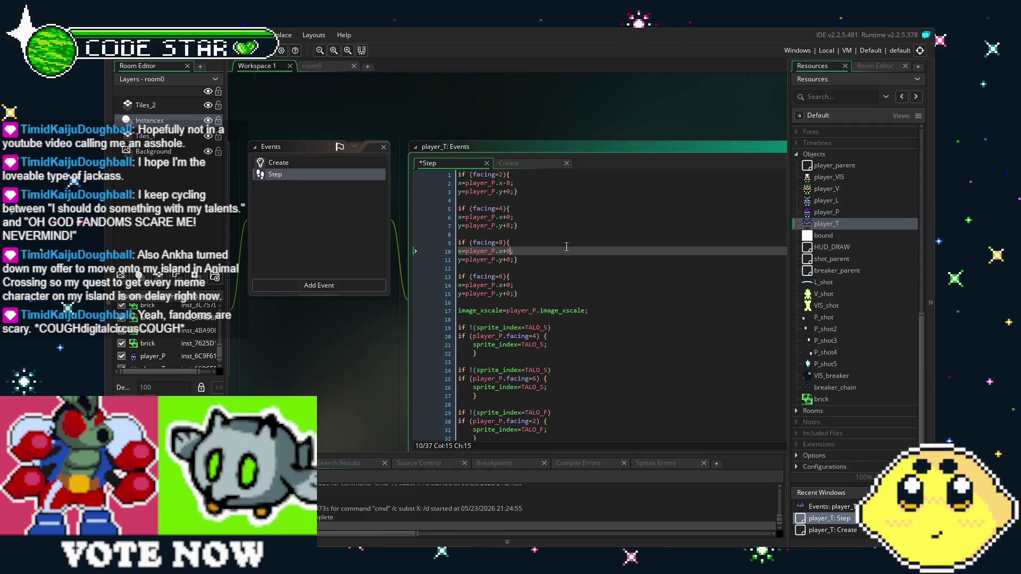
# Step: Change the facing 8 x offset from +0 to +8 and the facing 6 y offset to -8
pyautogui.press('Down')
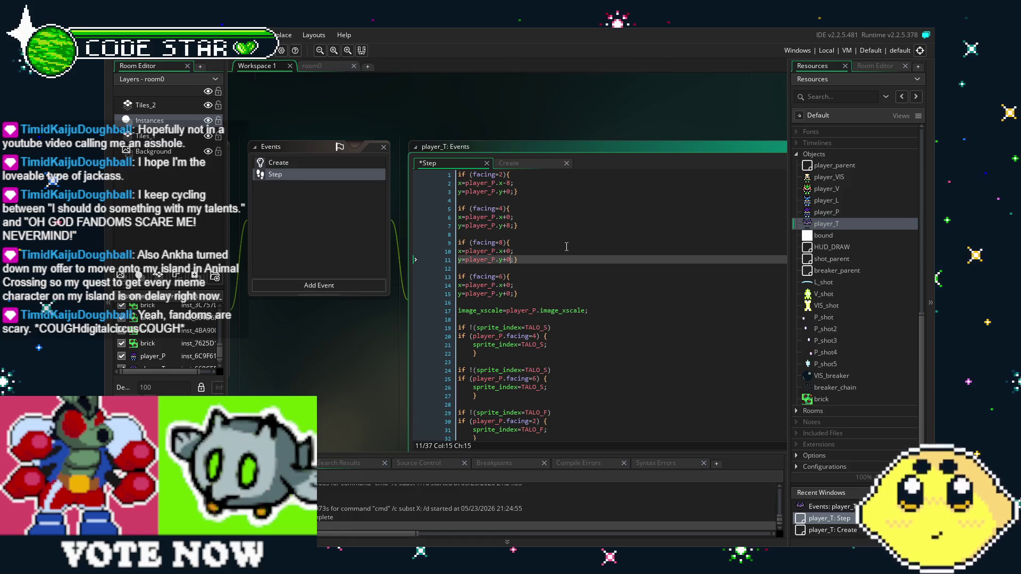
pyautogui.press('Up')
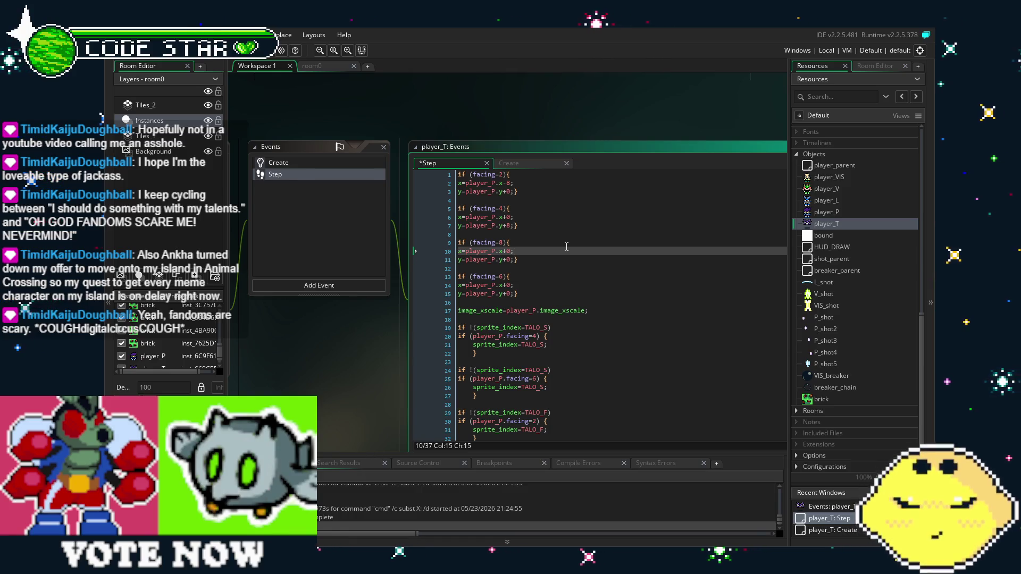
pyautogui.press('Down')
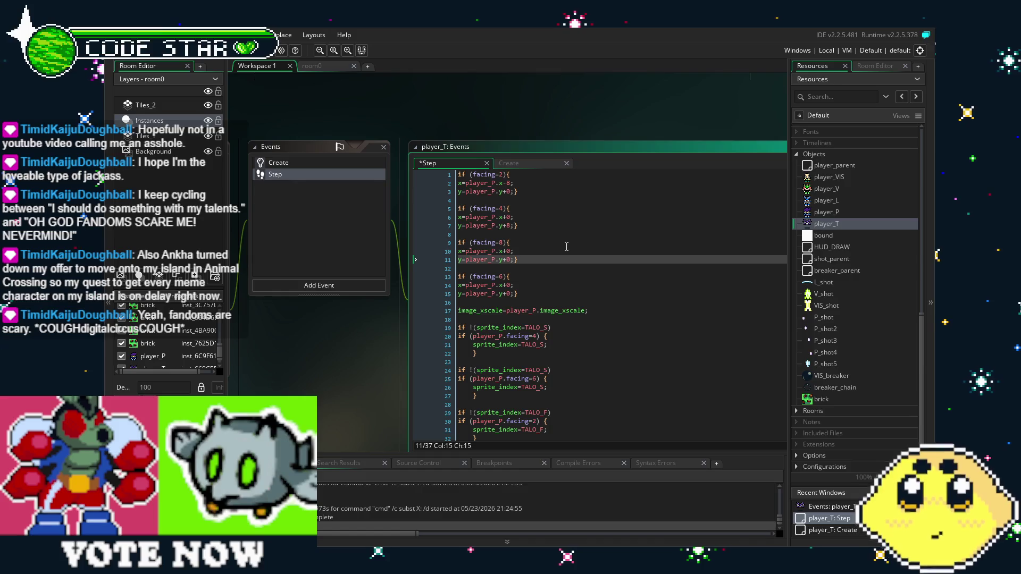
pyautogui.press('Up')
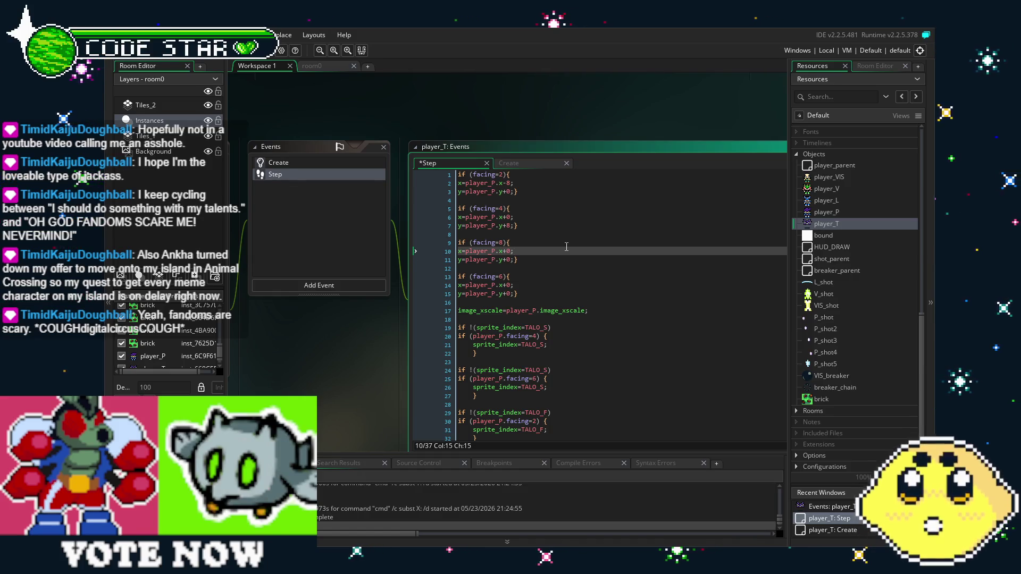
pyautogui.press('BackSpace')
pyautogui.write('8')
pyautogui.press('Down')
pyautogui.press('Down')
pyautogui.press('Down')
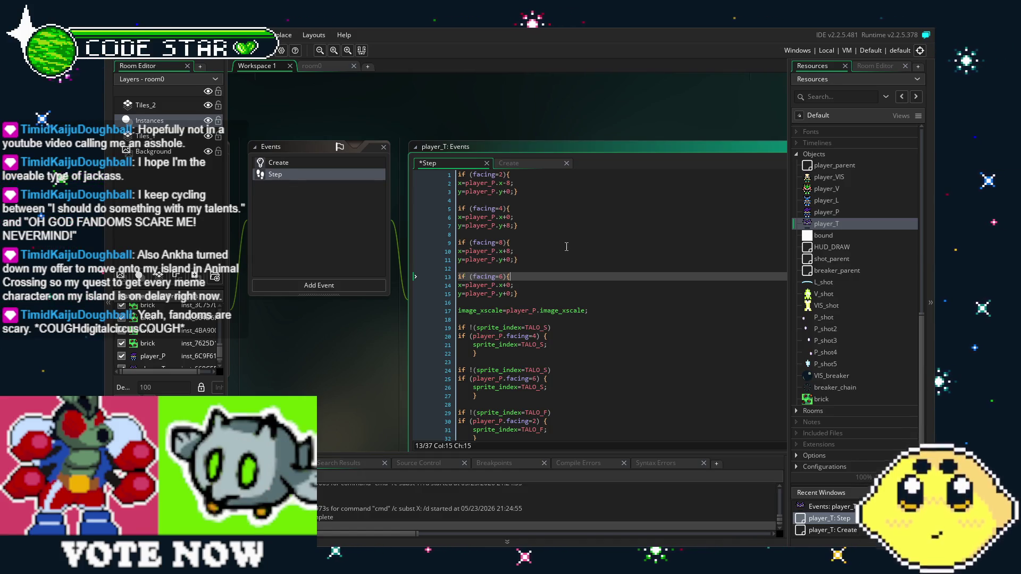
pyautogui.press('Down')
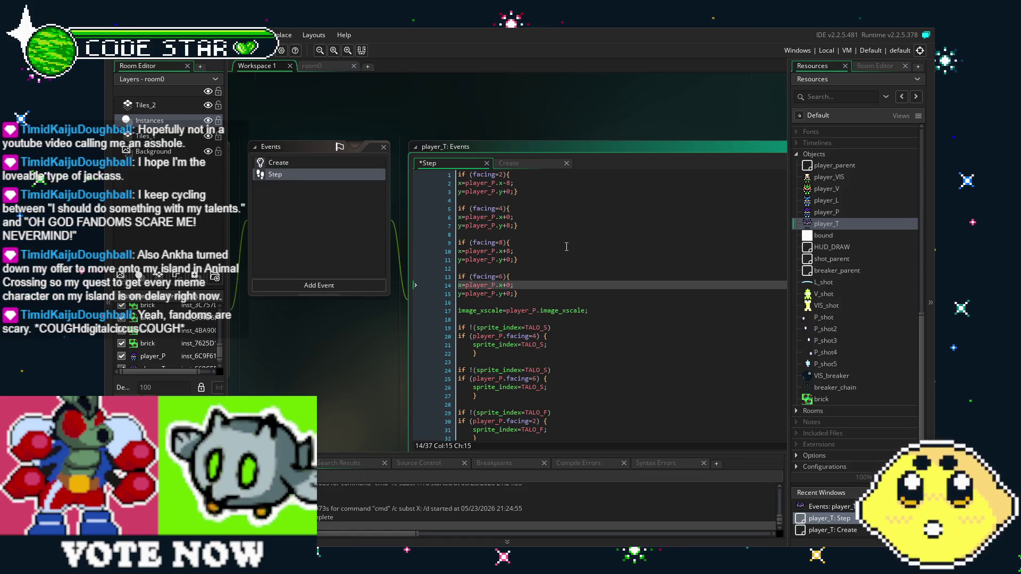
pyautogui.press('Down')
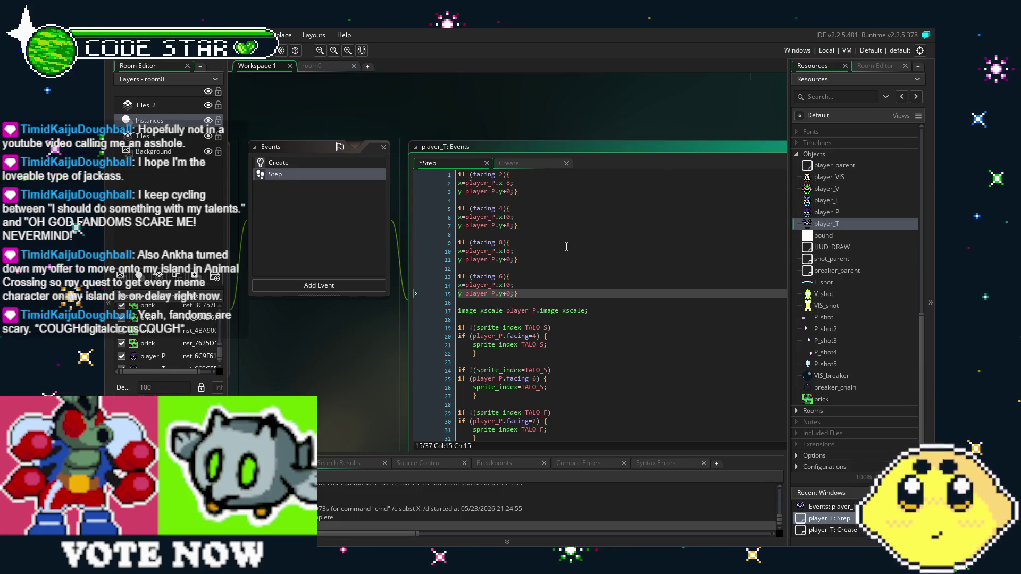
pyautogui.press('BackSpace')
pyautogui.press('BackSpace')
pyautogui.write('-8')
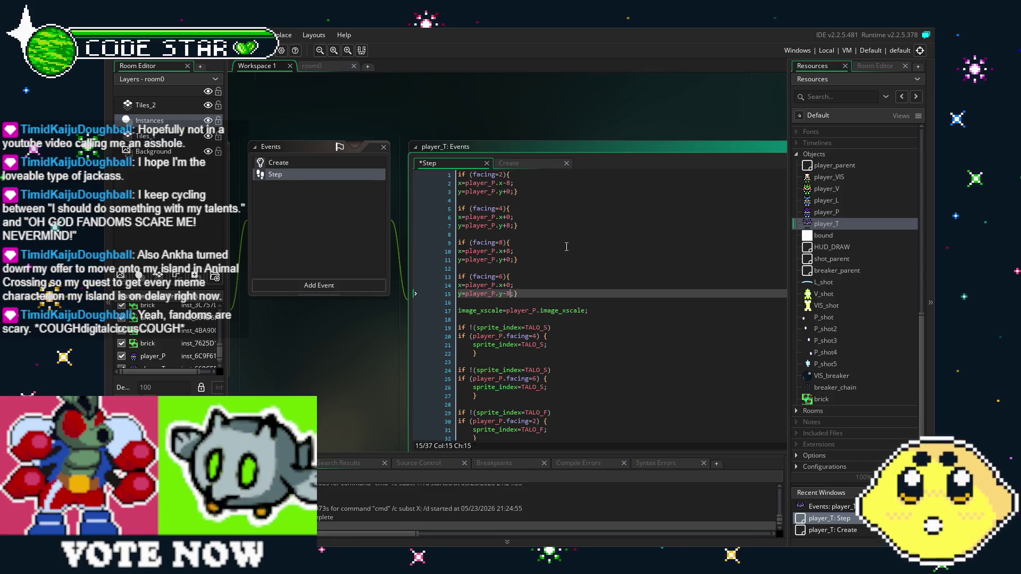
# Step: Run the game with F5, then prefix line 1's facing check with player_P
pyautogui.click(566, 248)
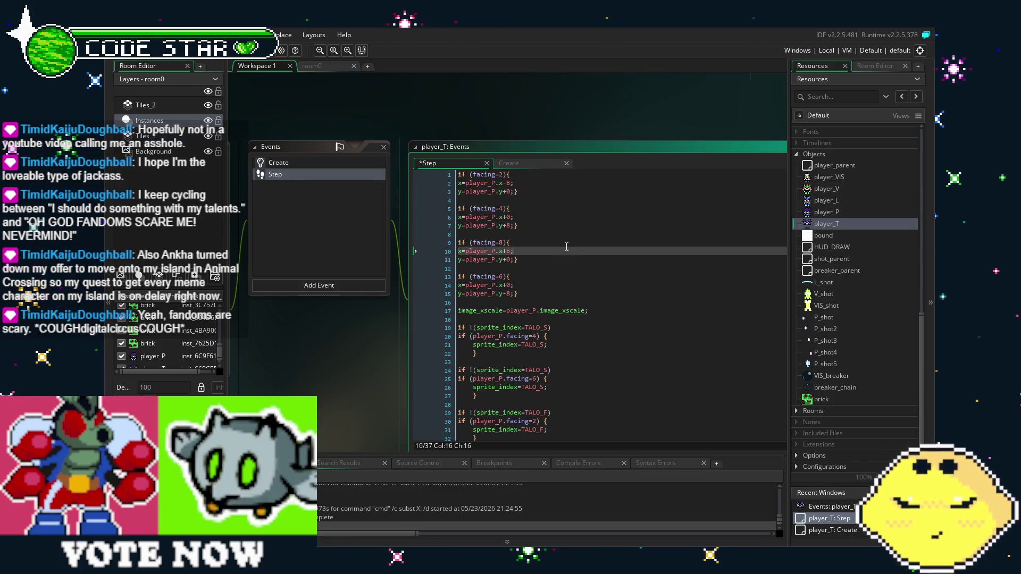
pyautogui.press('F5')
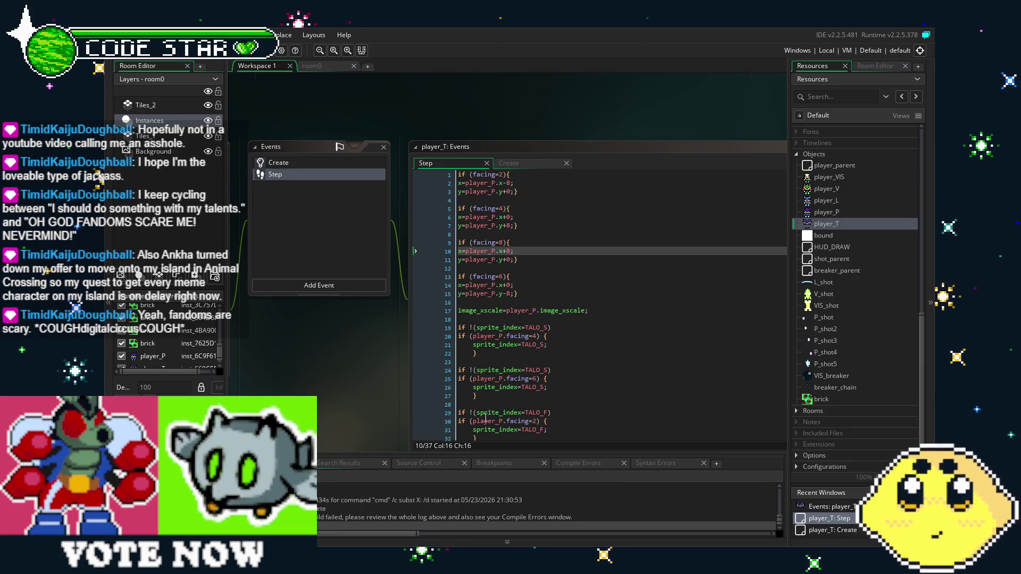
pyautogui.click(470, 175)
pyautogui.write('play')
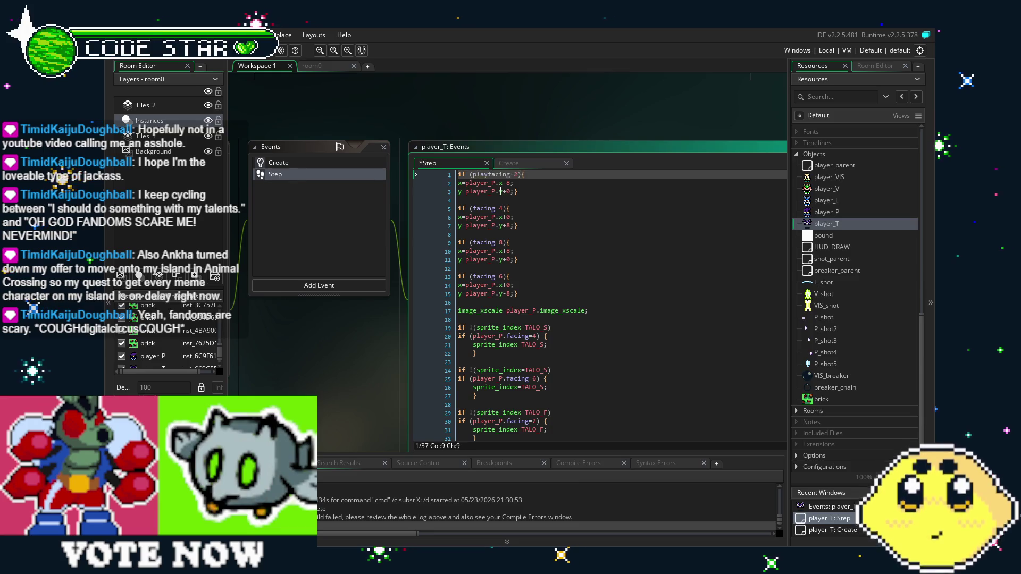
pyautogui.write('er.')
pyautogui.press('BackSpace')
pyautogui.write('_P.')
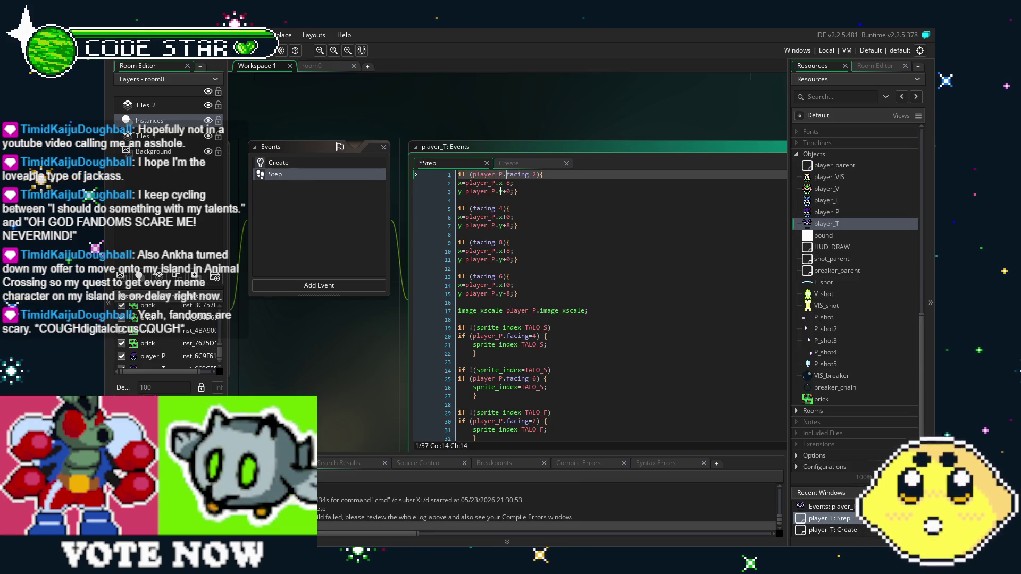
# Step: Copy the player_P. prefix onto the facing checks on lines 5, 9 and 13, then save
pyautogui.moveTo(506, 174); pyautogui.dragTo(473, 174)
pyautogui.hotkey('ctrl', 'c')
pyautogui.click(473, 208)
pyautogui.hotkey('ctrl', 'v')
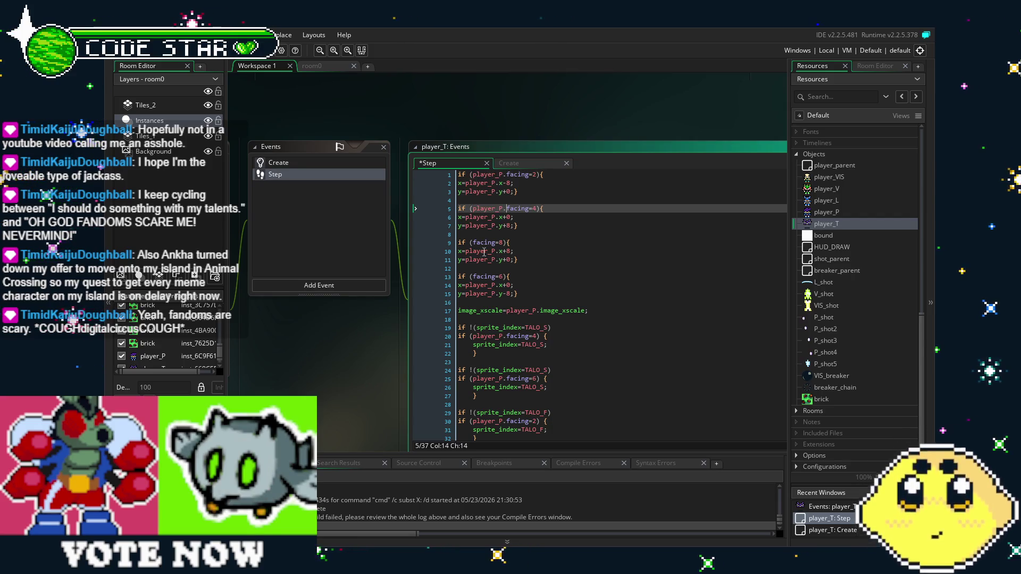
pyautogui.click(474, 243)
pyautogui.hotkey('ctrl', 'v')
pyautogui.click(474, 276)
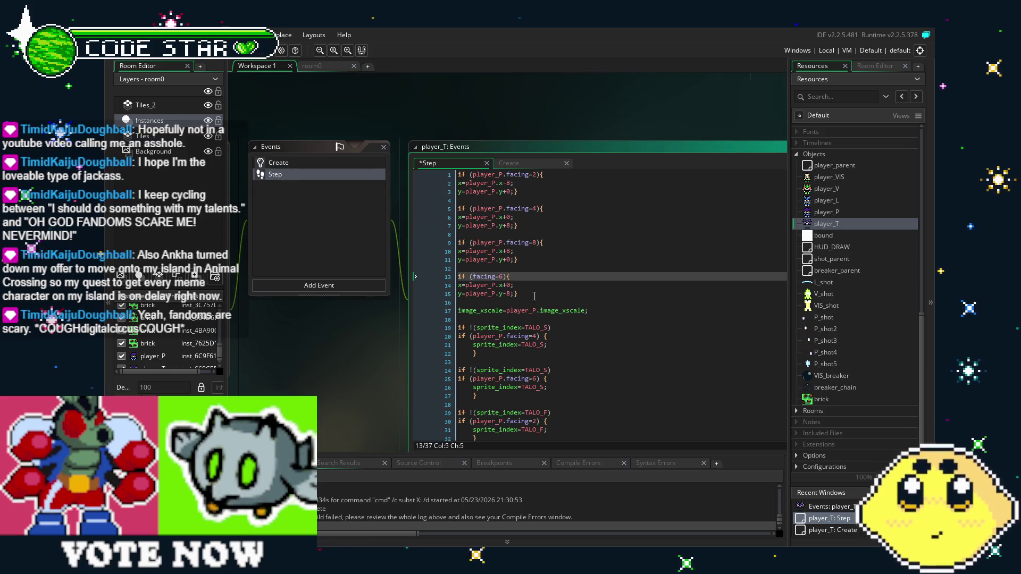
pyautogui.hotkey('ctrl', 'v')
pyautogui.hotkey('ctrl', 's')
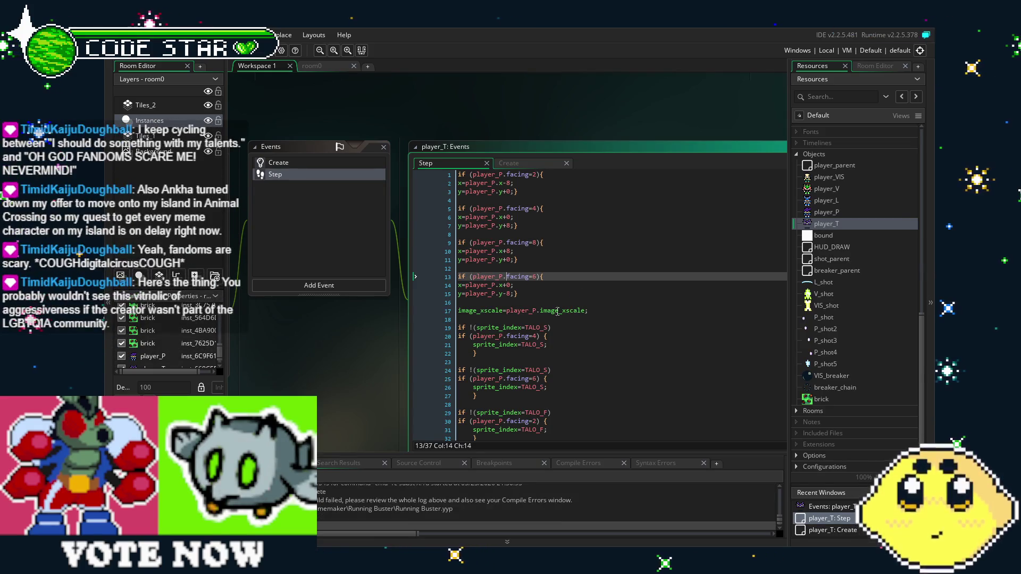
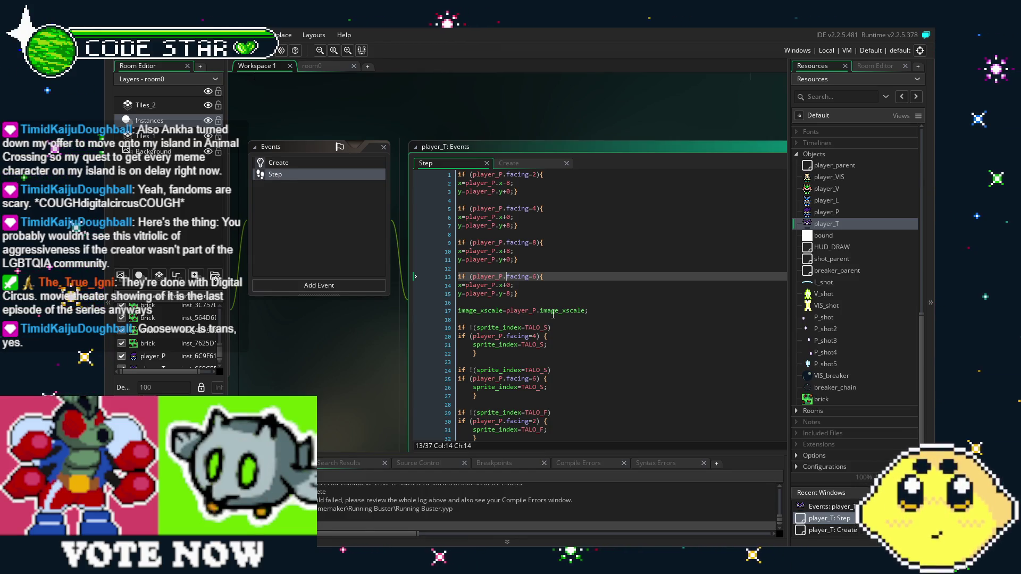
# Step: Review the player_T Step code around the facing=4 sprite check and the y-8 offset line
pyautogui.click(555, 312)
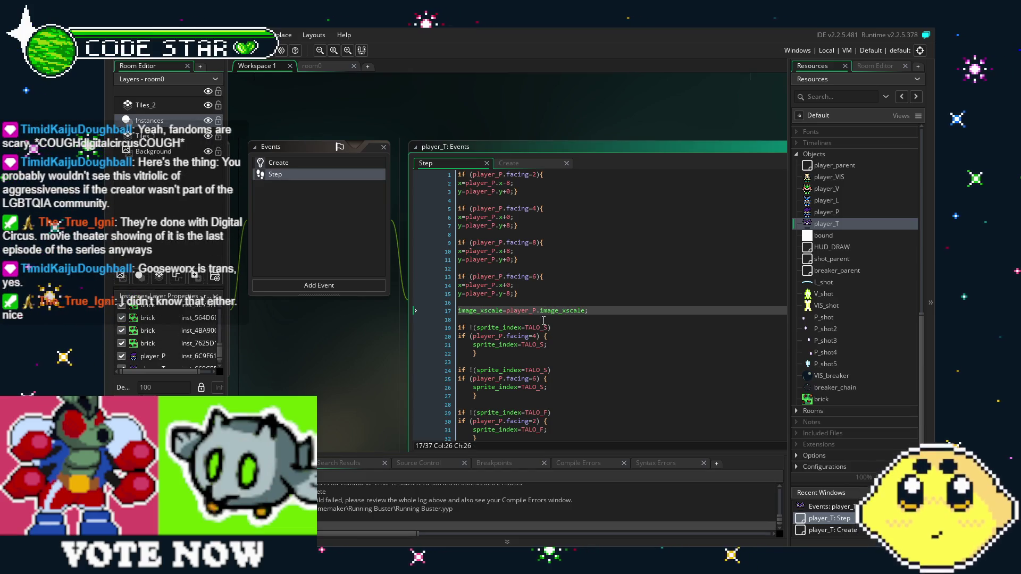
pyautogui.click(554, 336)
pyautogui.scroll(-2, 511, 351)
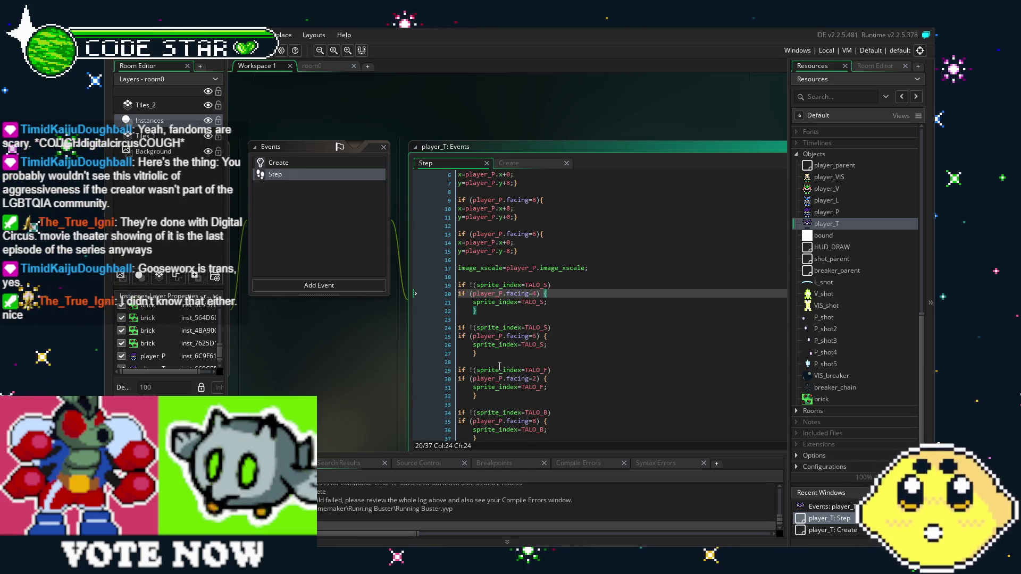
pyautogui.scroll(-1, 499, 367)
pyautogui.scroll(3, 500, 366)
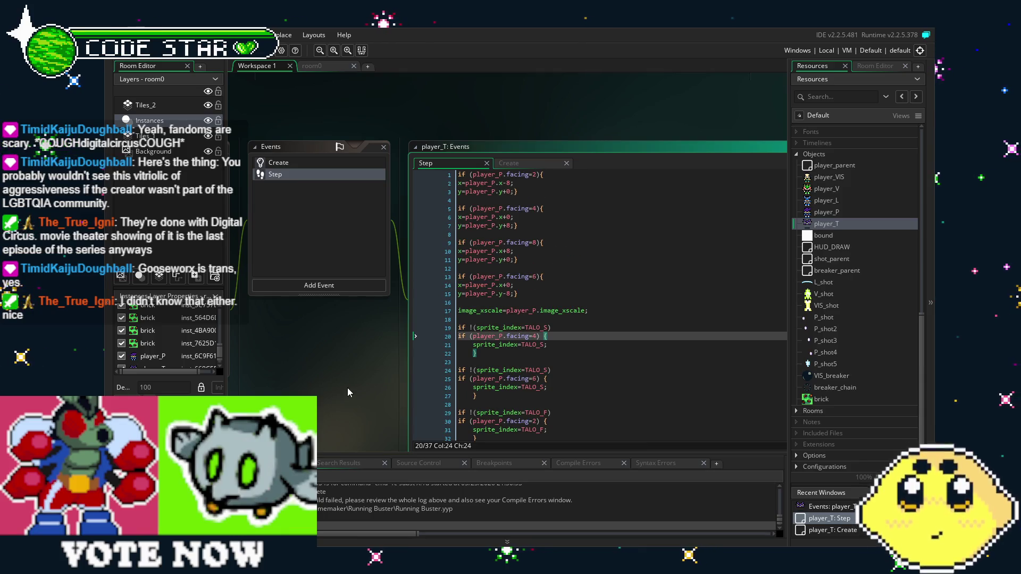
pyautogui.moveTo(348, 391); pyautogui.dragTo(368, 377)
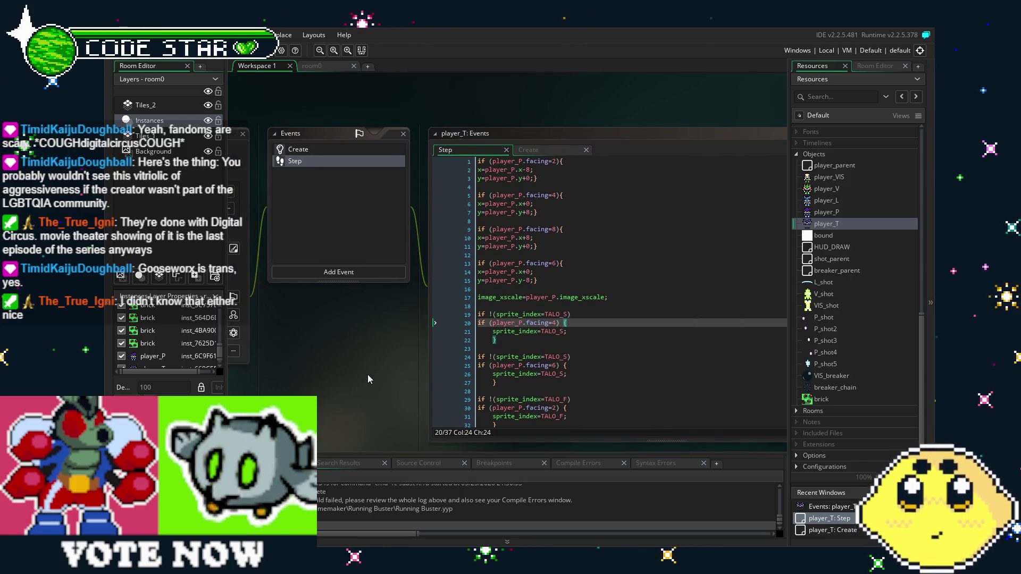
pyautogui.moveTo(368, 374)
pyautogui.mouseDown()
pyautogui.moveTo(382, 365)
pyautogui.moveTo(386, 379)
pyautogui.moveTo(356, 391)
pyautogui.moveTo(390, 403)
pyautogui.mouseUp()
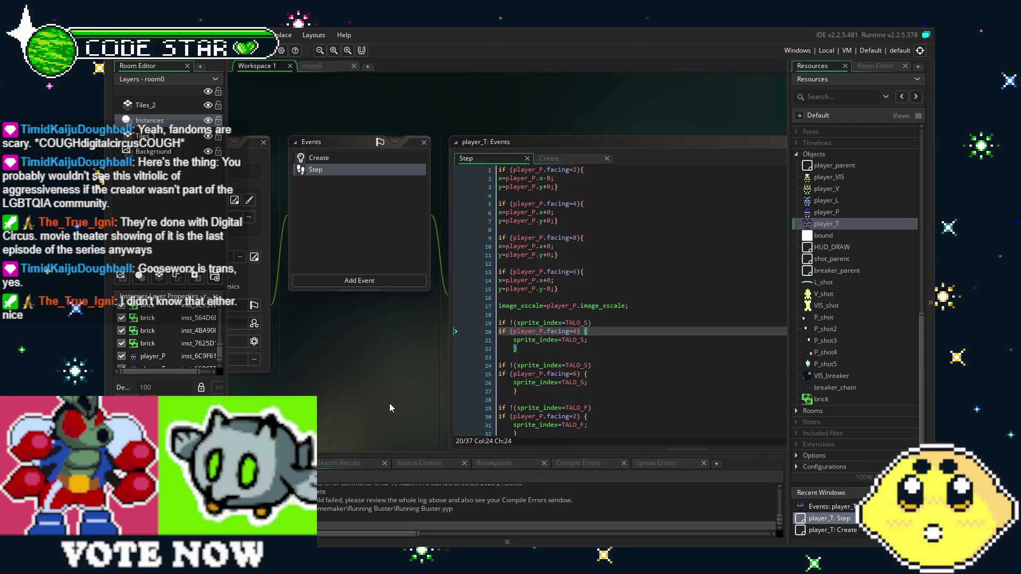
pyautogui.moveTo(390, 403); pyautogui.dragTo(381, 403)
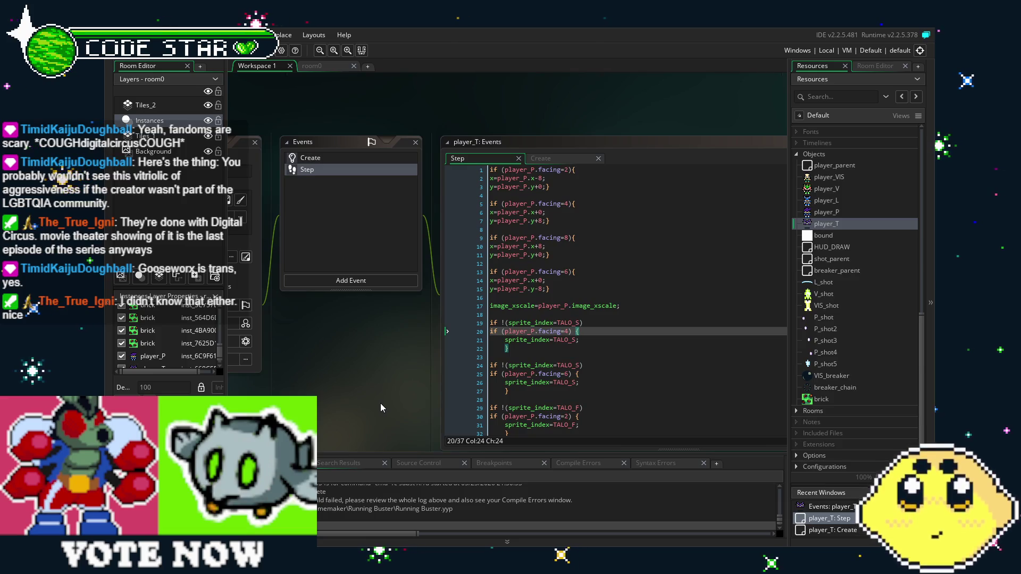
pyautogui.click(607, 307)
pyautogui.click(607, 297)
pyautogui.click(607, 290)
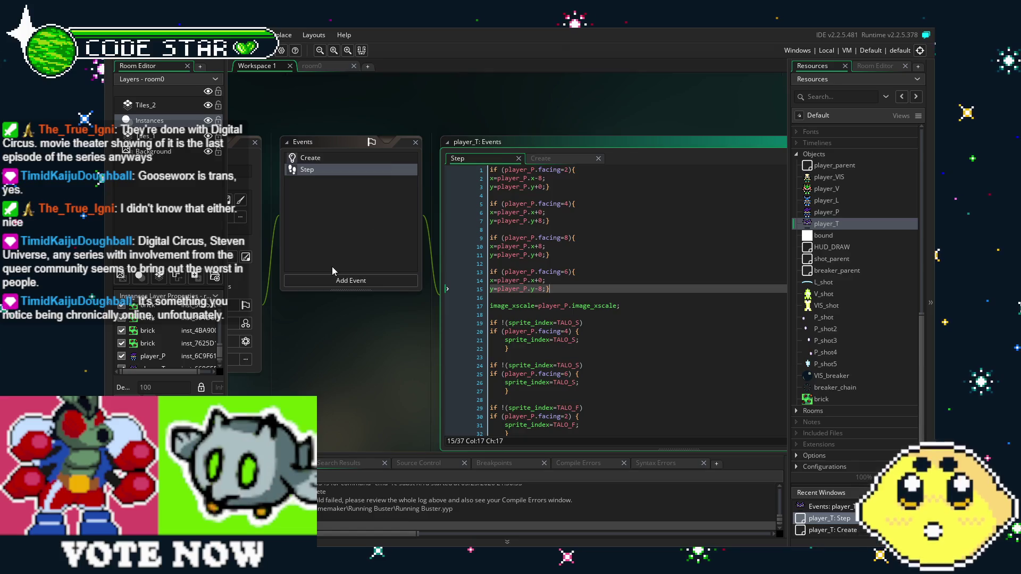
# Step: Compare the room0 layout with the player_T code workspace and reposition the code windows
pyautogui.click(329, 67)
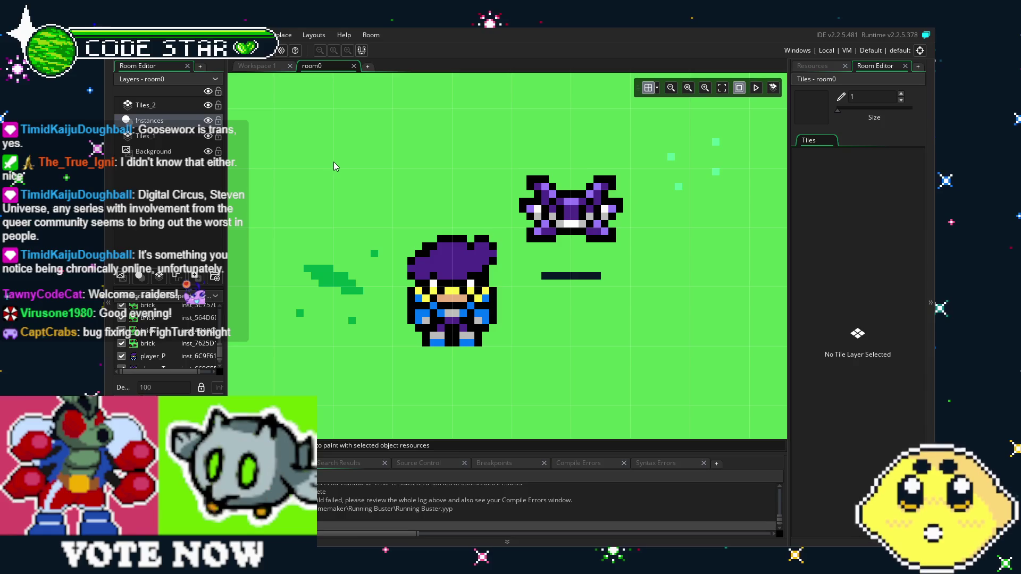
pyautogui.click(251, 70)
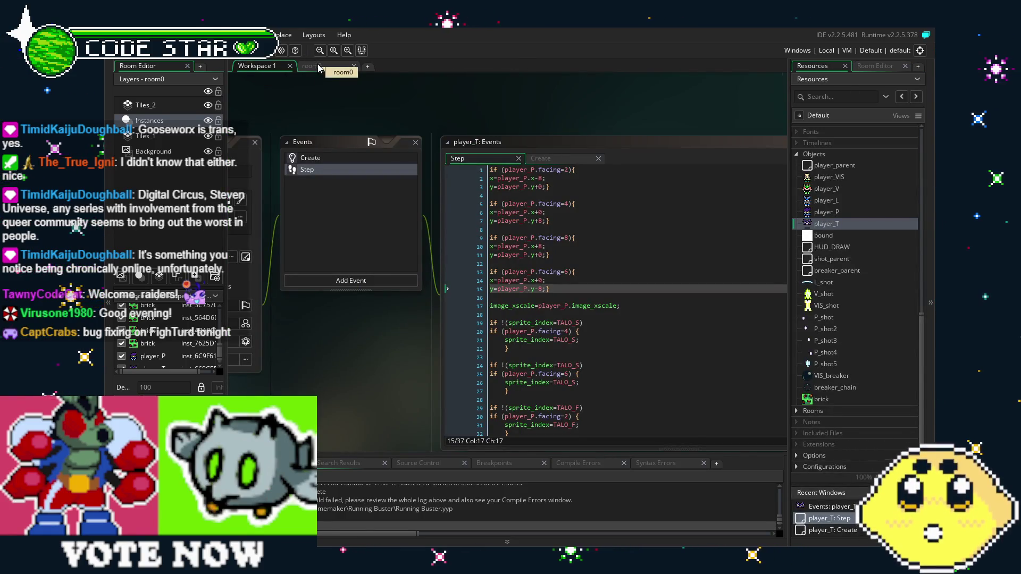
pyautogui.click(335, 67)
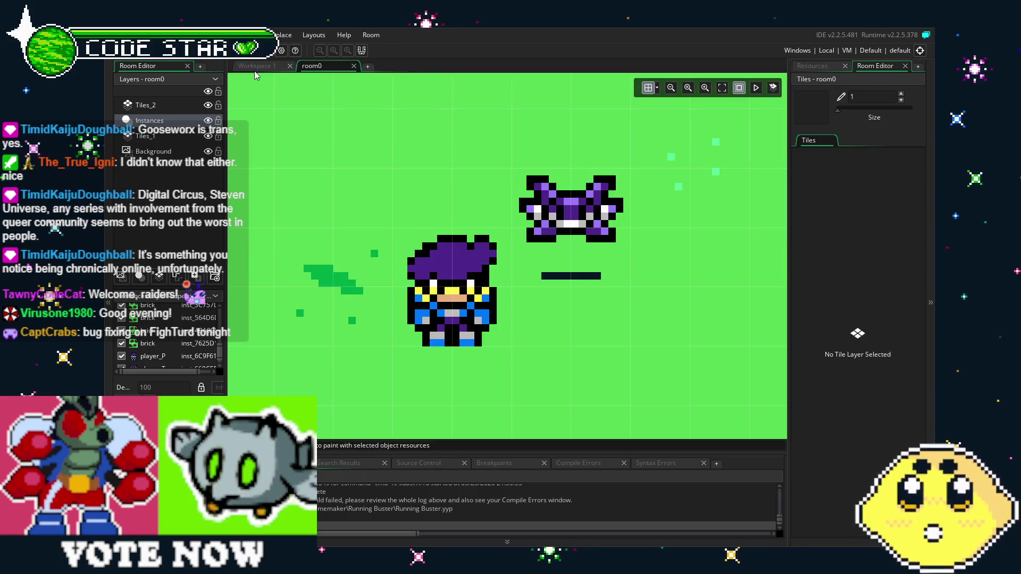
pyautogui.click(254, 69)
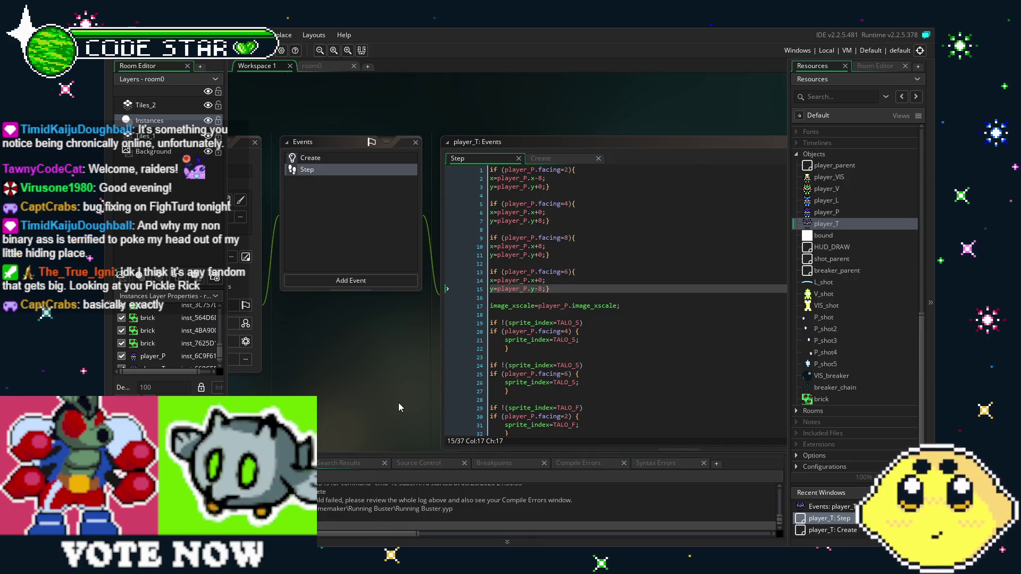
pyautogui.moveTo(366, 421)
pyautogui.mouseDown()
pyautogui.moveTo(461, 394)
pyautogui.moveTo(502, 399)
pyautogui.moveTo(440, 403)
pyautogui.moveTo(400, 392)
pyautogui.moveTo(402, 378)
pyautogui.mouseUp()
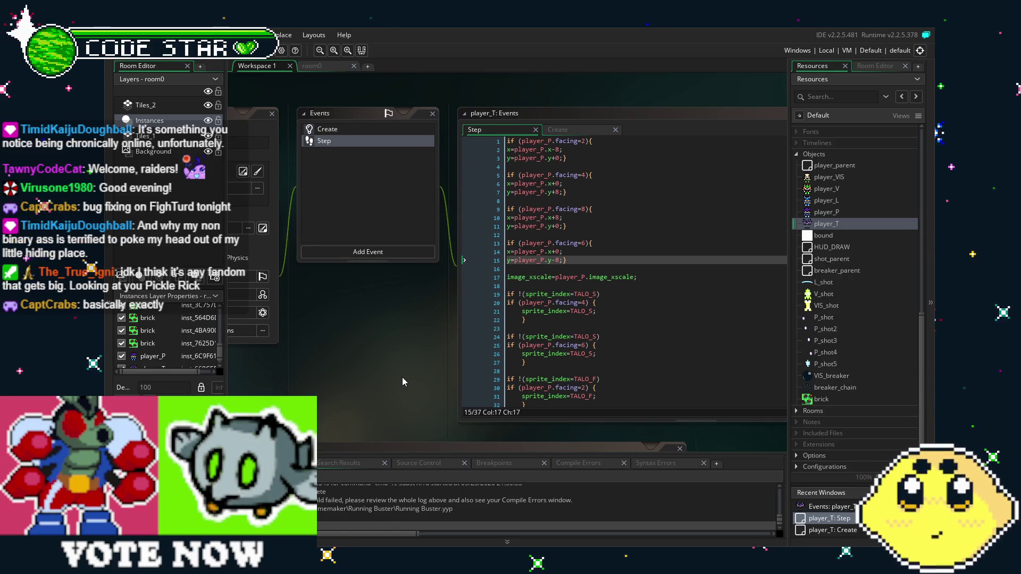
pyautogui.moveTo(402, 382); pyautogui.dragTo(423, 376)
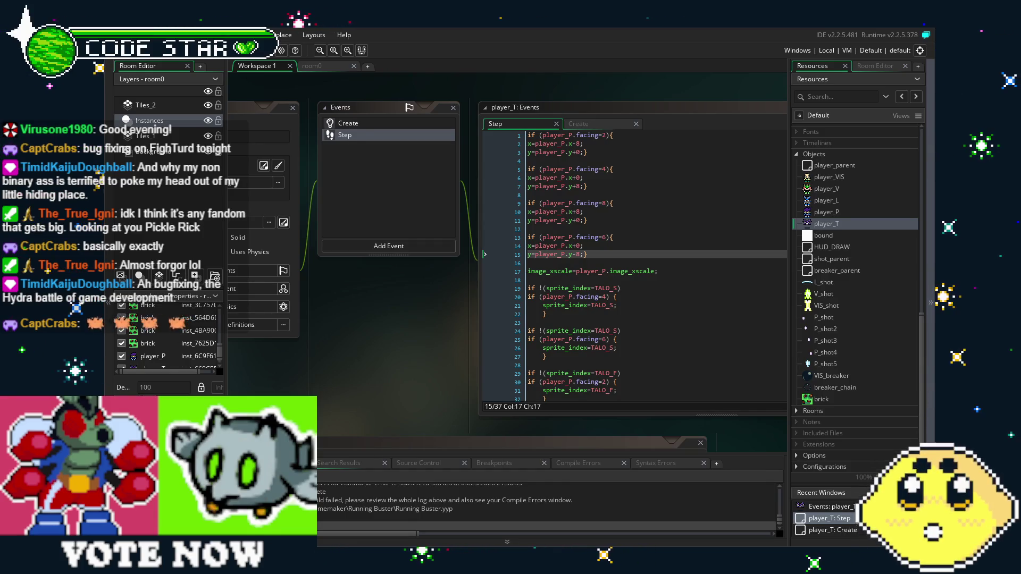
# Step: Run the game and cycle the player through left, right, up and down facings while attacking
pyautogui.press('F5')
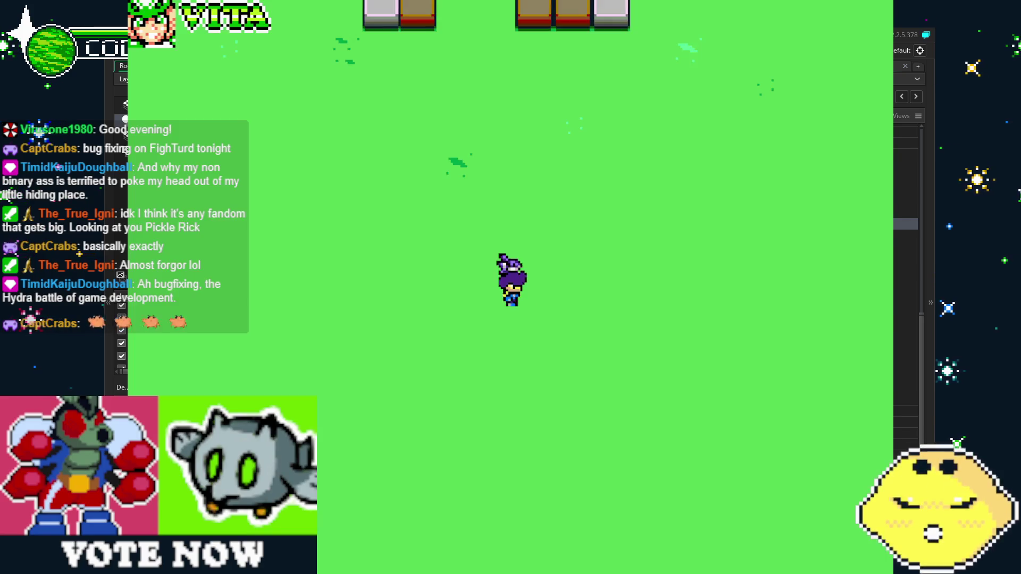
pyautogui.press('Left')
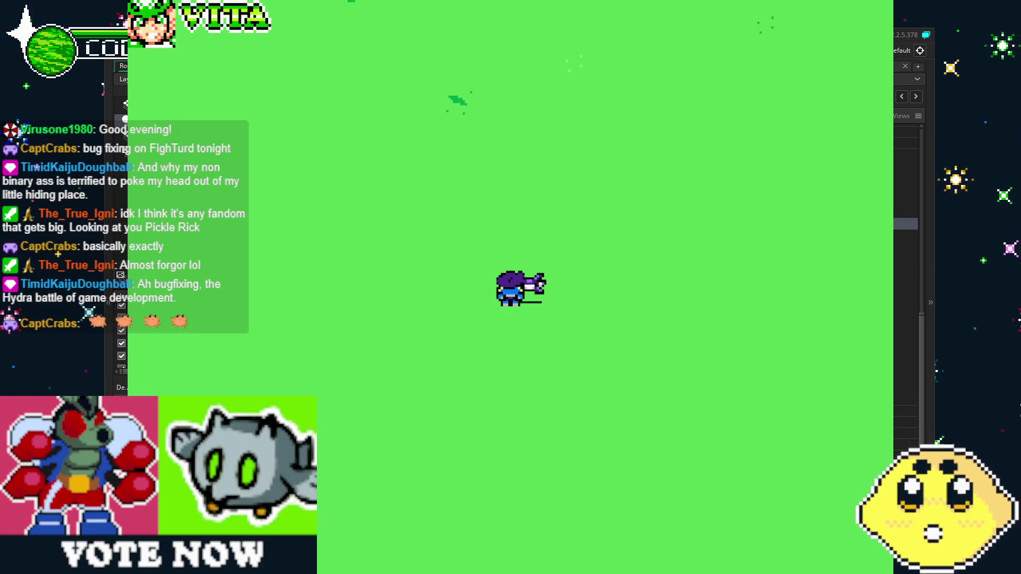
pyautogui.press('Up')
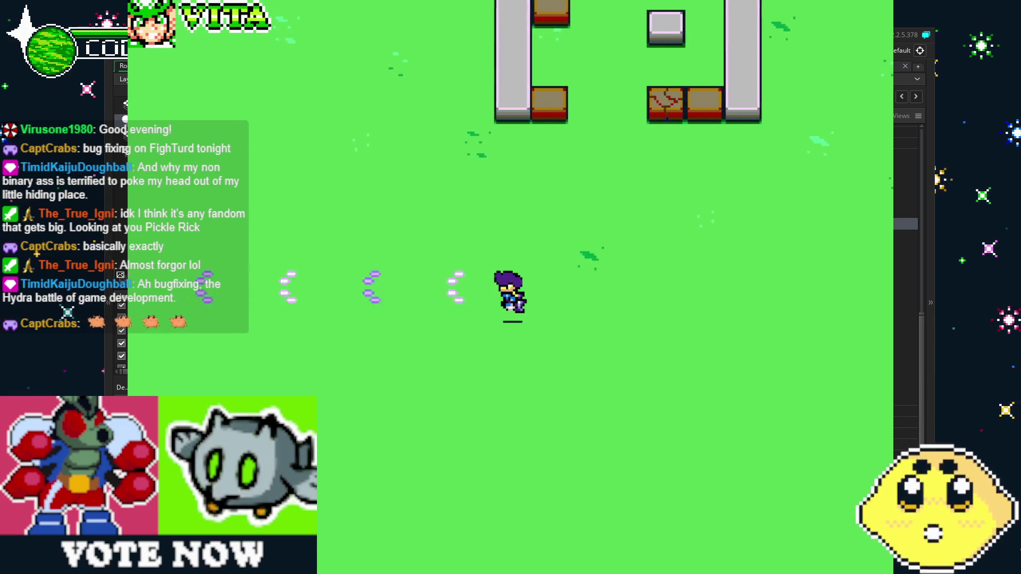
pyautogui.press('Down')
pyautogui.press('Right')
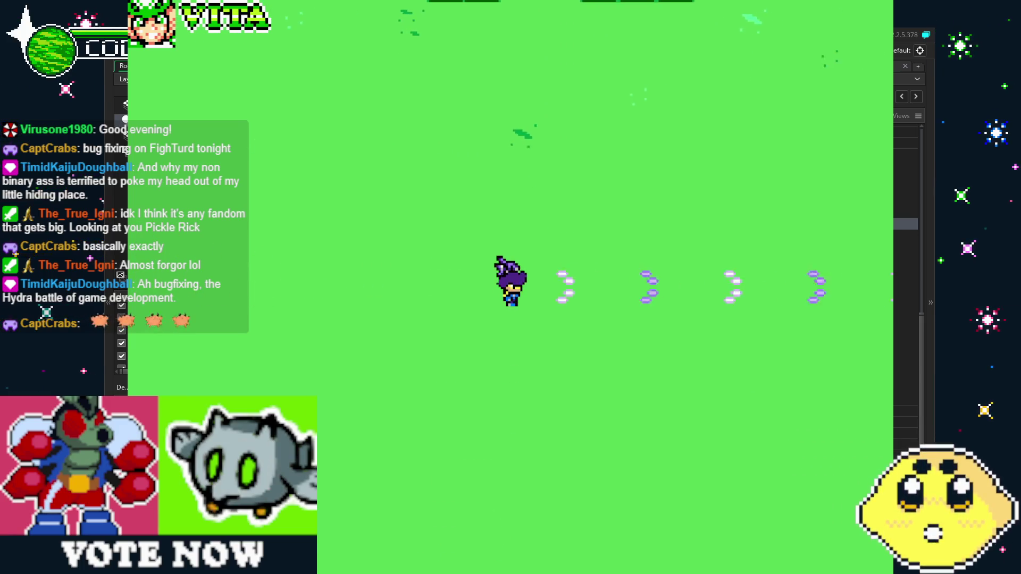
pyautogui.press('Up')
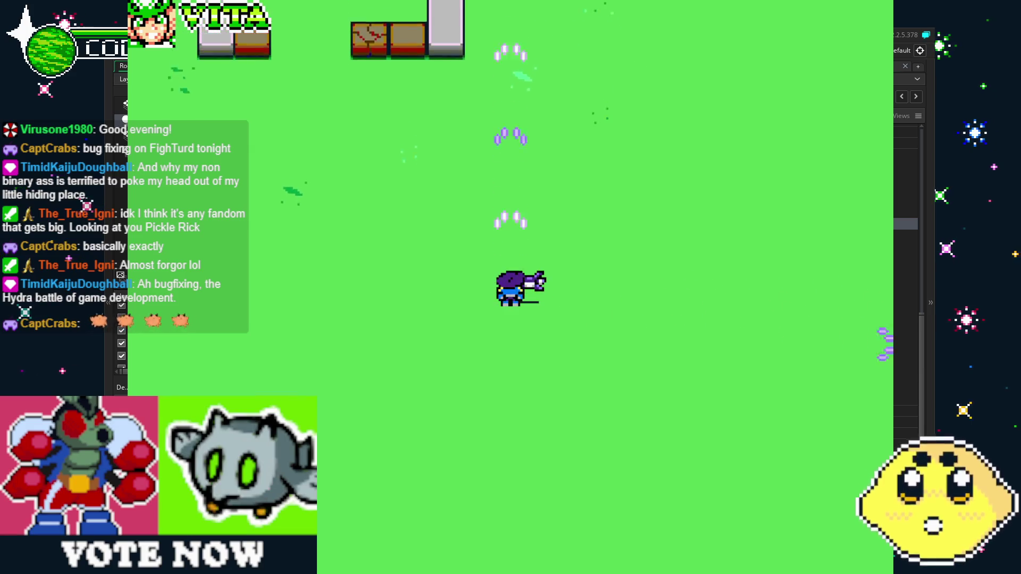
pyautogui.press('Left')
pyautogui.press('Down')
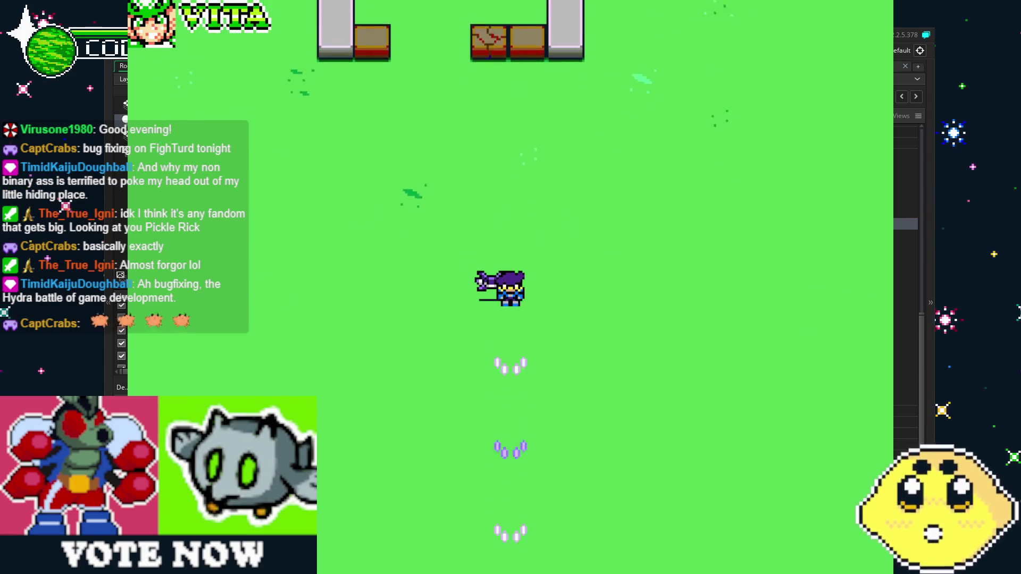
pyautogui.press('Right')
pyautogui.press('Up')
pyautogui.press('Left')
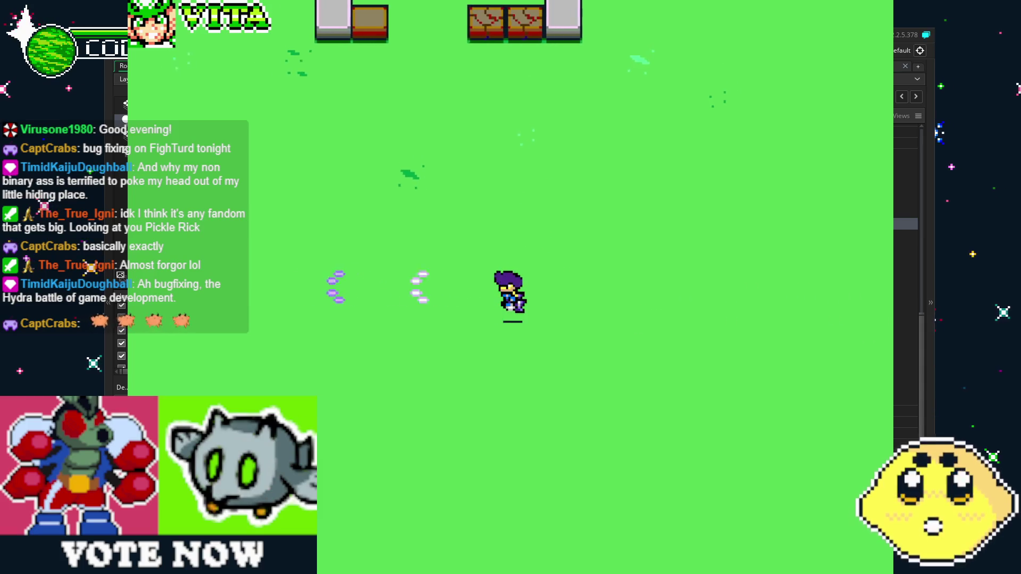
pyautogui.press('Down')
pyautogui.press('Right')
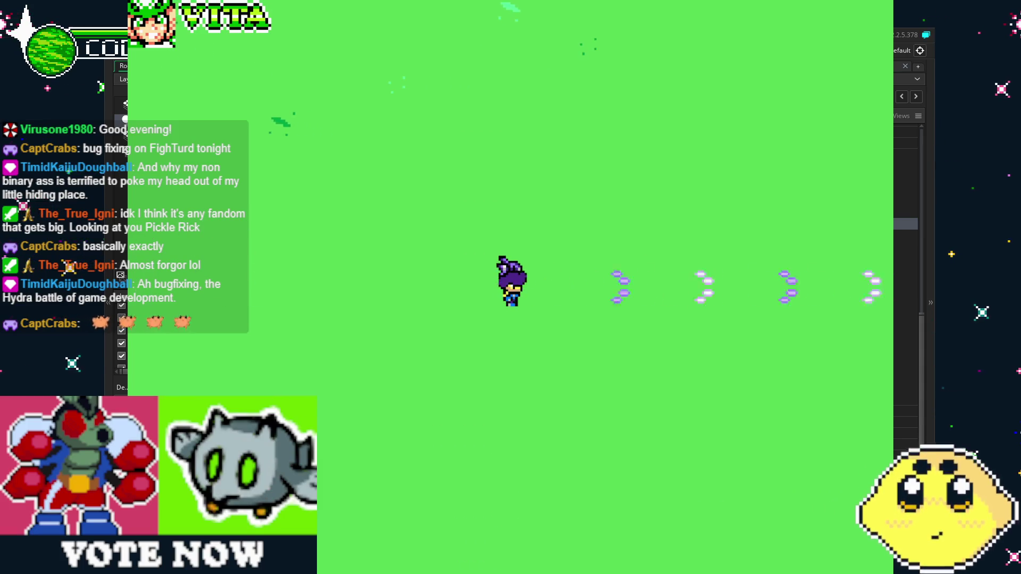
pyautogui.press('Up')
pyautogui.press('Right')
pyautogui.press('Down')
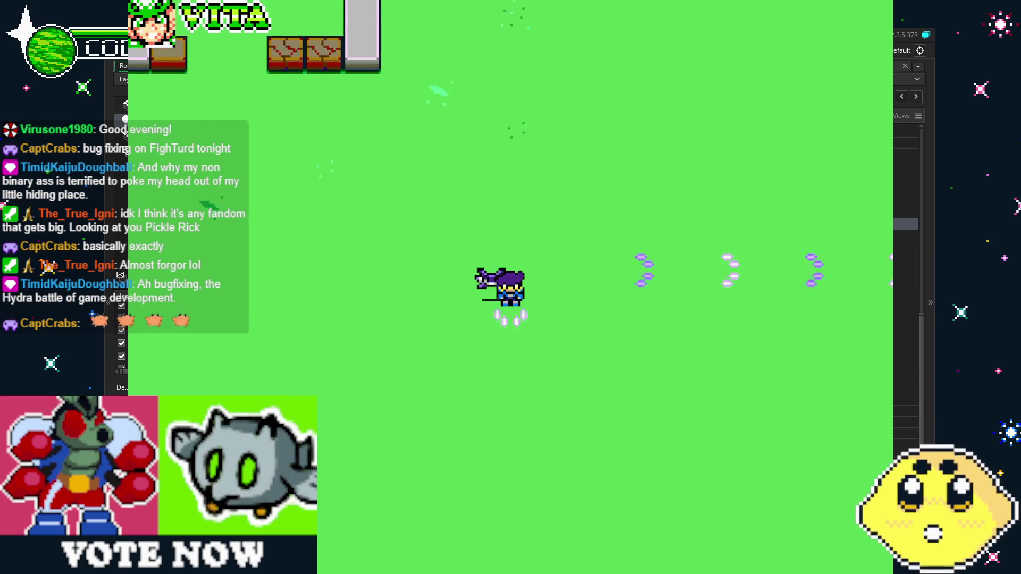
pyautogui.press('Left')
pyautogui.press('Up')
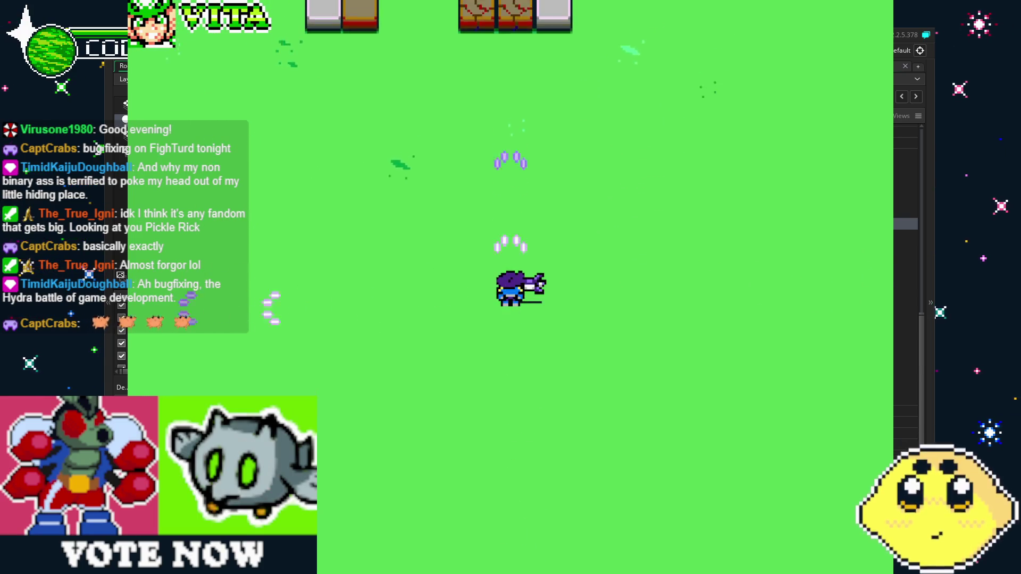
pyautogui.press('Right')
pyautogui.press('Down')
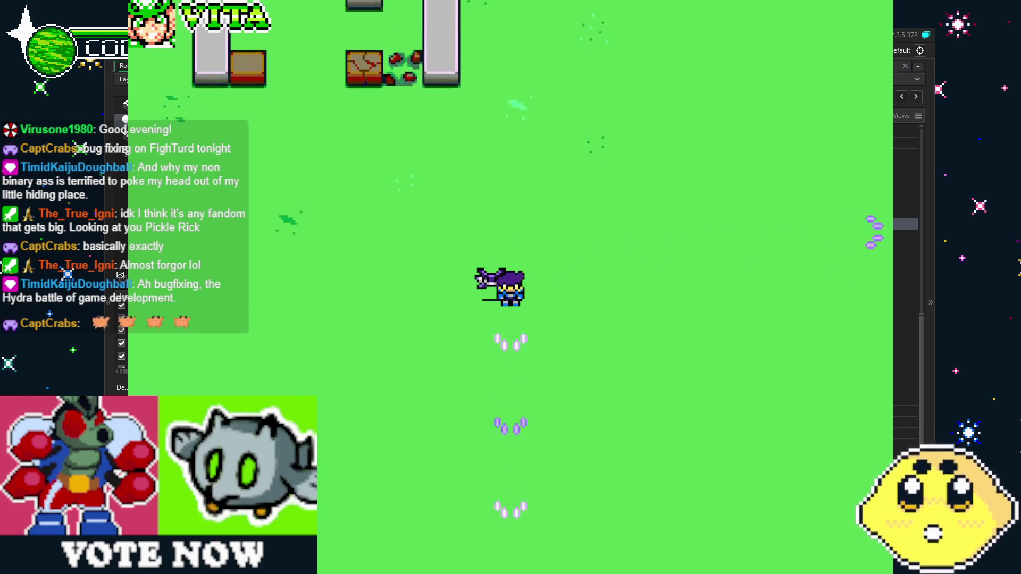
pyautogui.press('Left')
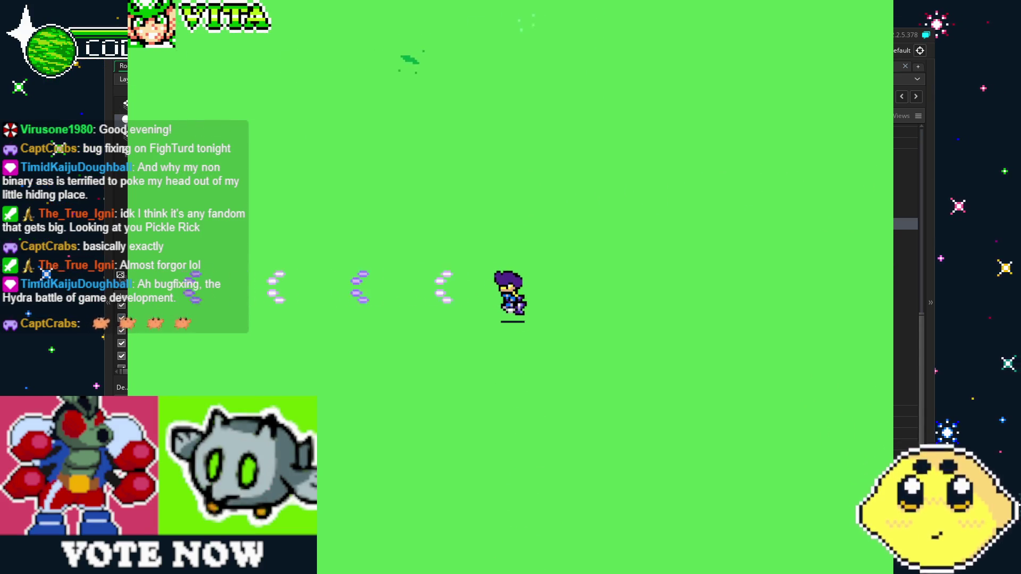
pyautogui.press('Up')
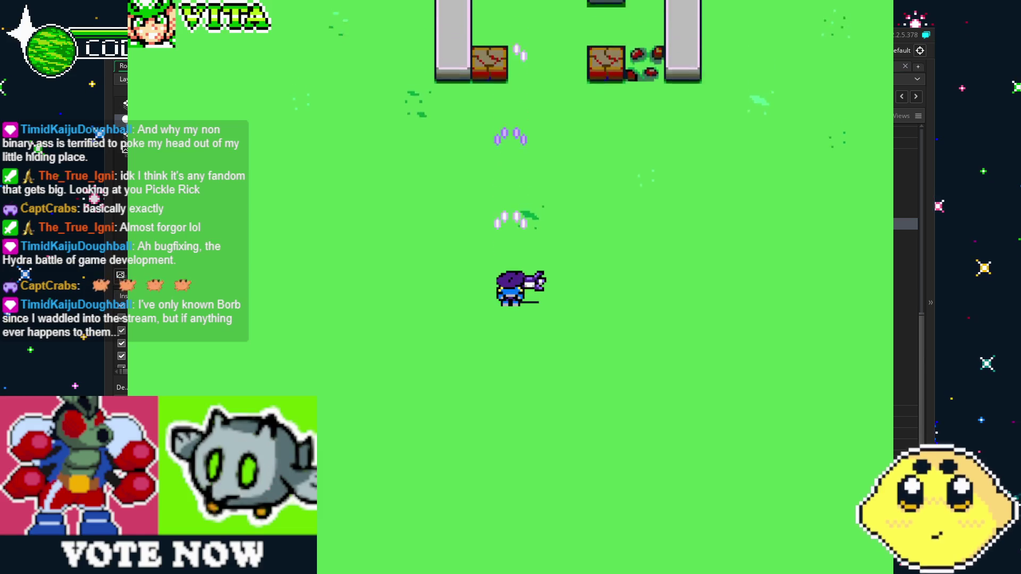
pyautogui.press('Right')
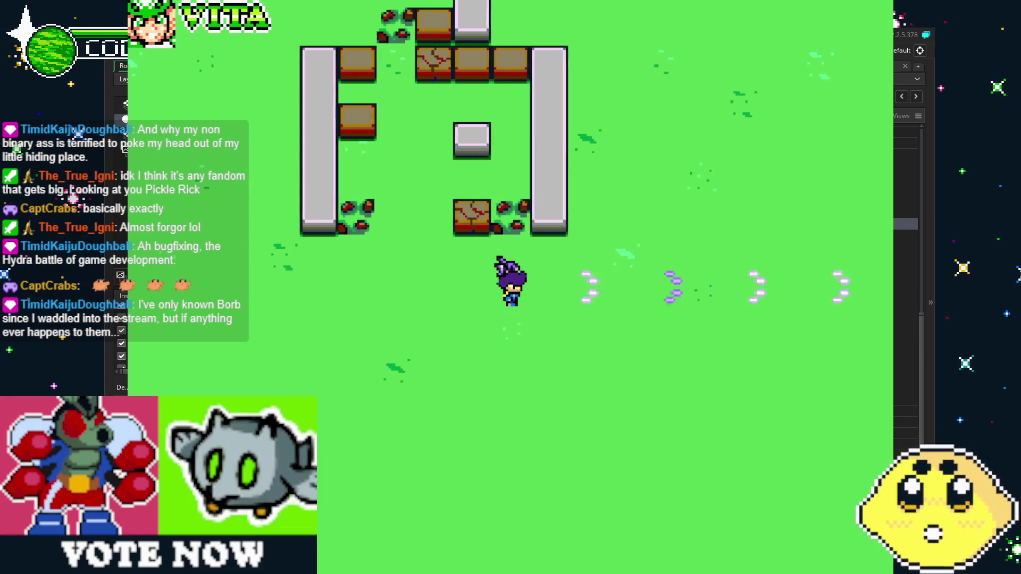
pyautogui.press('Down')
pyautogui.press('Down')
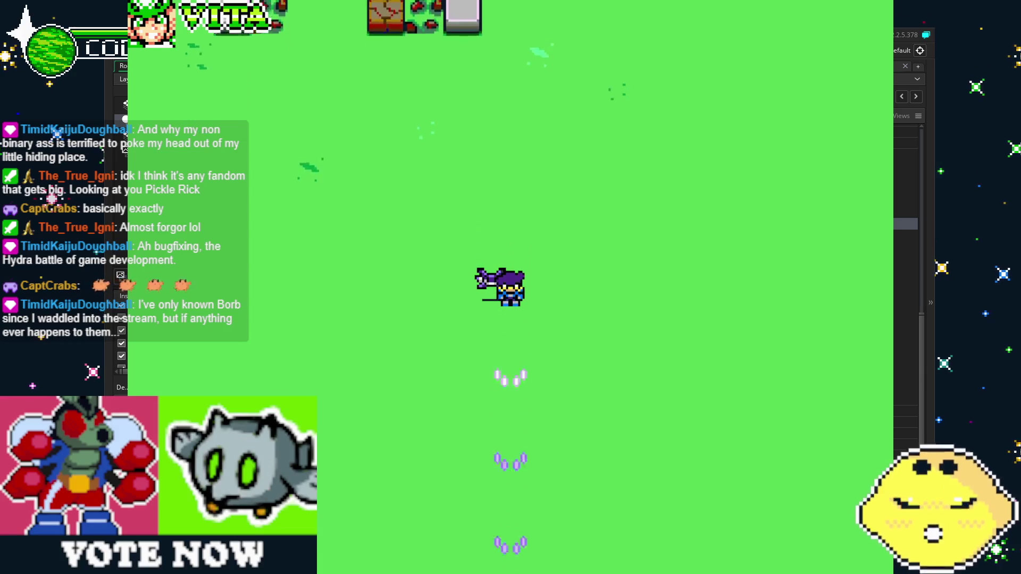
# Step: Walk the player around firing in each direction, then close the test game
pyautogui.press('Up')
pyautogui.press('Right')
pyautogui.press('Up')
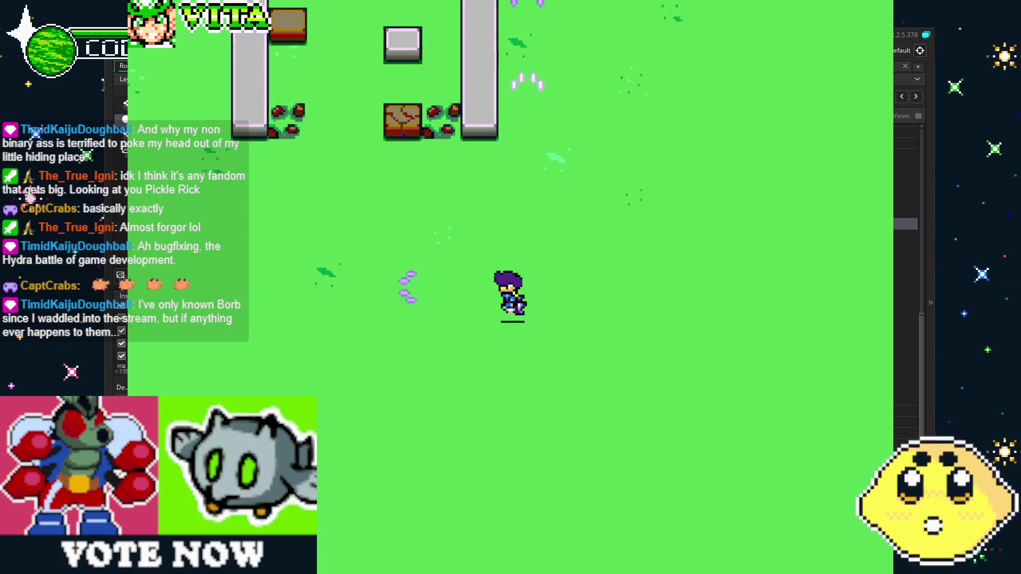
pyautogui.press('Left')
pyautogui.press('Up')
pyautogui.press('Left')
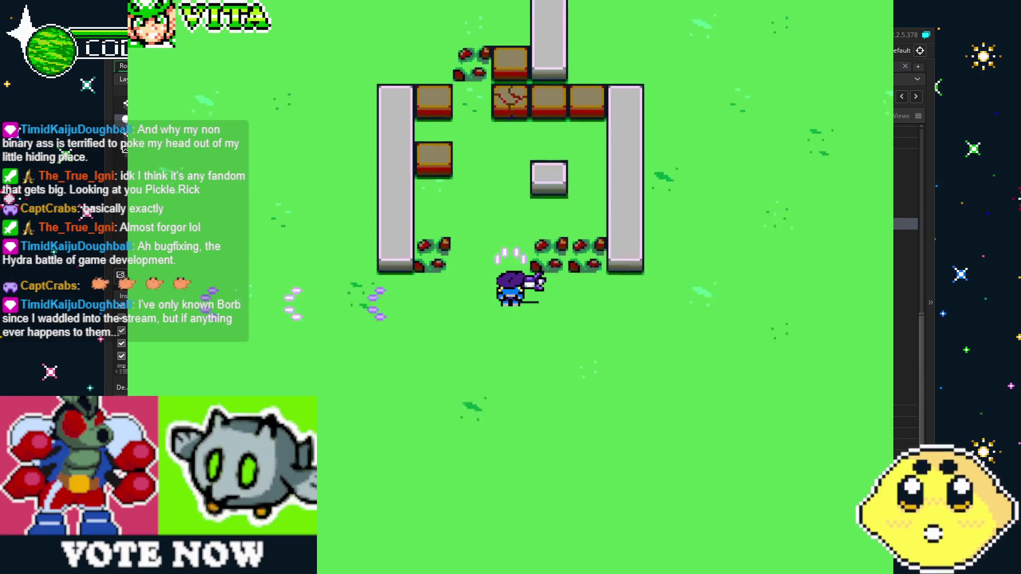
pyautogui.press('Down')
pyautogui.press('Down')
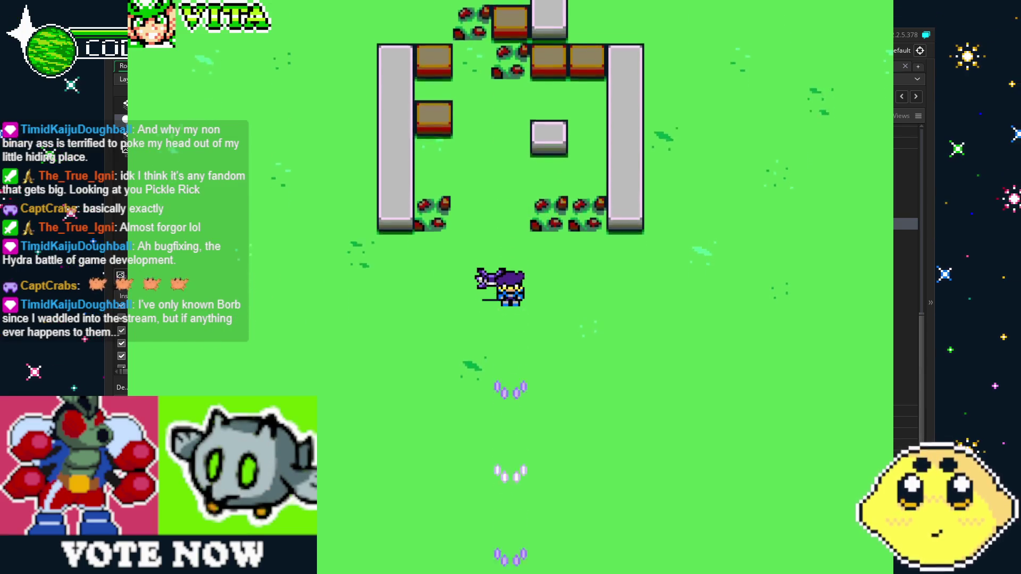
pyautogui.press('Right')
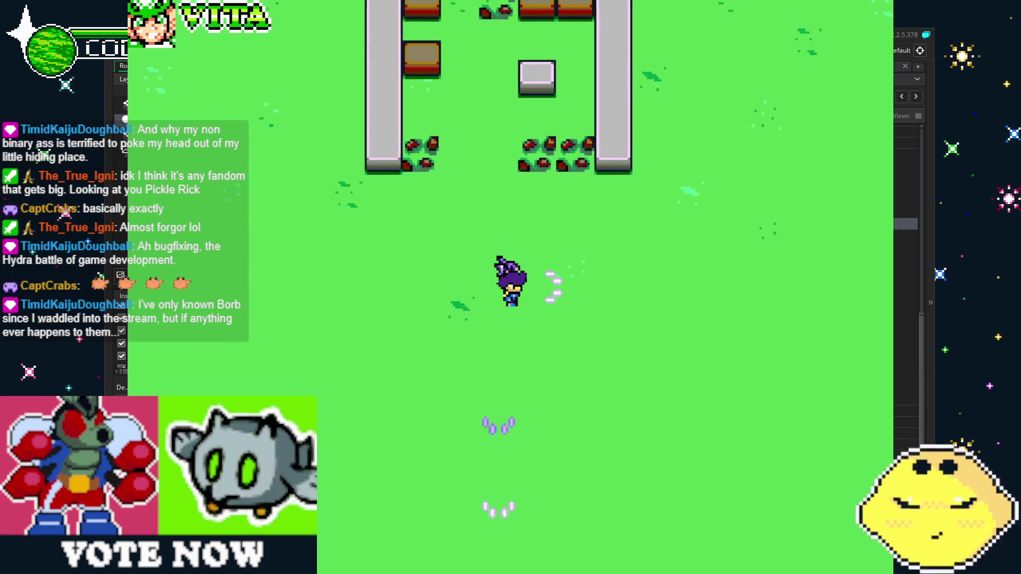
pyautogui.press('Up')
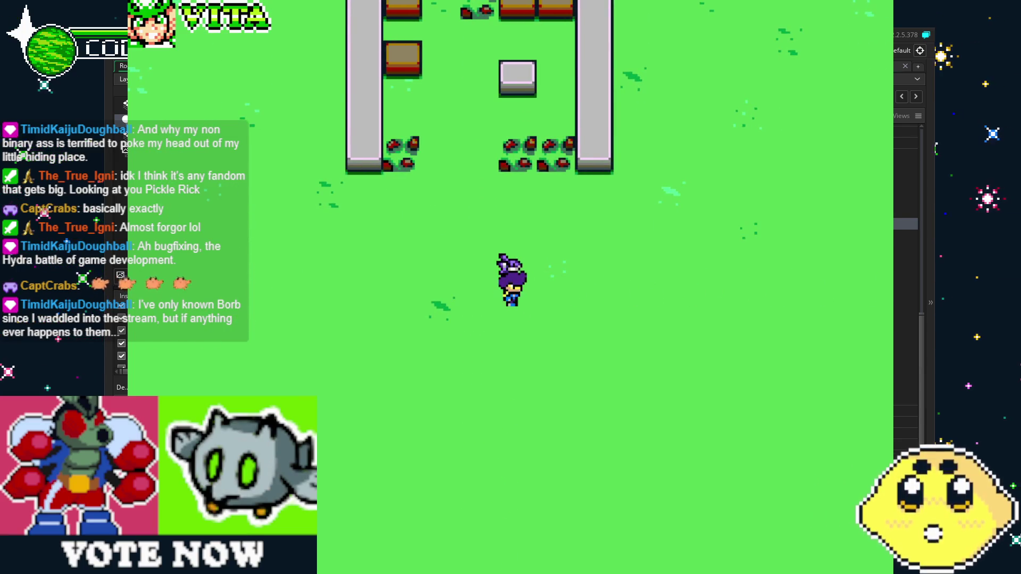
pyautogui.press('Escape')
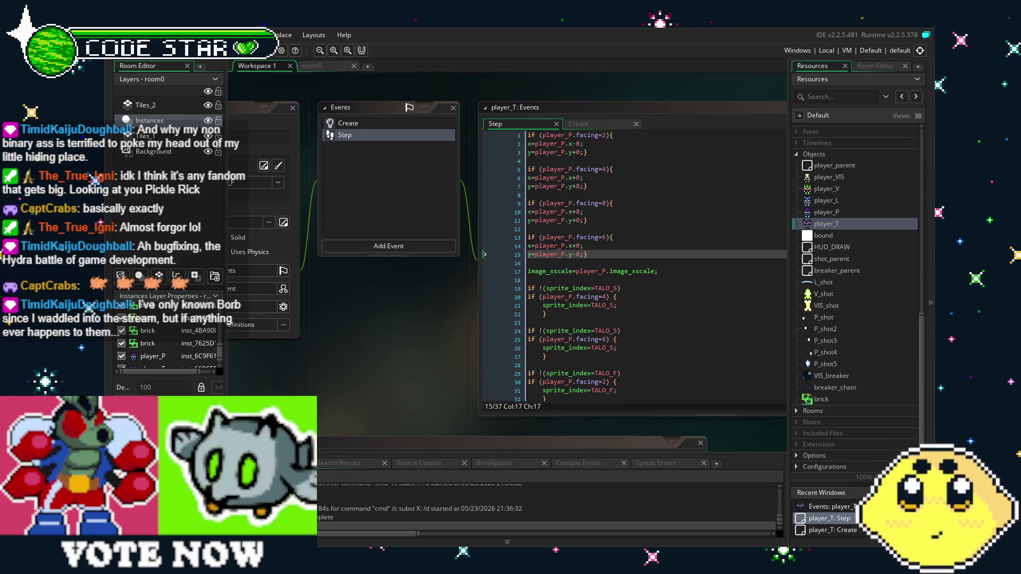
# Step: Change the offsets on lines 15 and 10 from 8 to 16
pyautogui.scroll(2, 343, 374)
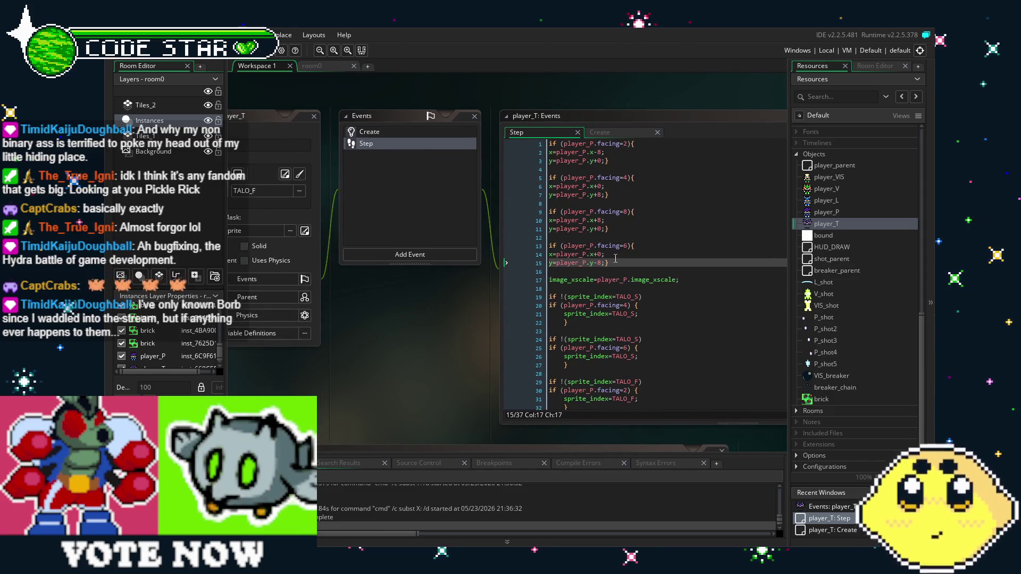
pyautogui.click(615, 259)
pyautogui.doubleClick(599, 263)
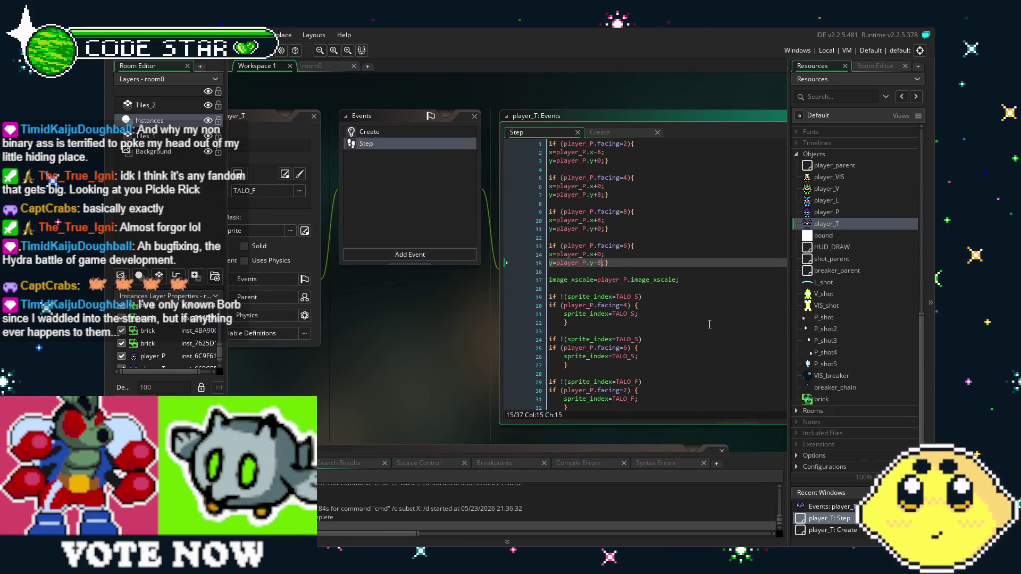
pyautogui.write('16')
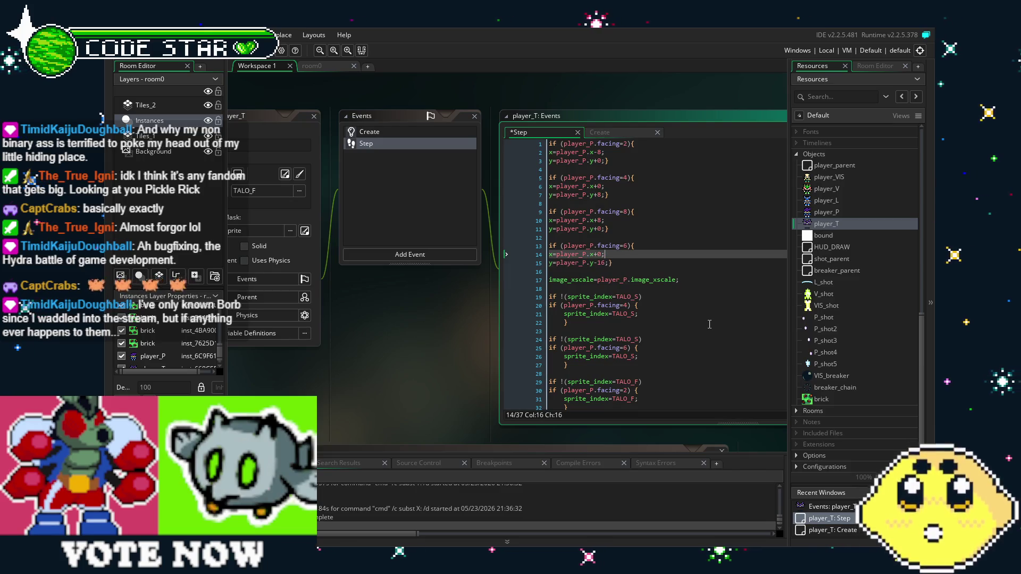
pyautogui.press('Up')
pyautogui.press('Up')
pyautogui.press('Up')
pyautogui.press('Left')
pyautogui.press('BackSpace')
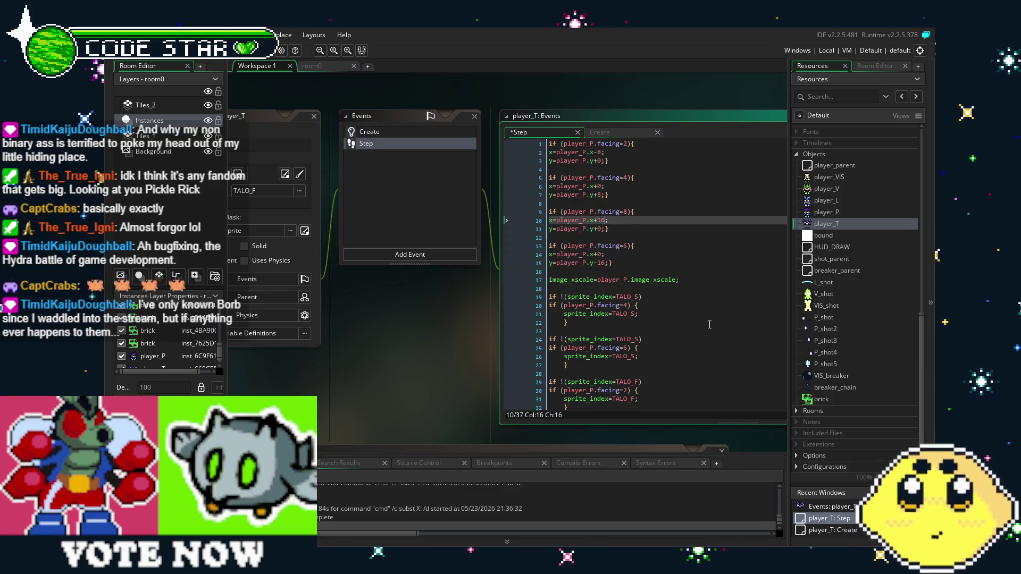
pyautogui.write('16')
# Step: Change line 7's offset from 8 to 16 and move to line 2's offset
pyautogui.press('Up')
pyautogui.press('Up')
pyautogui.press('Up')
pyautogui.press('Left')
pyautogui.press('BackSpace')
pyautogui.write('16')
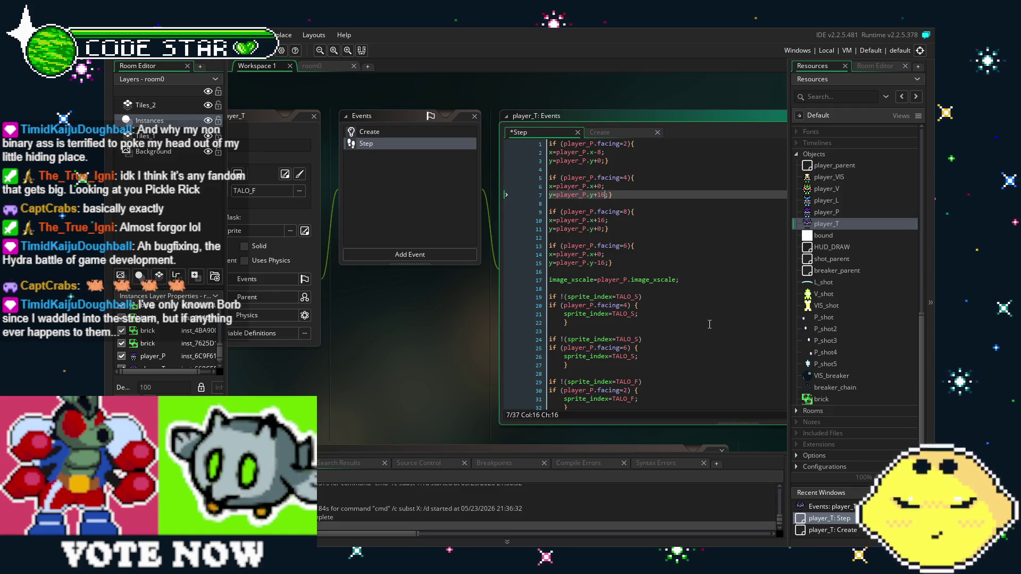
pyautogui.press('Up')
pyautogui.press('Up')
pyautogui.press('Up')
pyautogui.press('Left')
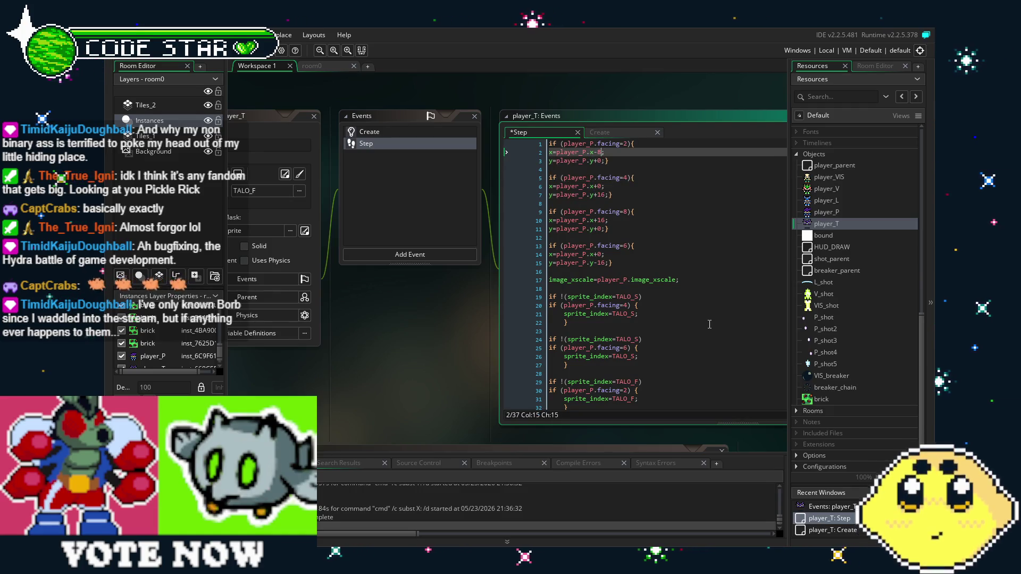
pyautogui.moveTo(481, 364); pyautogui.dragTo(405, 371)
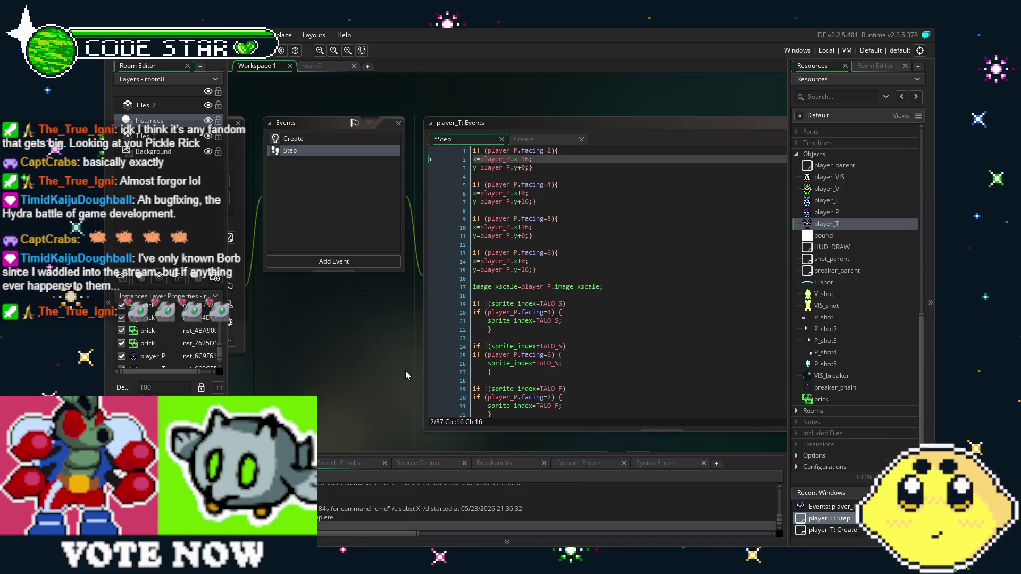
# Step: Save and run the game with the 16-pixel offsets, close it, and return to line 2
pyautogui.press('F5')
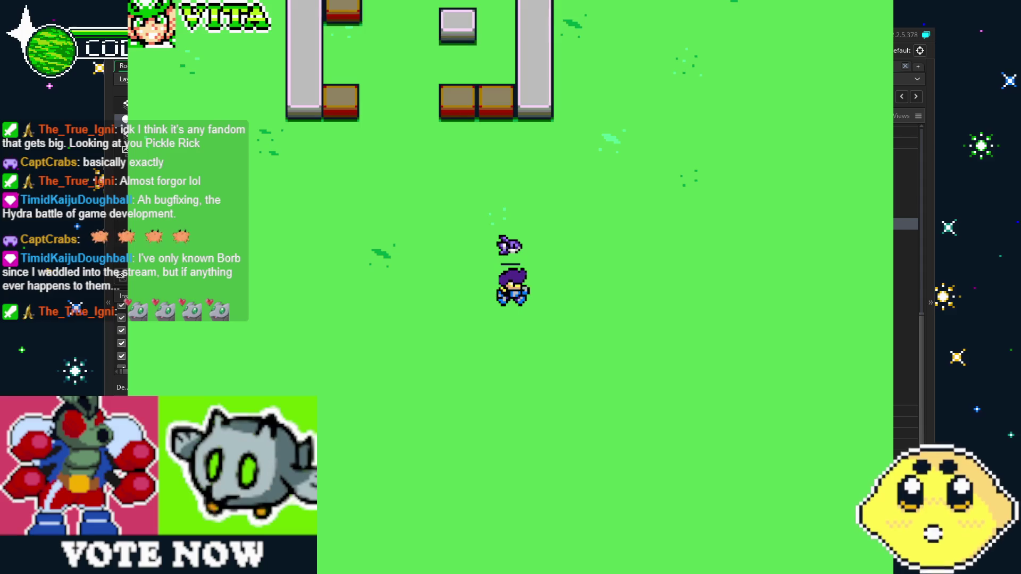
pyautogui.press('Escape')
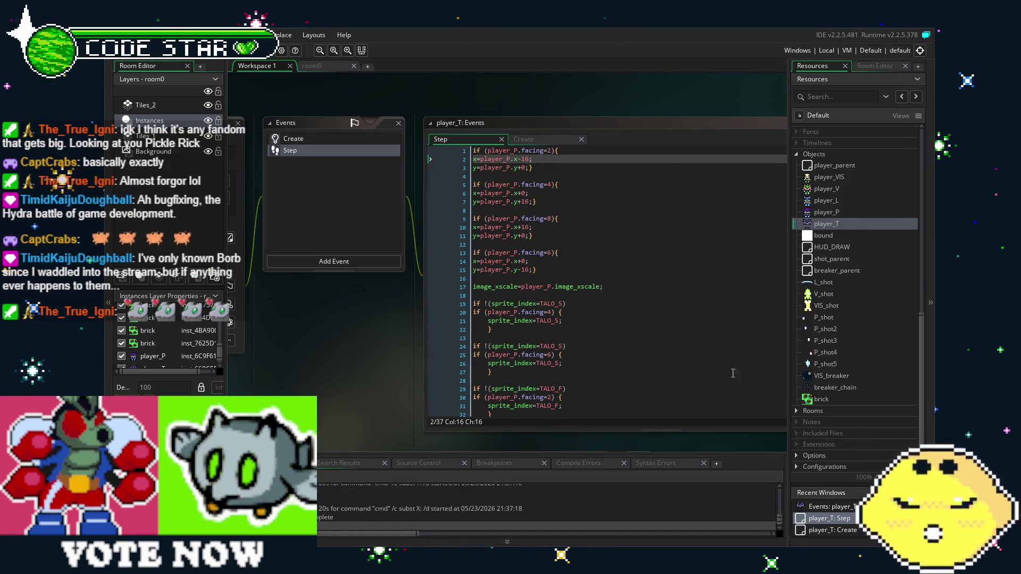
pyautogui.hscroll(1, 371, 409)
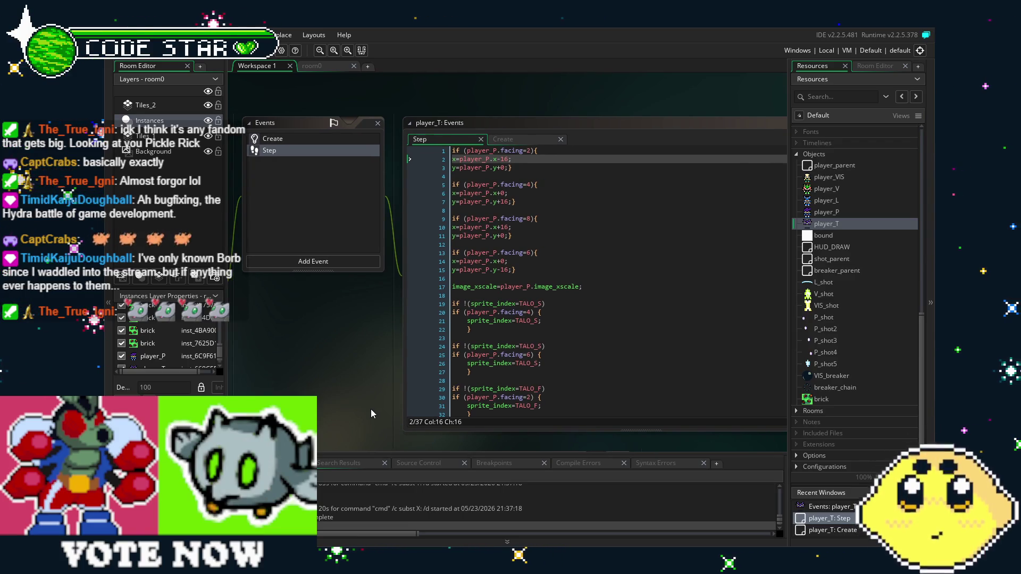
pyautogui.moveTo(371, 409)
pyautogui.mouseDown()
pyautogui.moveTo(422, 385)
pyautogui.moveTo(360, 387)
pyautogui.mouseUp()
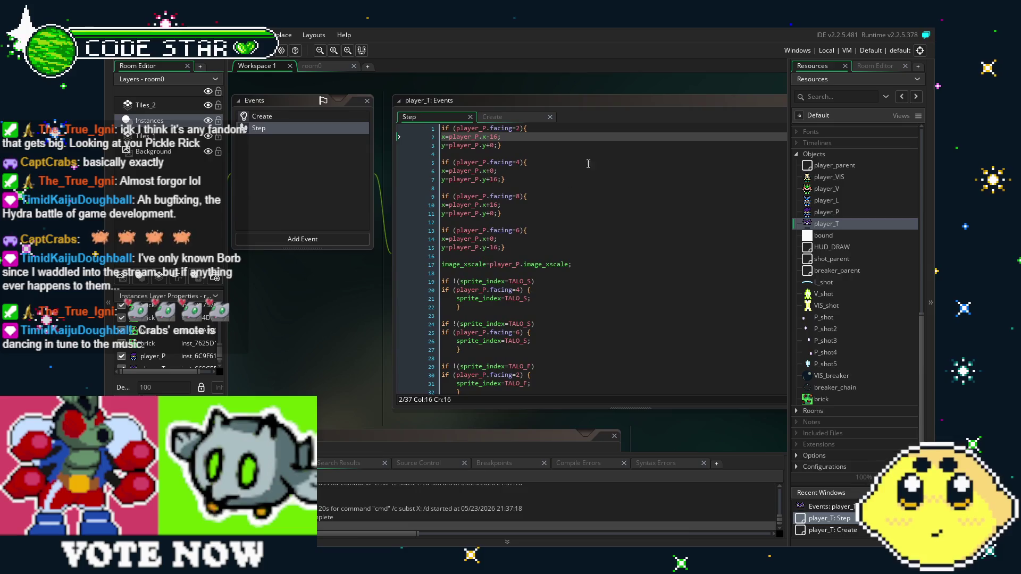
pyautogui.write('-')
pyautogui.click(490, 134)
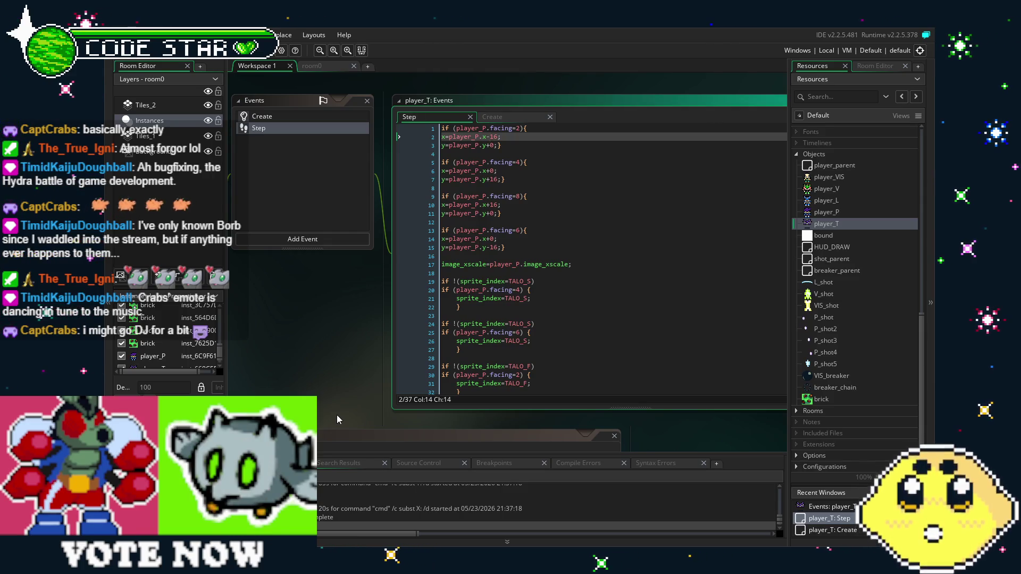
# Step: Pan and scroll the workspace to review the whole player_T Step code
pyautogui.moveTo(337, 415); pyautogui.dragTo(307, 397)
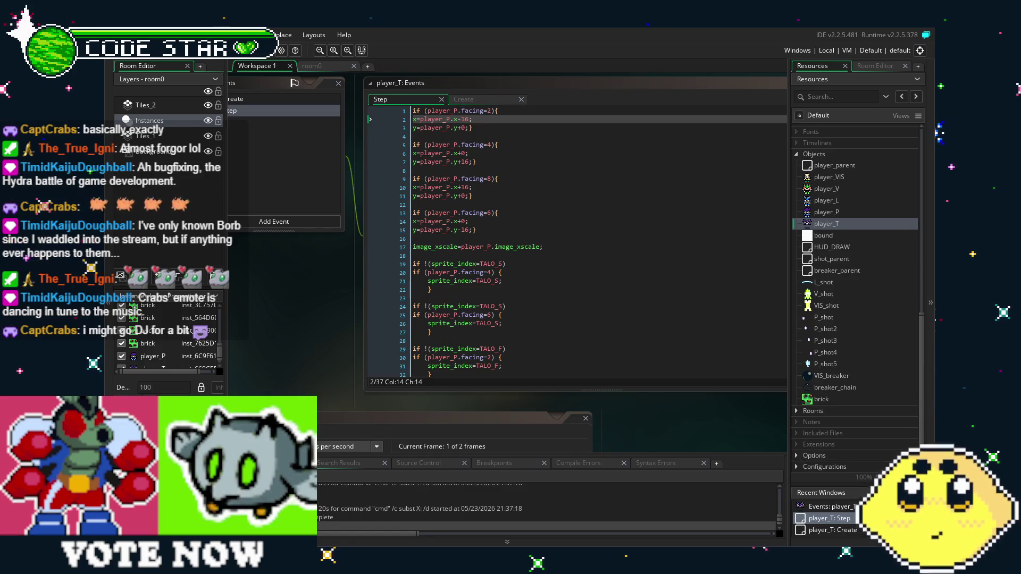
pyautogui.moveTo(356, 319); pyautogui.dragTo(314, 318)
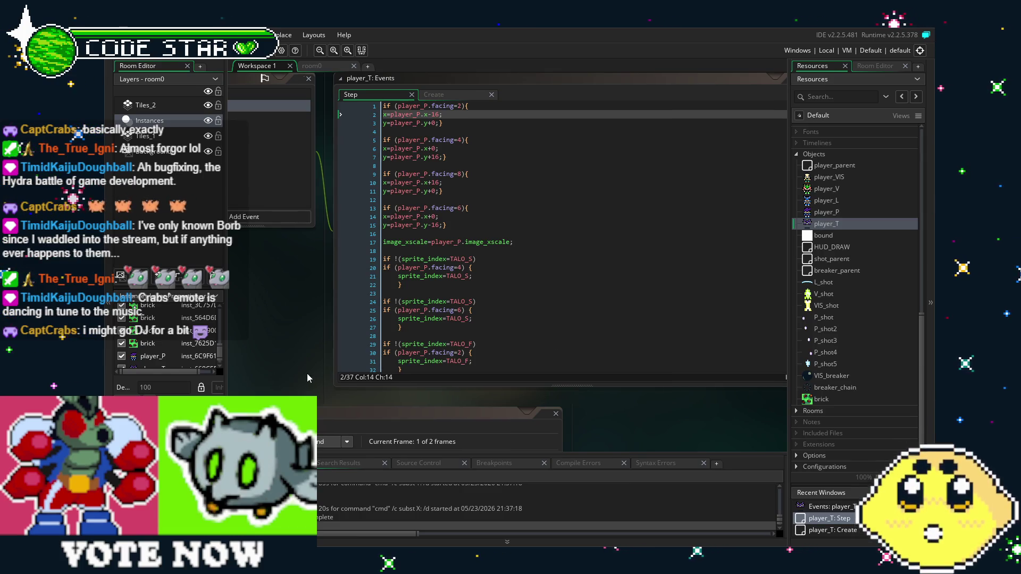
pyautogui.hscroll(2, 308, 379)
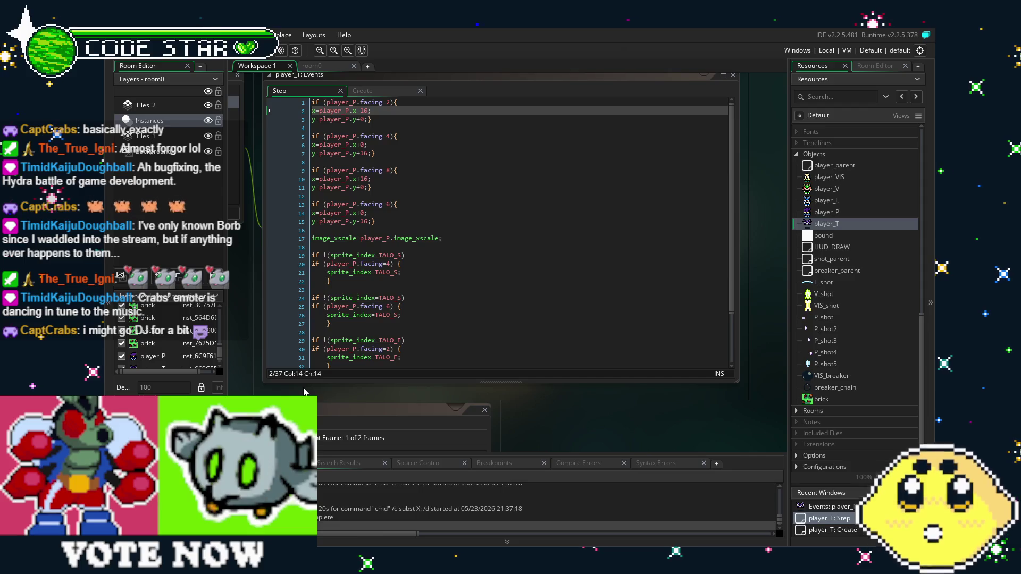
pyautogui.moveTo(304, 393); pyautogui.dragTo(363, 395)
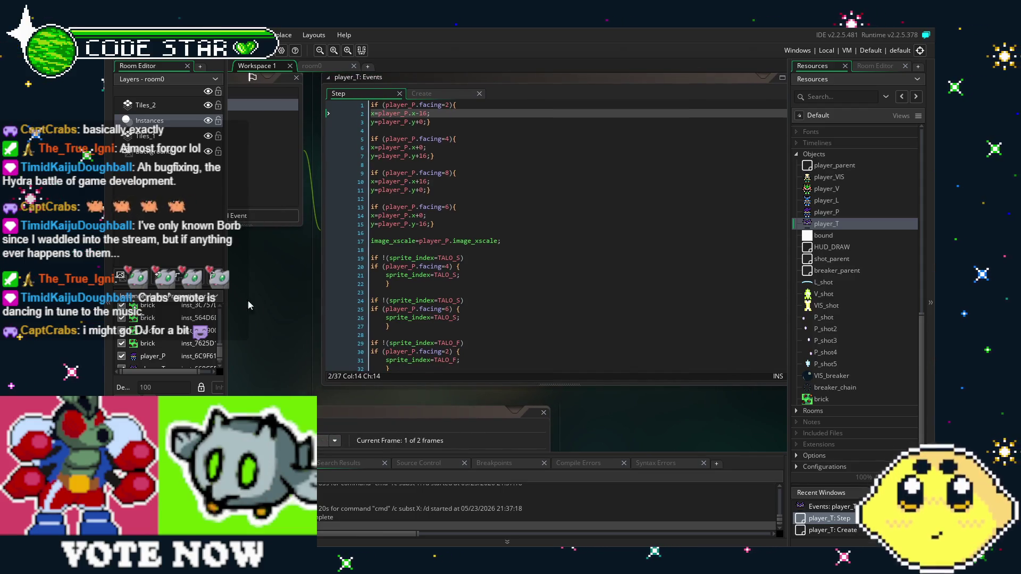
pyautogui.scroll(-3, 562, 243)
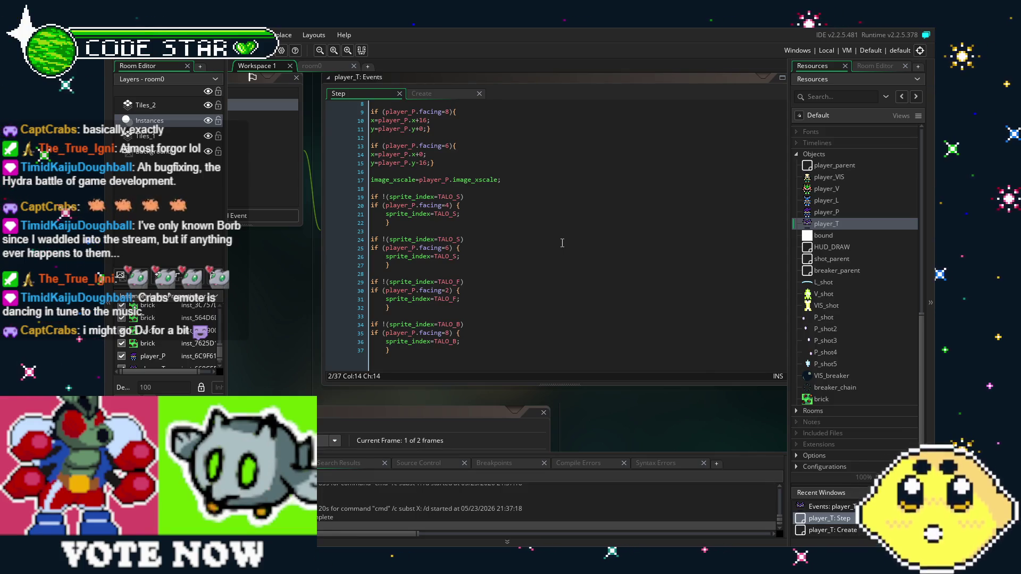
pyautogui.scroll(3, 562, 243)
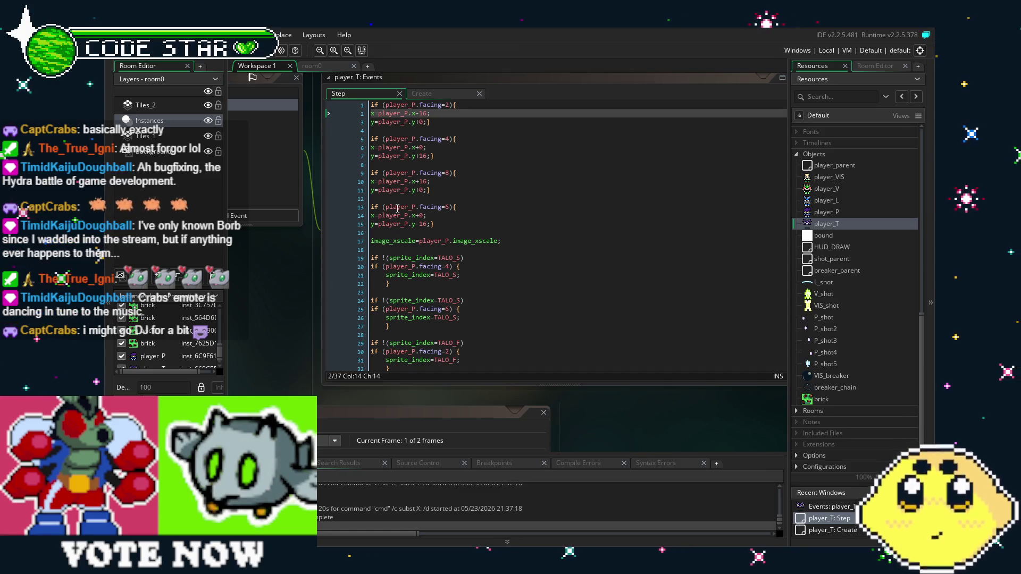
# Step: Change line 15's offset from y-16 to y+16, then save and run the game again
pyautogui.click(427, 225)
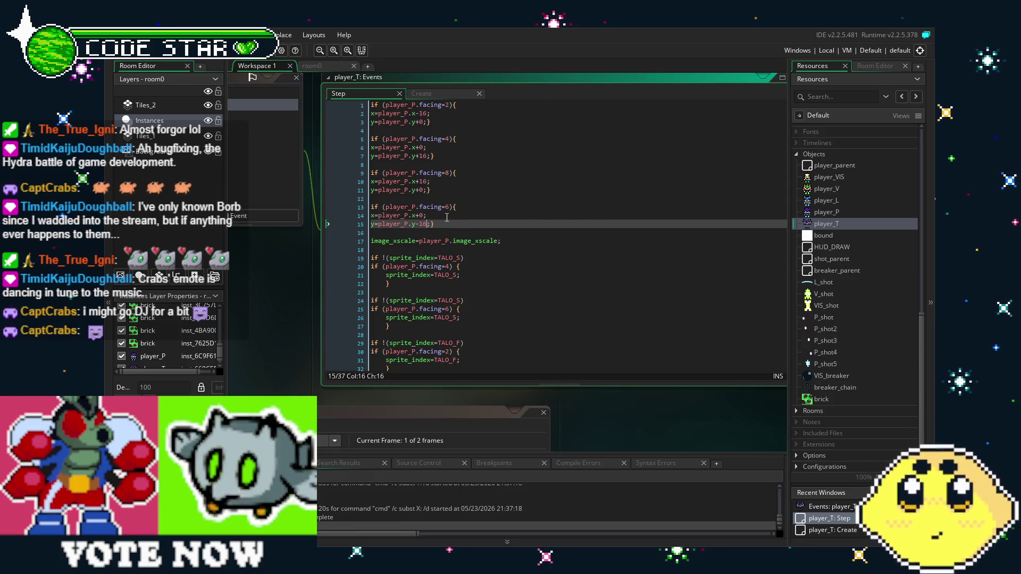
pyautogui.press('Left')
pyautogui.press('Left')
pyautogui.press('BackSpace')
pyautogui.write('+')
pyautogui.press('Up')
pyautogui.press('Up')
pyautogui.press('Up')
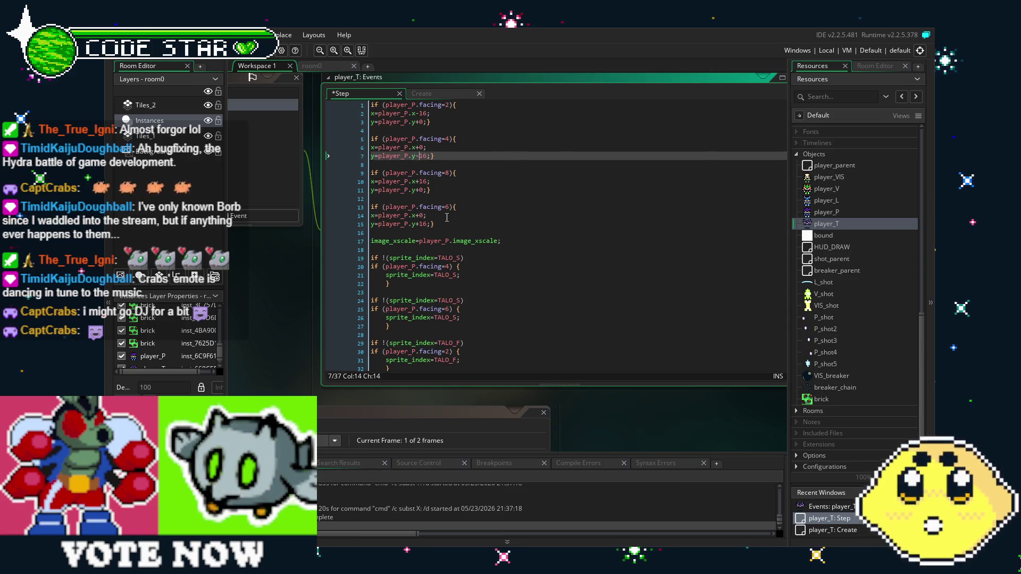
pyautogui.press('F5')
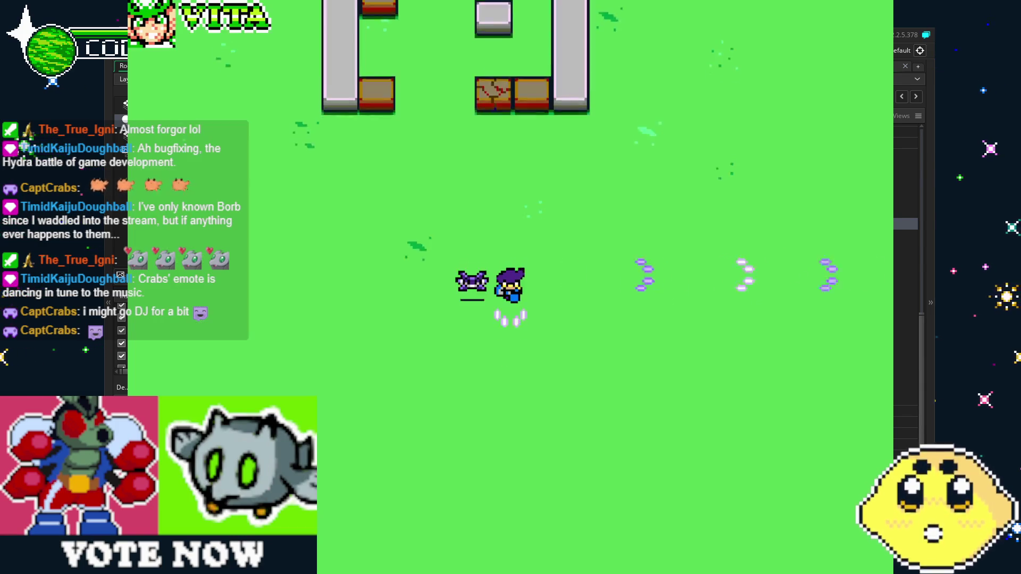
# Step: Walk and fire up, down, left and right to check the attack sprite offsets
pyautogui.press('Right')
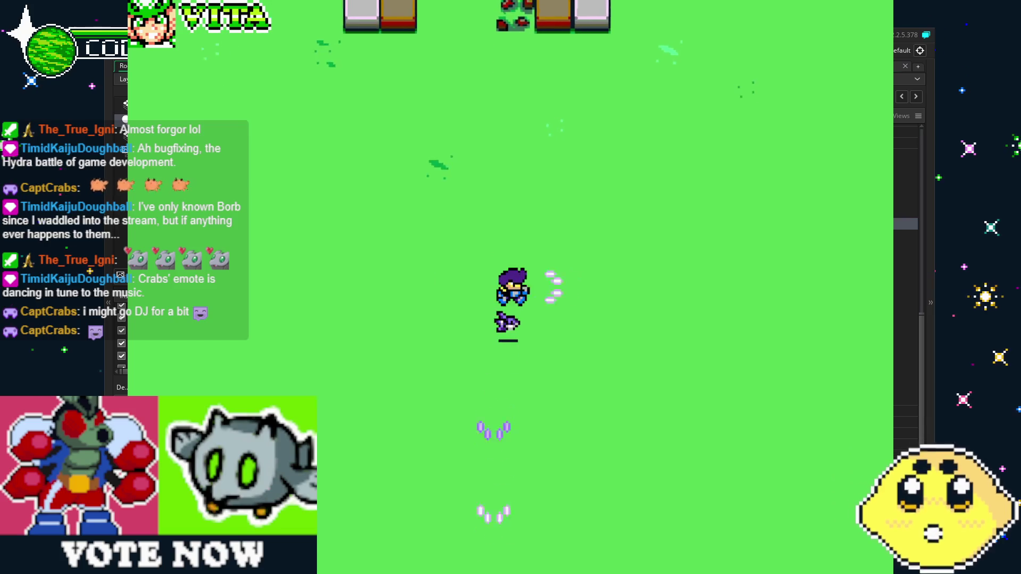
pyautogui.press('w')
pyautogui.press('Up')
pyautogui.press('a')
pyautogui.press('Left')
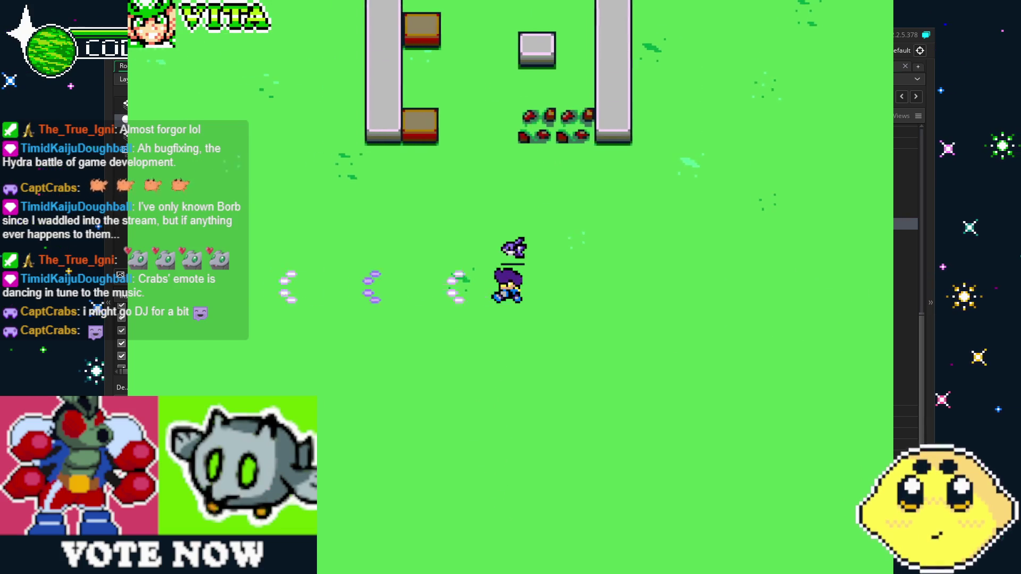
pyautogui.press('w')
pyautogui.press('Up')
pyautogui.press('s')
pyautogui.press('Down')
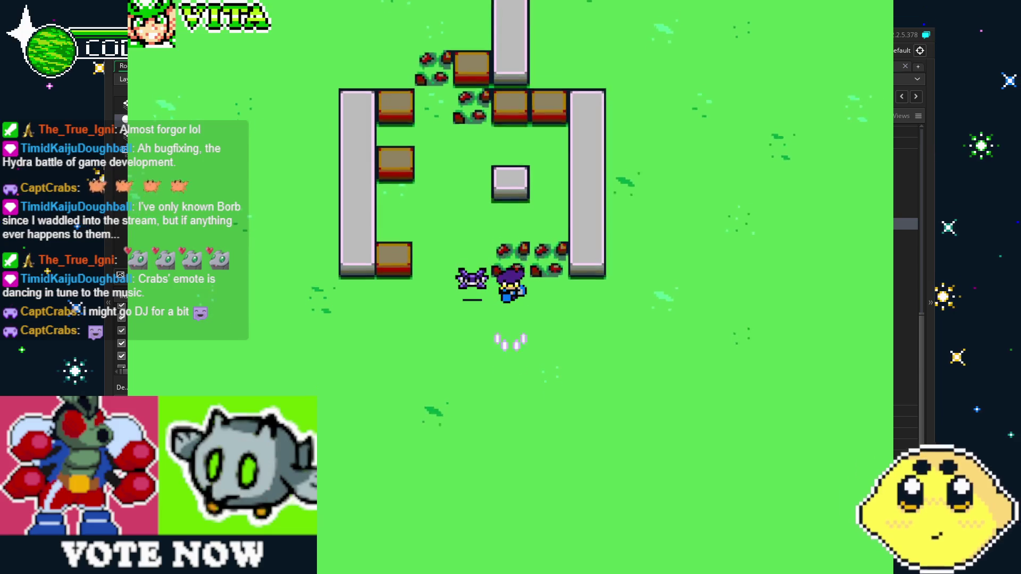
pyautogui.press('Left')
pyautogui.press('a')
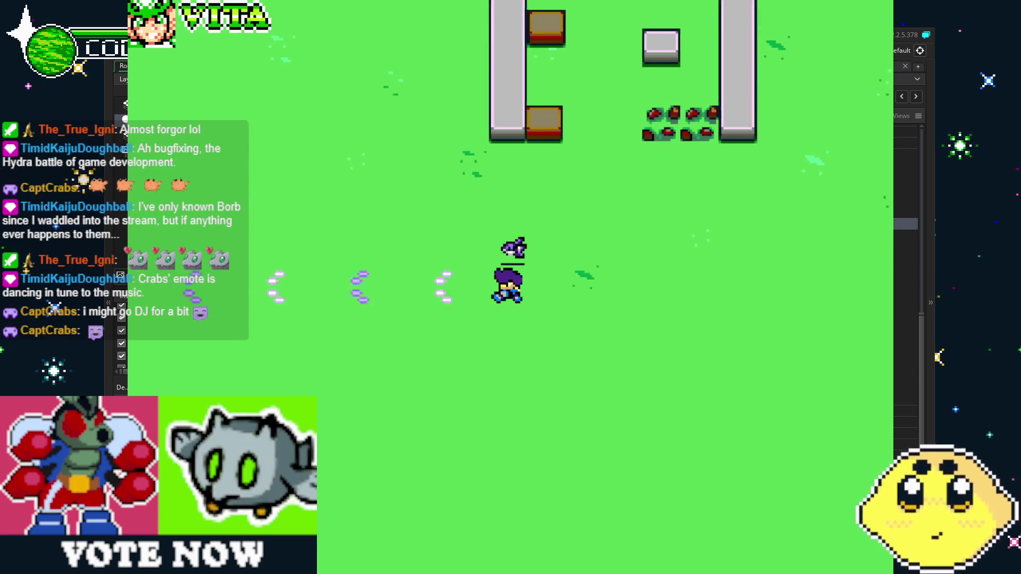
pyautogui.press('d')
pyautogui.press('Right')
pyautogui.press('w')
pyautogui.press('Up')
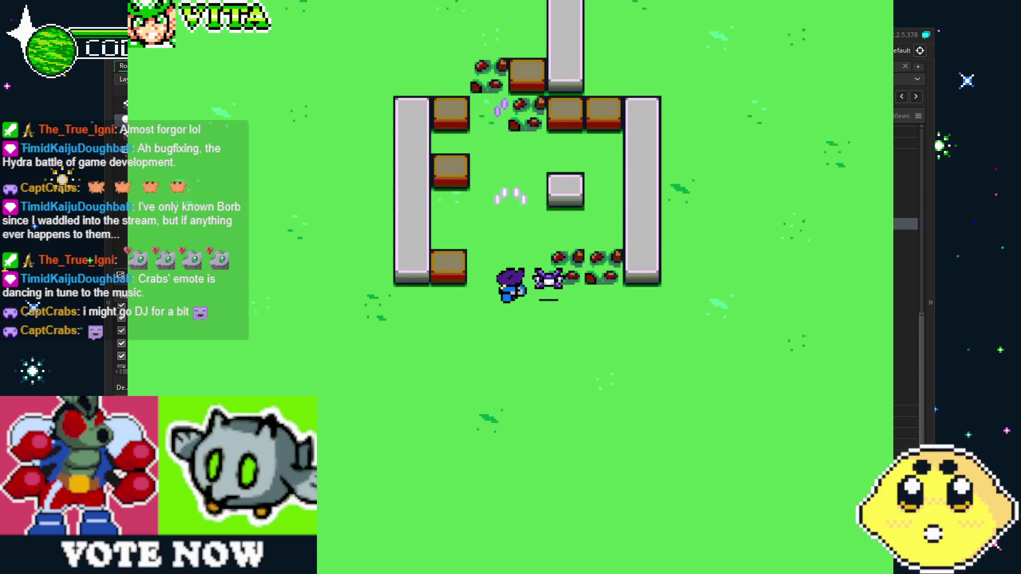
pyautogui.press('s')
pyautogui.press('Down')
pyautogui.press('a')
pyautogui.press('Left')
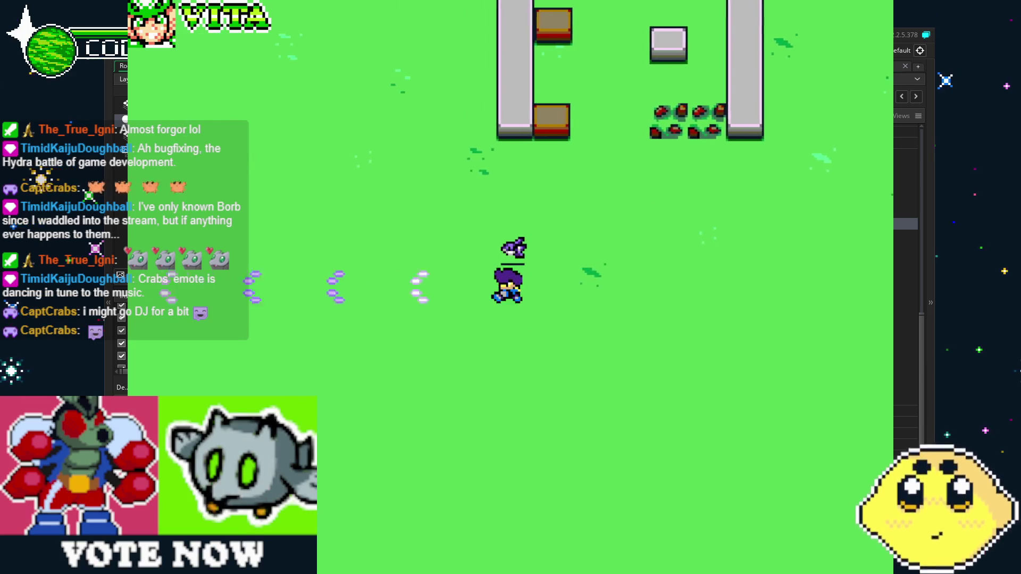
pyautogui.press('d')
pyautogui.press('Right')
pyautogui.press('w')
pyautogui.press('Up')
pyautogui.press('a')
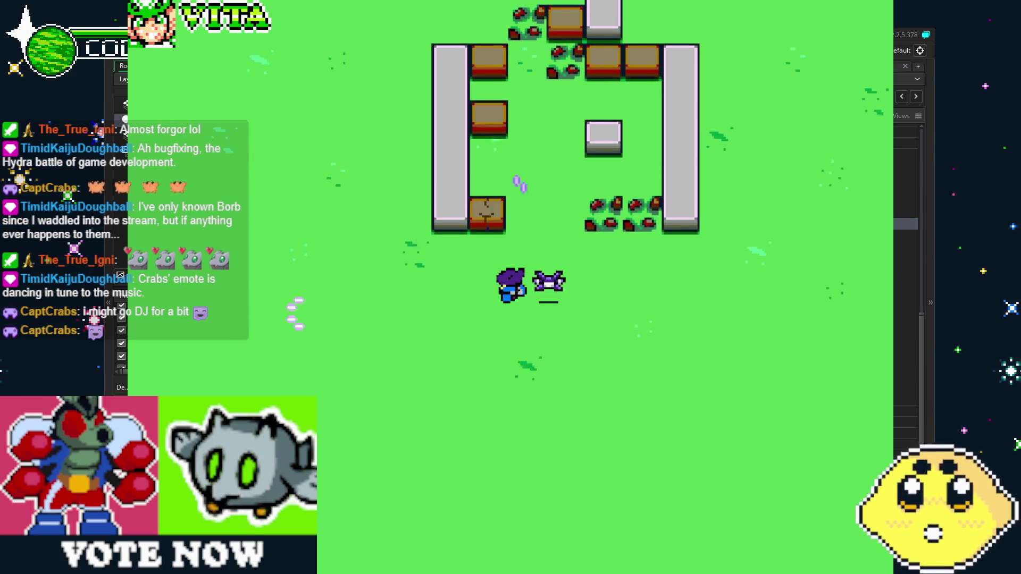
pyautogui.press('d')
pyautogui.press('Right')
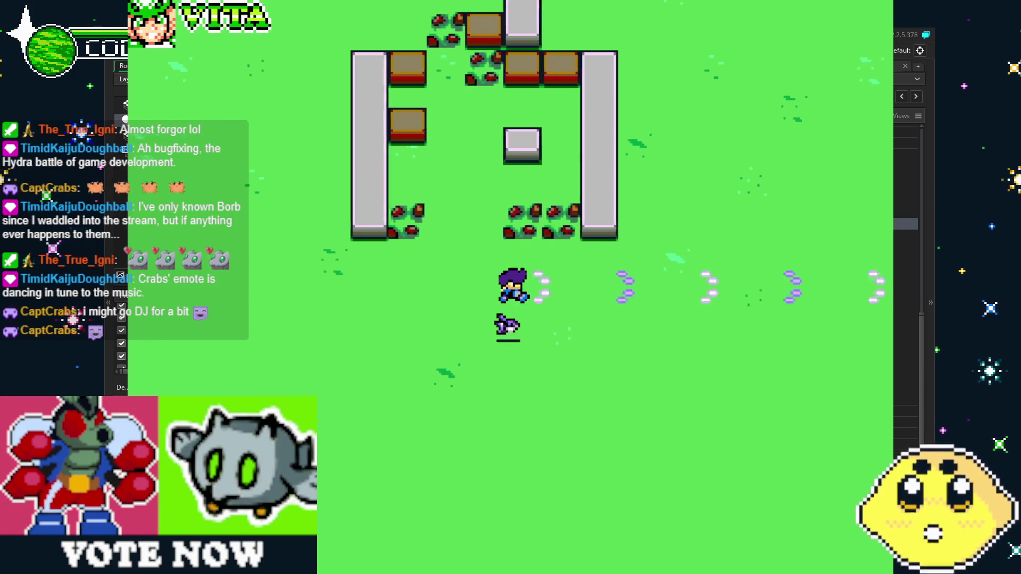
pyautogui.press('w')
pyautogui.press('Up')
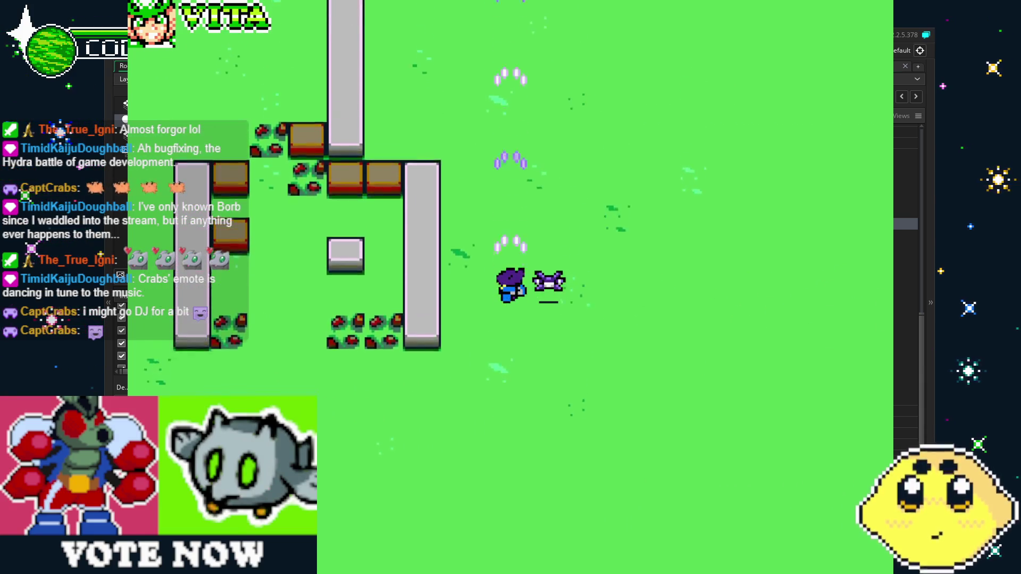
pyautogui.press('a')
pyautogui.press('Left')
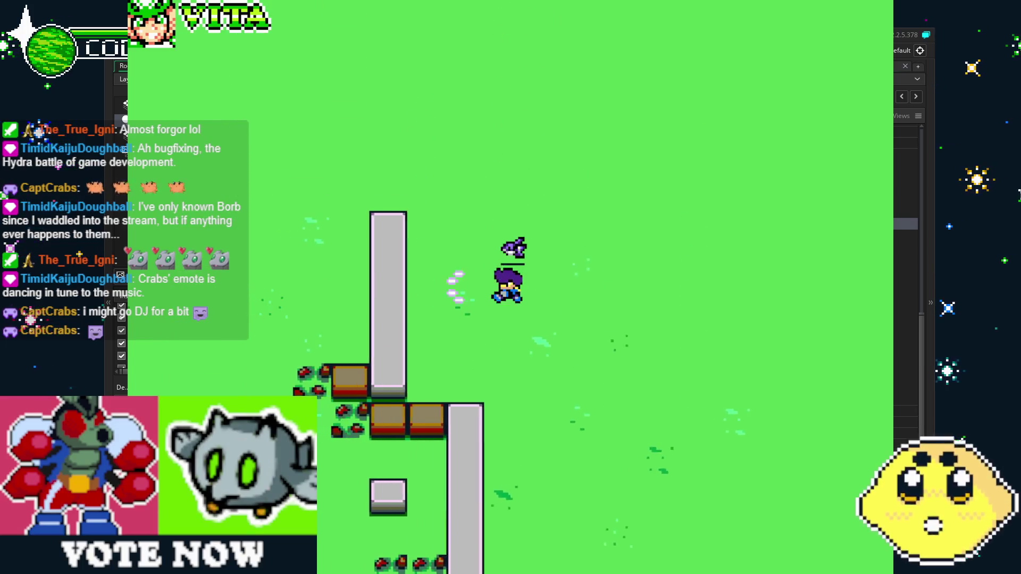
pyautogui.press('Down')
pyautogui.press('s')
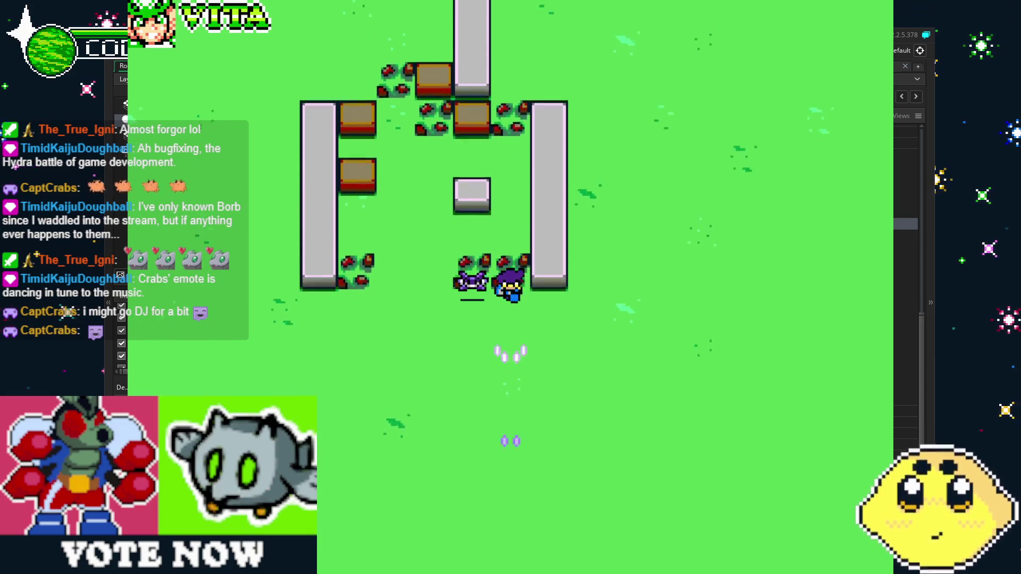
# Step: Keep attacking in every direction while walking through the compound, then end the test run
pyautogui.press('Left')
pyautogui.press('a')
pyautogui.press('Up')
pyautogui.press('w')
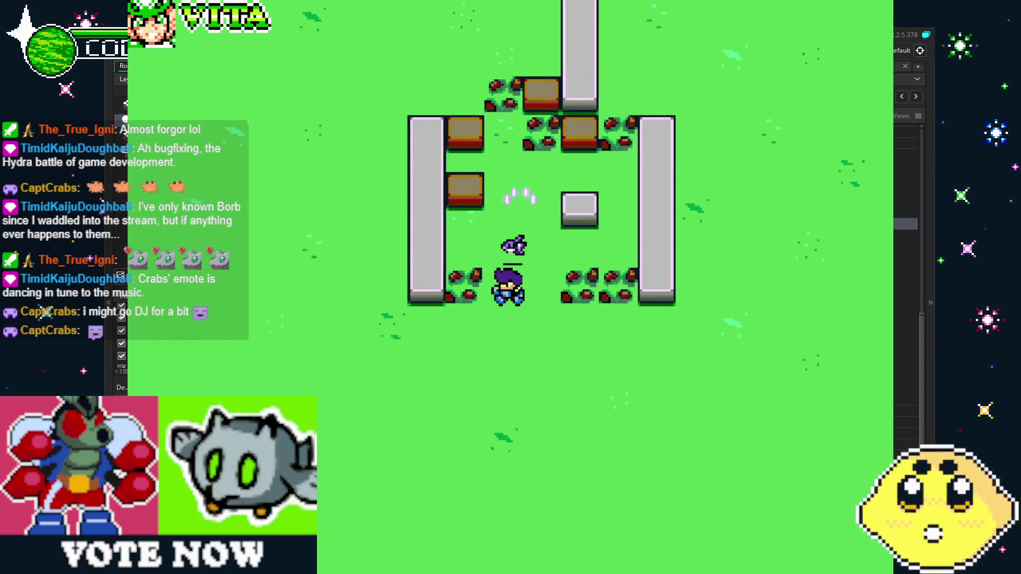
pyautogui.press('w')
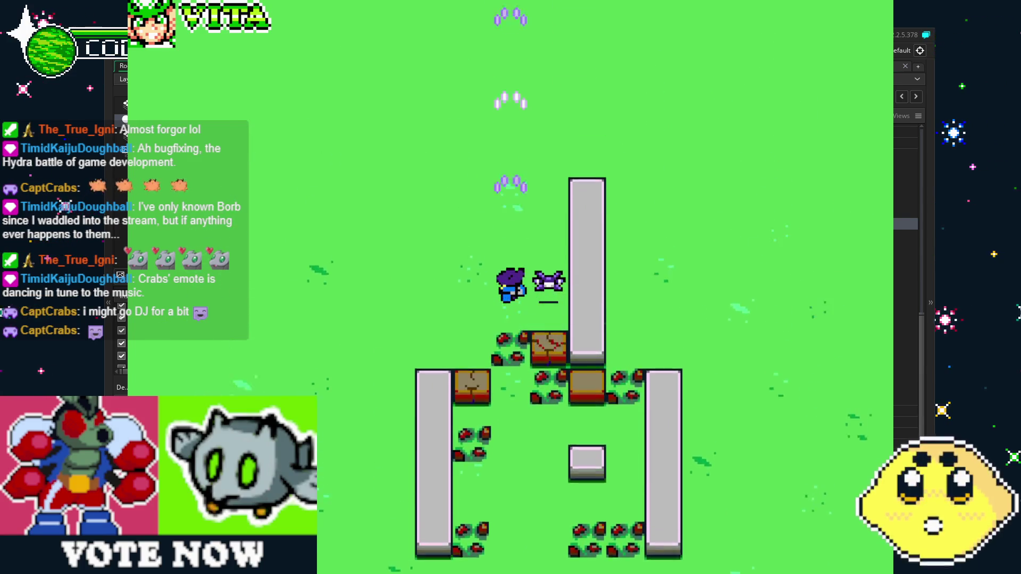
pyautogui.press('Left')
pyautogui.press('a')
pyautogui.press('d')
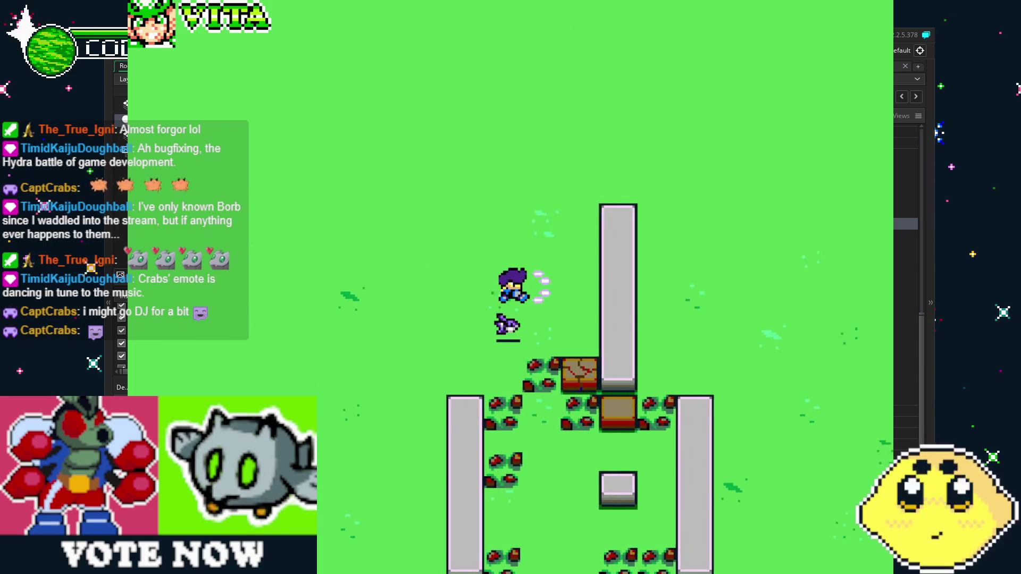
pyautogui.press('s')
pyautogui.press('a')
pyautogui.press('Left')
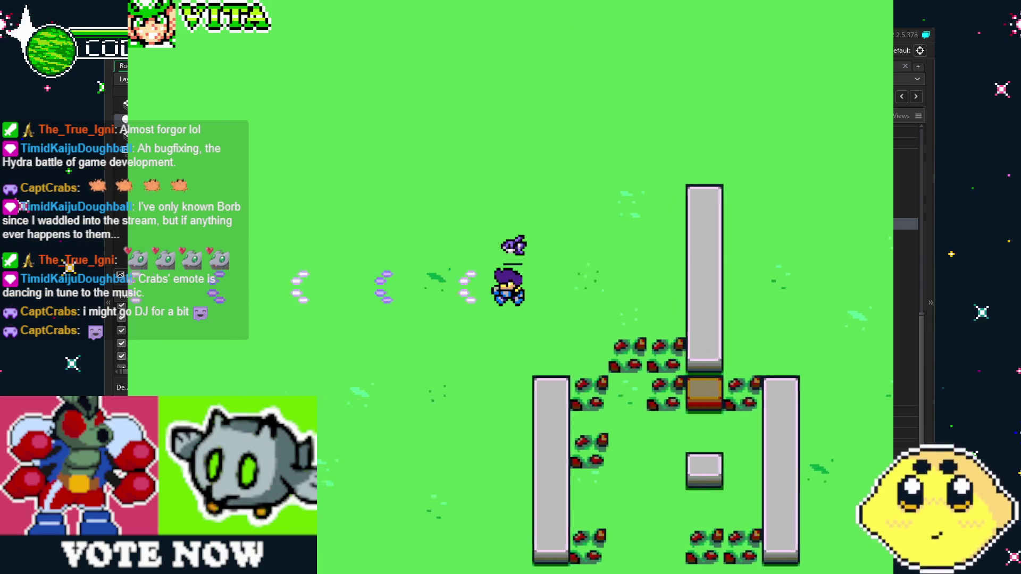
pyautogui.press('s')
pyautogui.press('Down')
pyautogui.press('s')
pyautogui.press('Down')
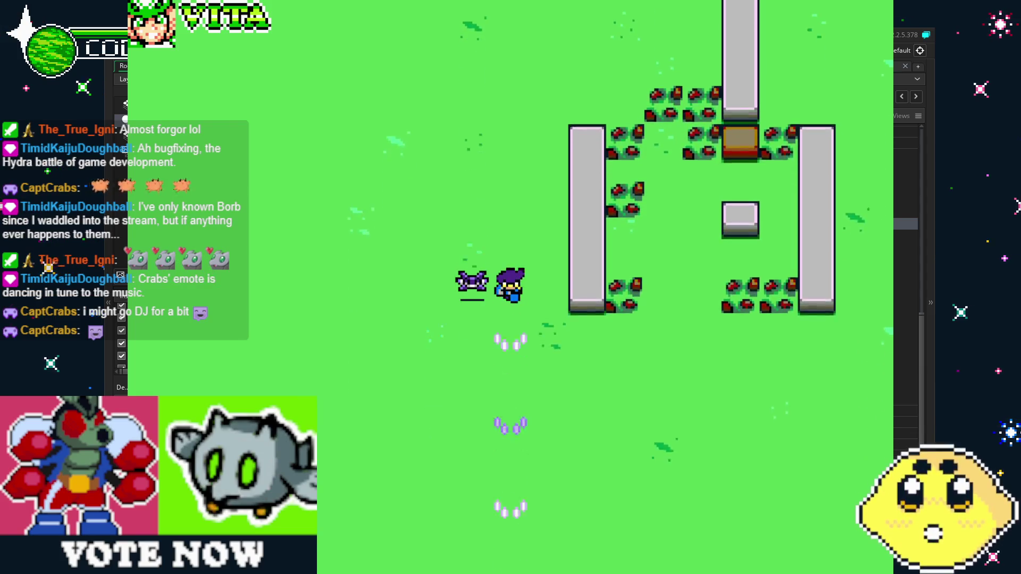
pyautogui.press('d')
pyautogui.press('Right')
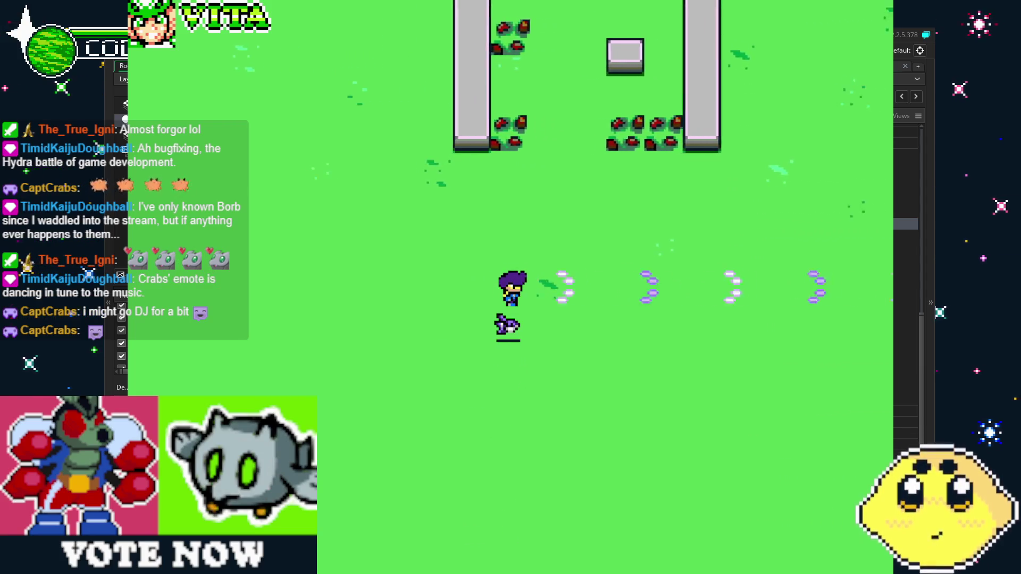
pyautogui.press('w')
pyautogui.press('Up')
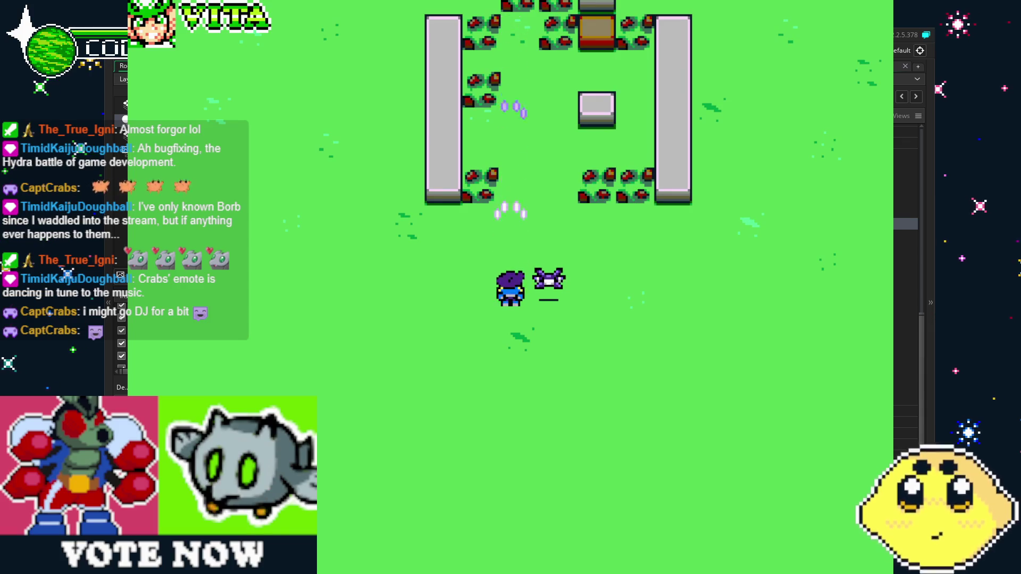
pyautogui.press('s')
pyautogui.press('Down')
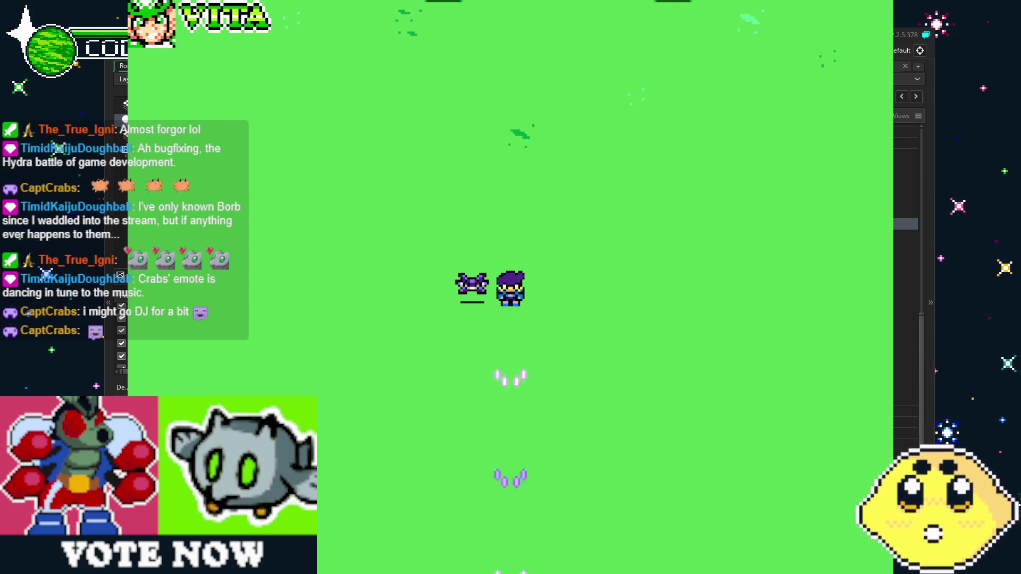
pyautogui.press('a')
pyautogui.press('Left')
pyautogui.press('Up')
pyautogui.press('w')
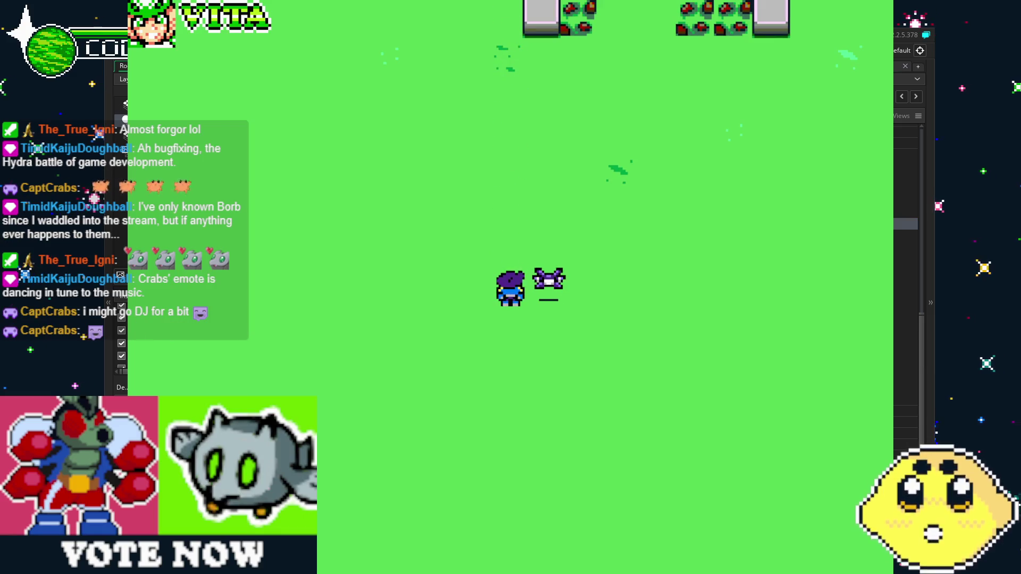
pyautogui.press('Escape')
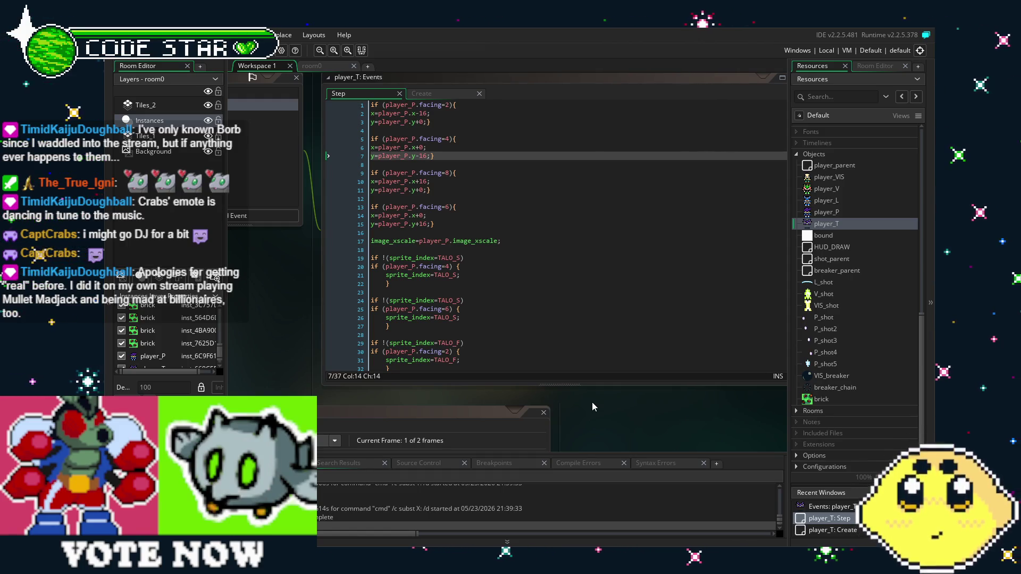
pyautogui.moveTo(394, 394); pyautogui.dragTo(441, 391)
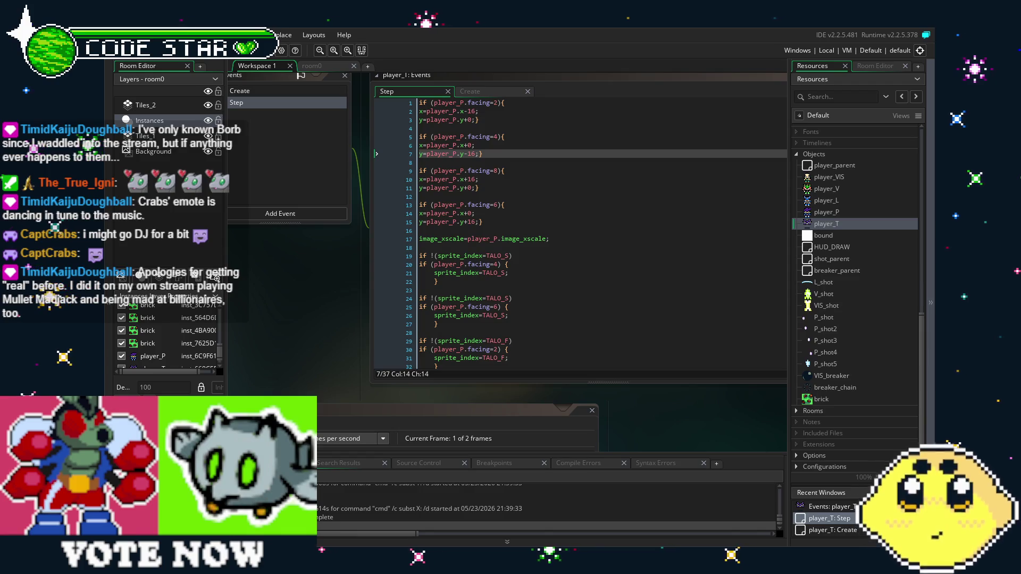
pyautogui.moveTo(298, 371); pyautogui.dragTo(340, 372)
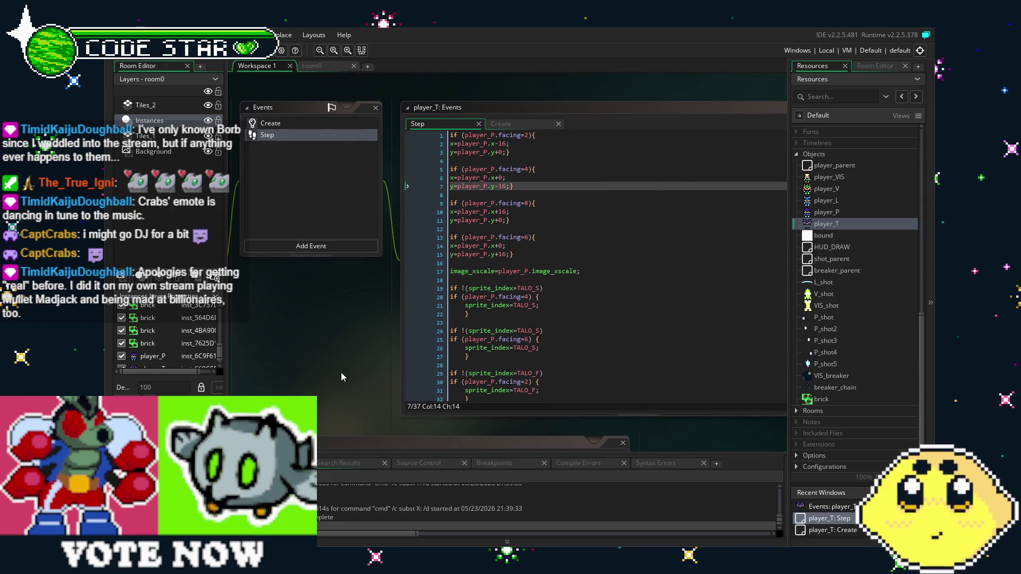
pyautogui.click(555, 219)
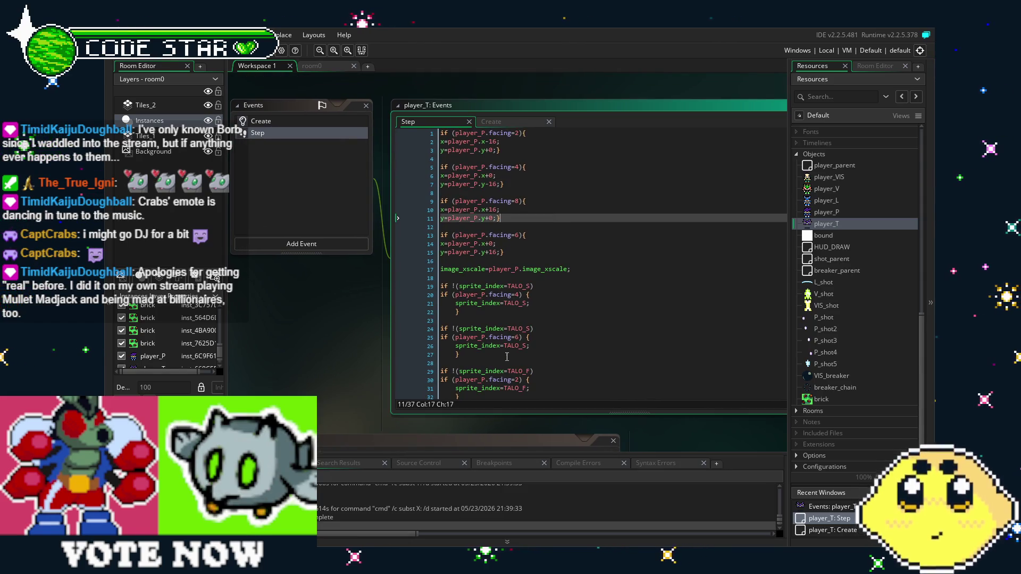
pyautogui.moveTo(340, 373); pyautogui.dragTo(331, 372)
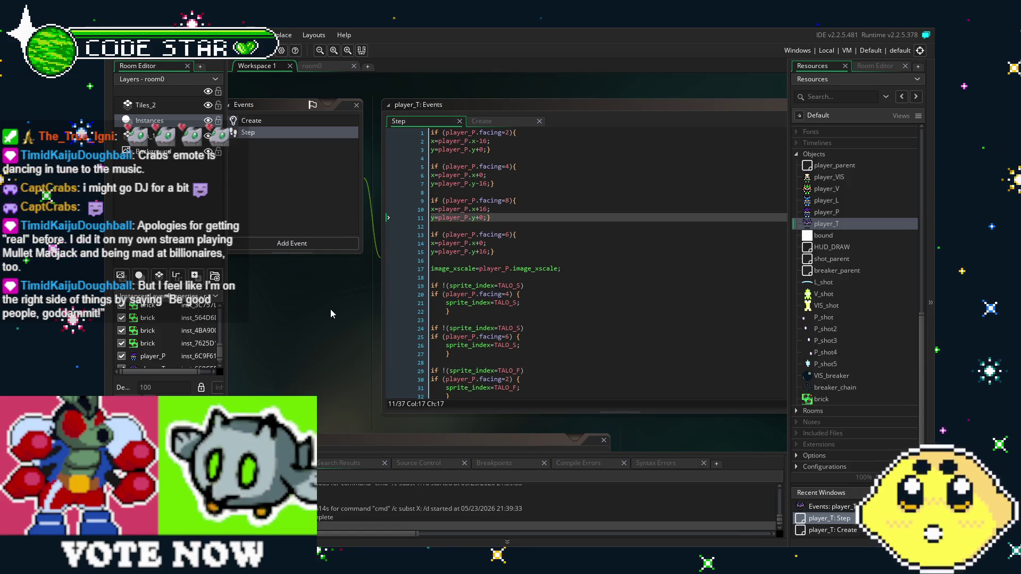
pyautogui.click(493, 183)
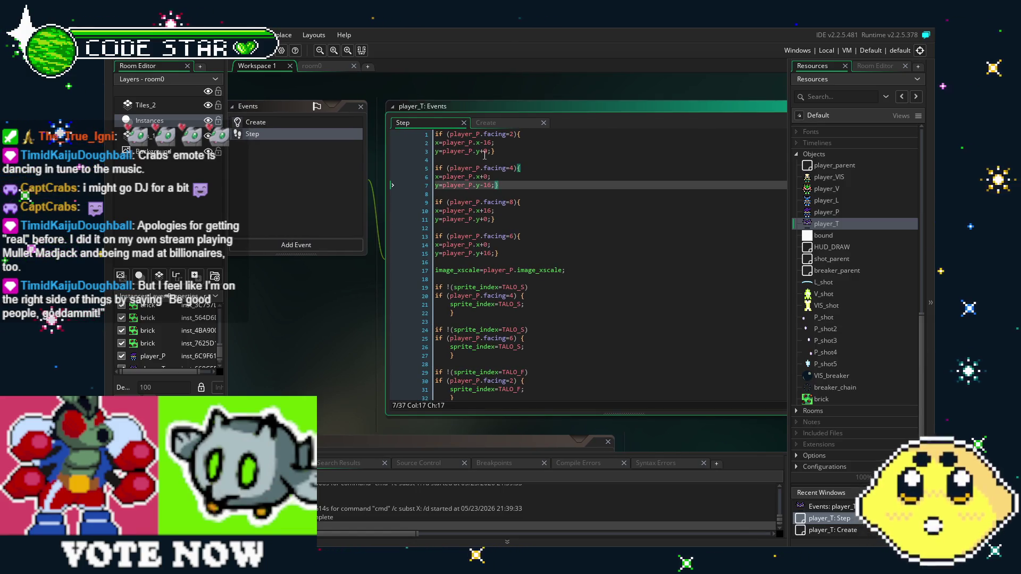
pyautogui.press('Up')
pyautogui.press('Up')
pyautogui.press('Up')
pyautogui.press('Left')
pyautogui.press('Left')
pyautogui.click(502, 181)
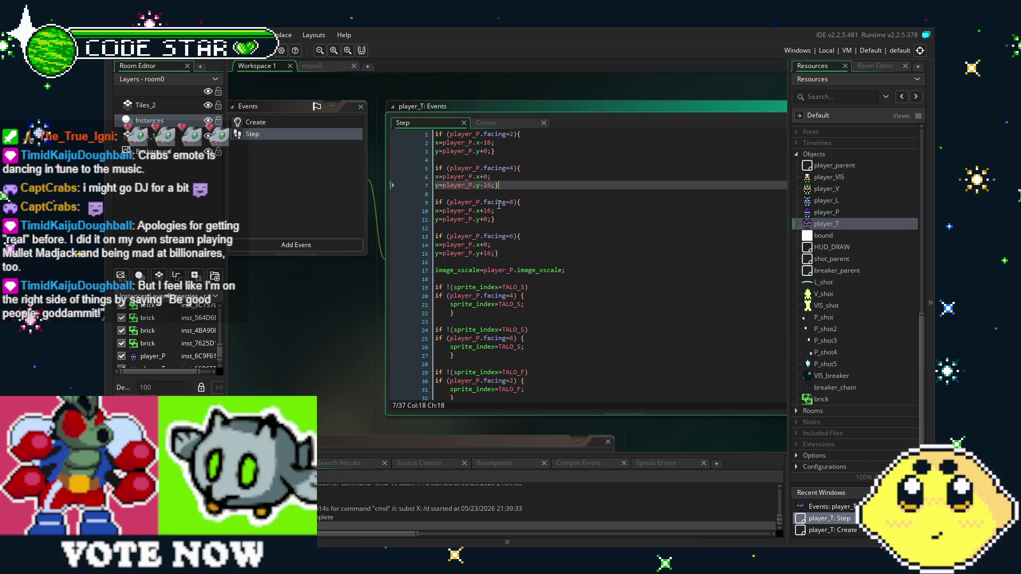
pyautogui.click(490, 151)
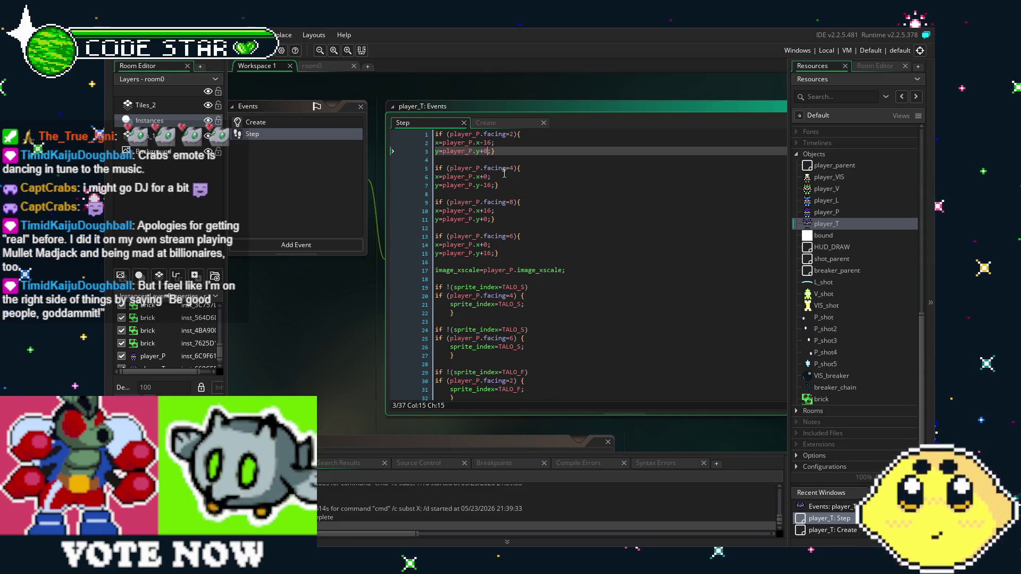
# Step: Change line 2 to x=player_P.x-16; and save the Step event code
pyautogui.press('Up')
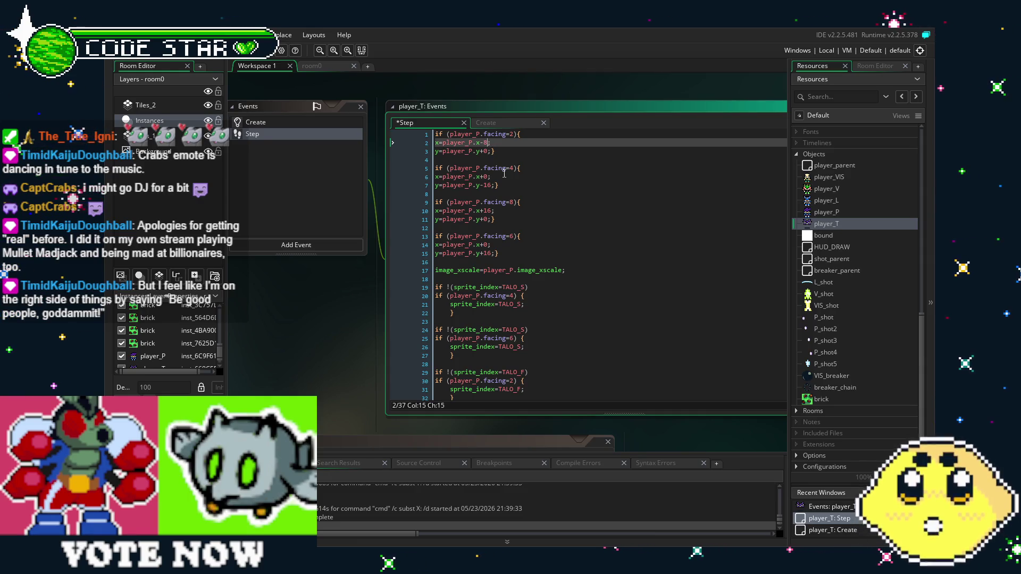
pyautogui.press('BackSpace')
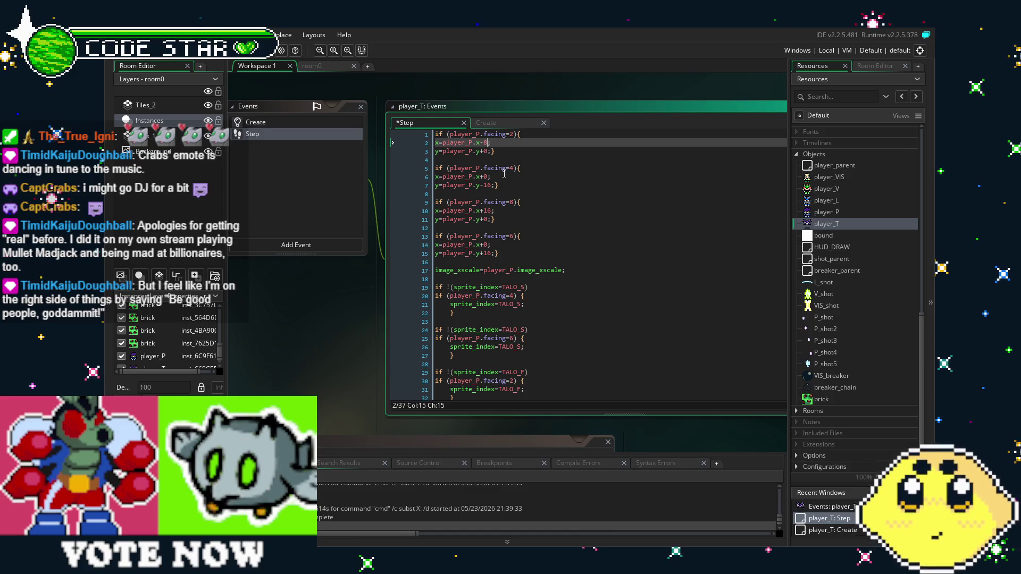
pyautogui.write('1')
pyautogui.click(532, 232)
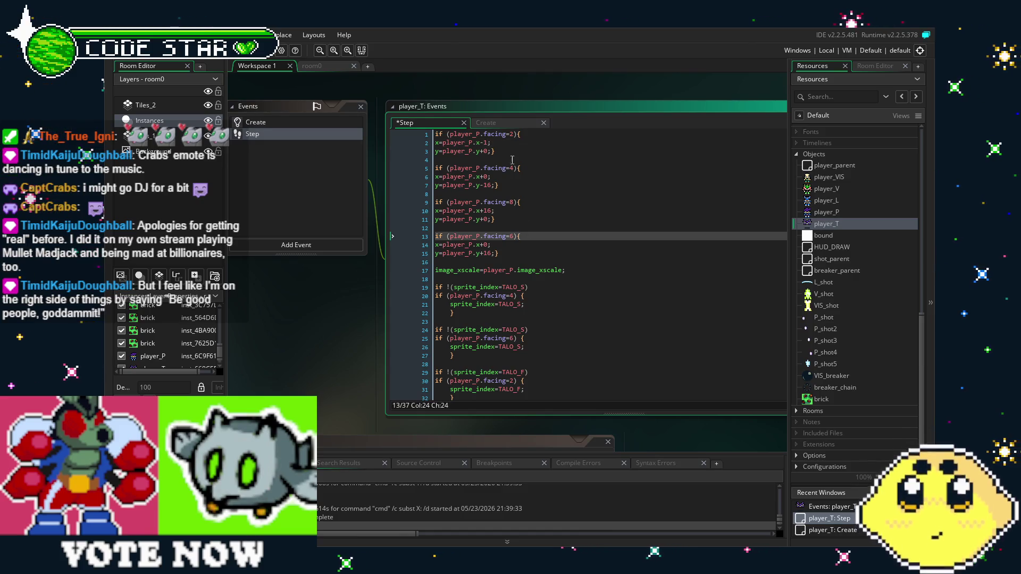
pyautogui.click(489, 143)
pyautogui.write('6')
pyautogui.click(526, 236)
pyautogui.hotkey('ctrl', 's')
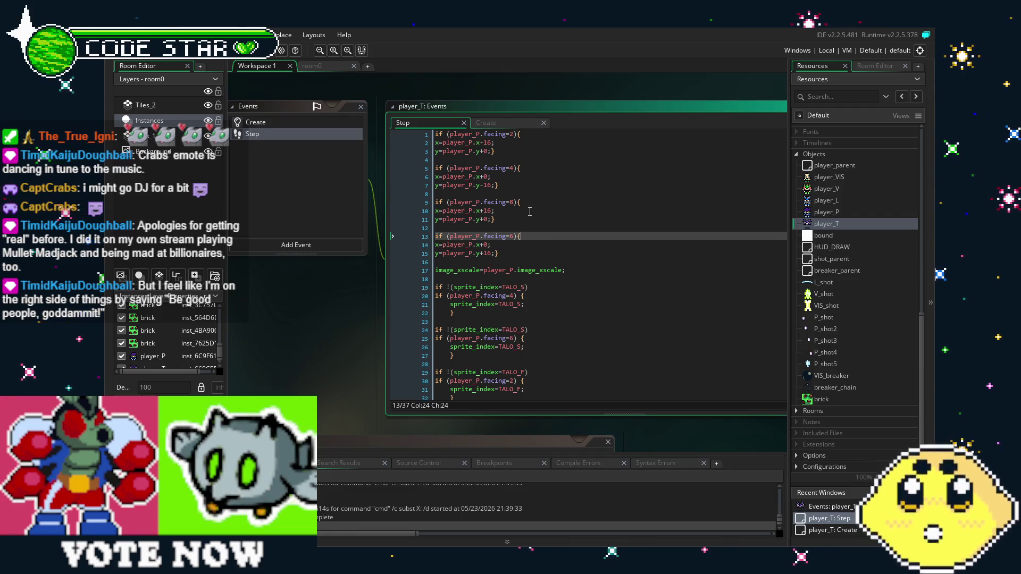
# Step: Pan the workspace and place the caret in the TALO_S sprite line
pyautogui.click(494, 251)
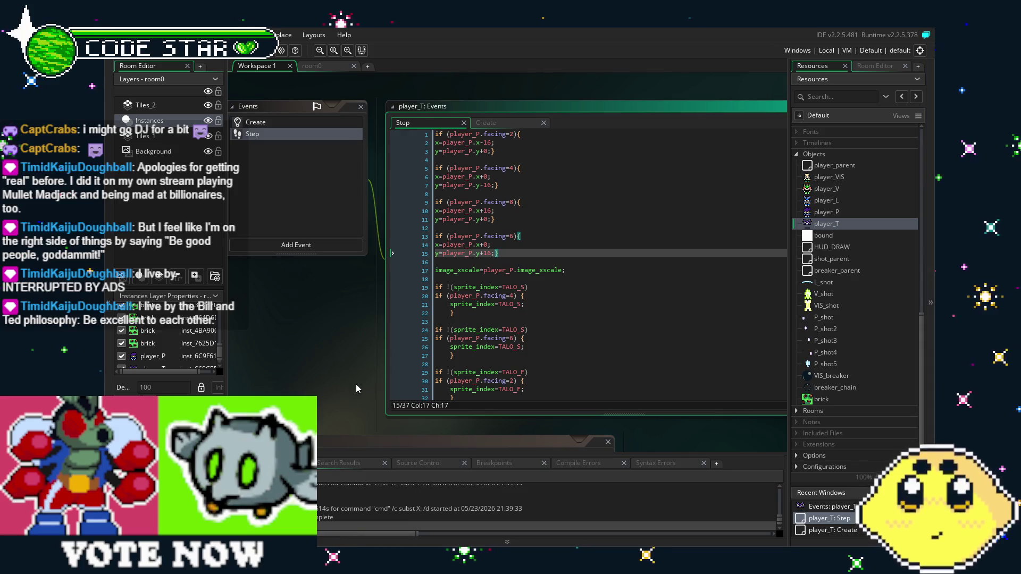
pyautogui.moveTo(520, 256); pyautogui.dragTo(550, 256)
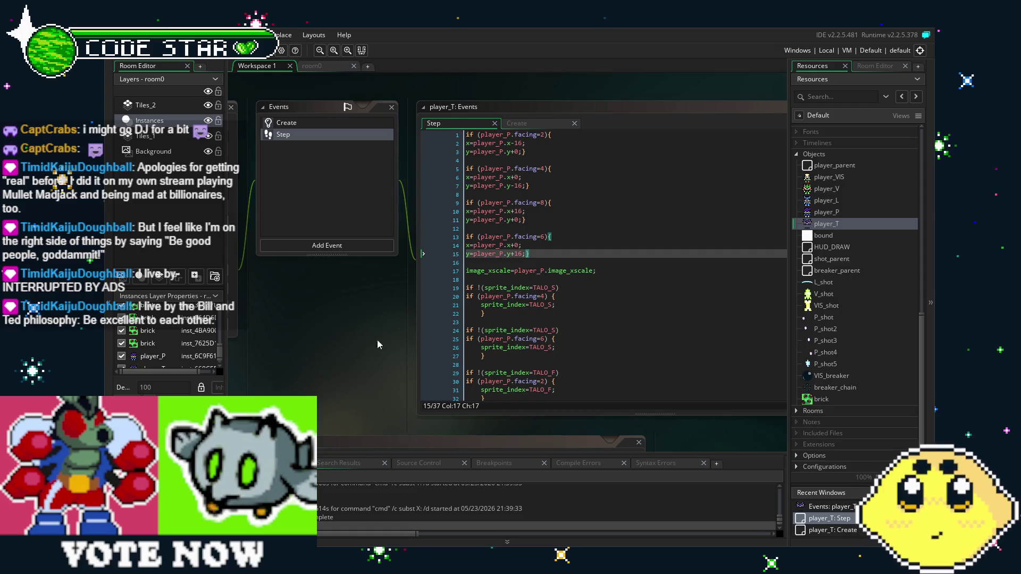
pyautogui.moveTo(378, 341); pyautogui.dragTo(378, 348)
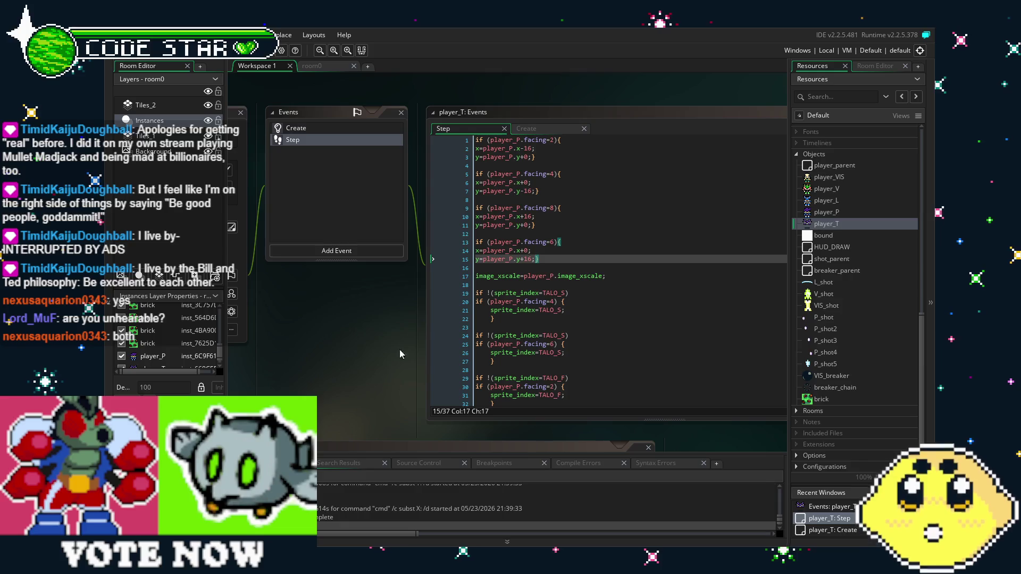
pyautogui.click(539, 311)
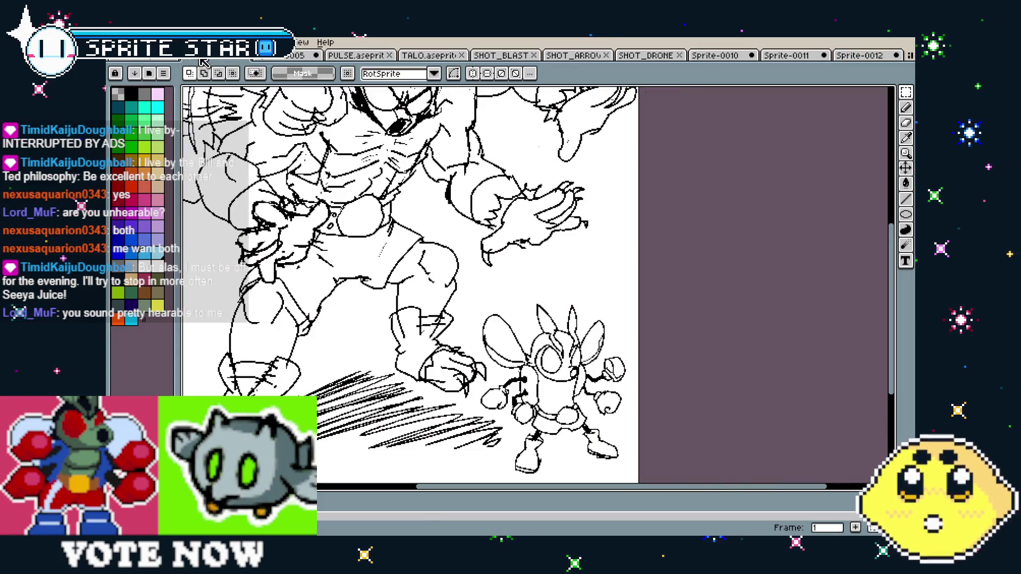
# Step: Switch to the line-art sketch document and pan and zoom across it
pyautogui.hotkey('ctrl', 'Tab')
pyautogui.moveTo(392, 197)
pyautogui.mouseDown()
pyautogui.moveTo(338, 198)
pyautogui.moveTo(341, 144)
pyautogui.mouseUp()
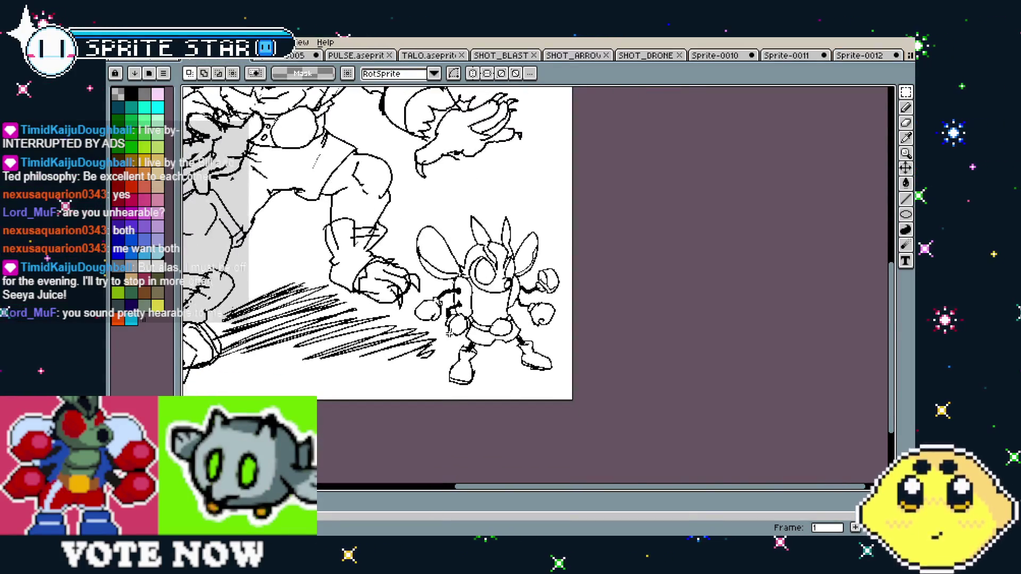
pyautogui.scroll(2, 435, 357)
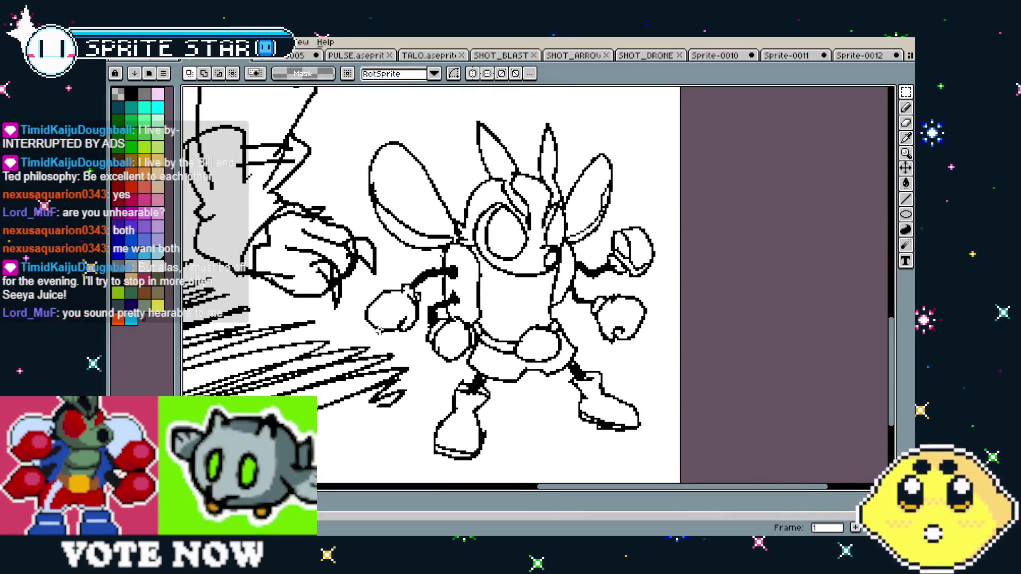
pyautogui.scroll(-2, 380, 330)
pyautogui.moveTo(380, 331)
pyautogui.mouseDown()
pyautogui.moveTo(454, 387)
pyautogui.moveTo(436, 380)
pyautogui.mouseUp()
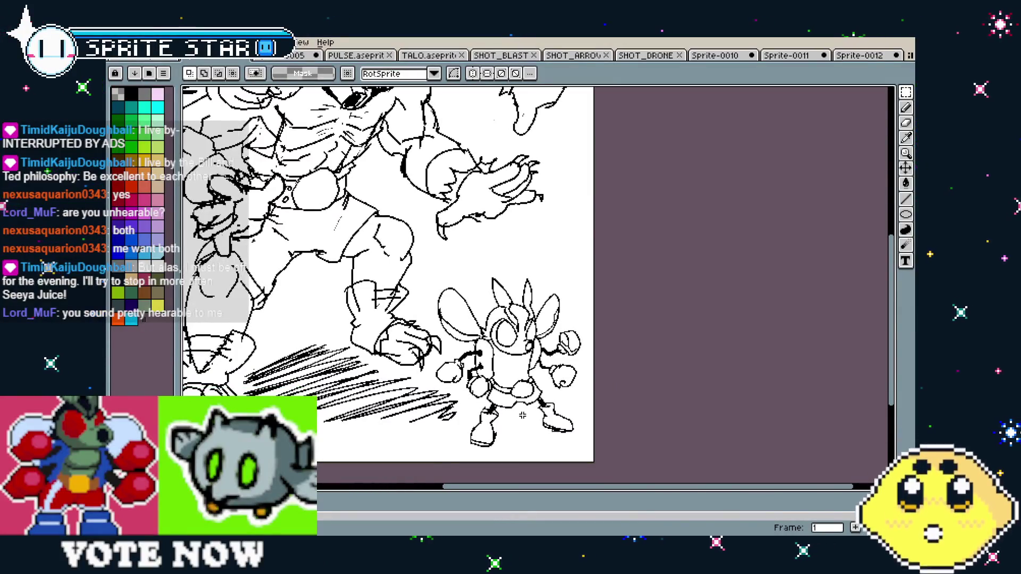
pyautogui.scroll(1, 522, 415)
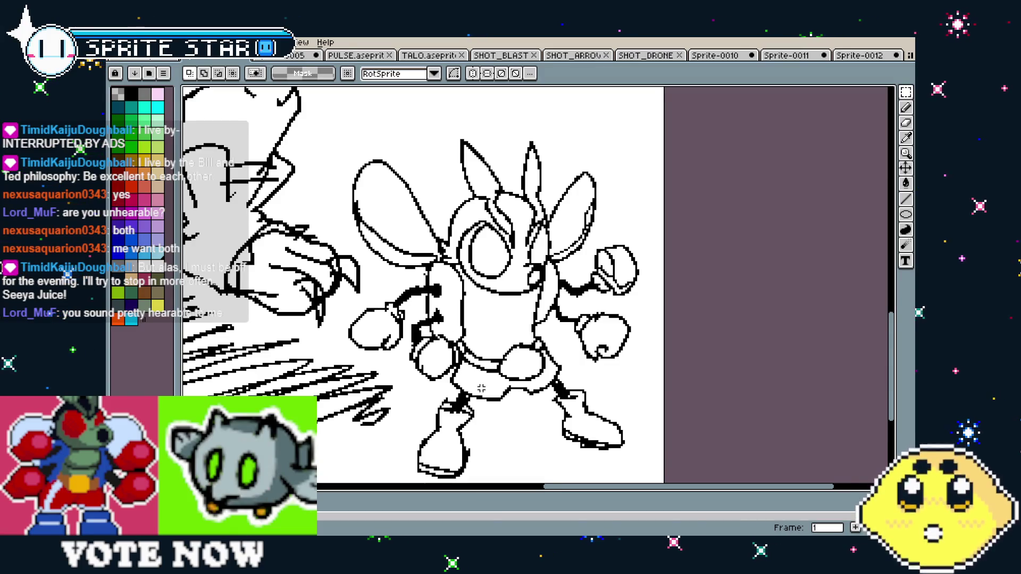
# Step: Pan and zoom around the bee robot and the muscular brawler to inspect them
pyautogui.moveTo(482, 388); pyautogui.dragTo(463, 367)
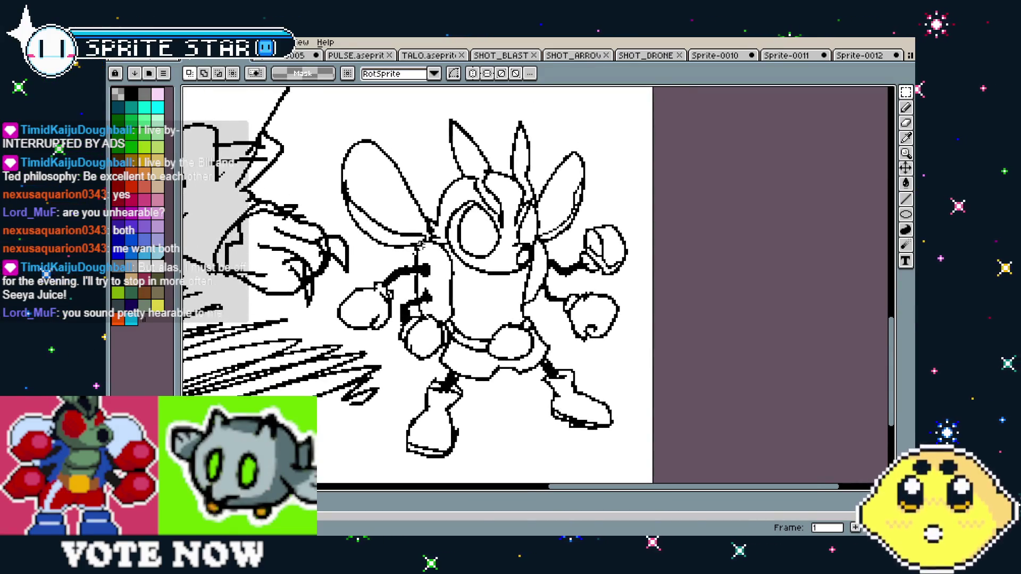
pyautogui.moveTo(419, 245); pyautogui.dragTo(409, 286)
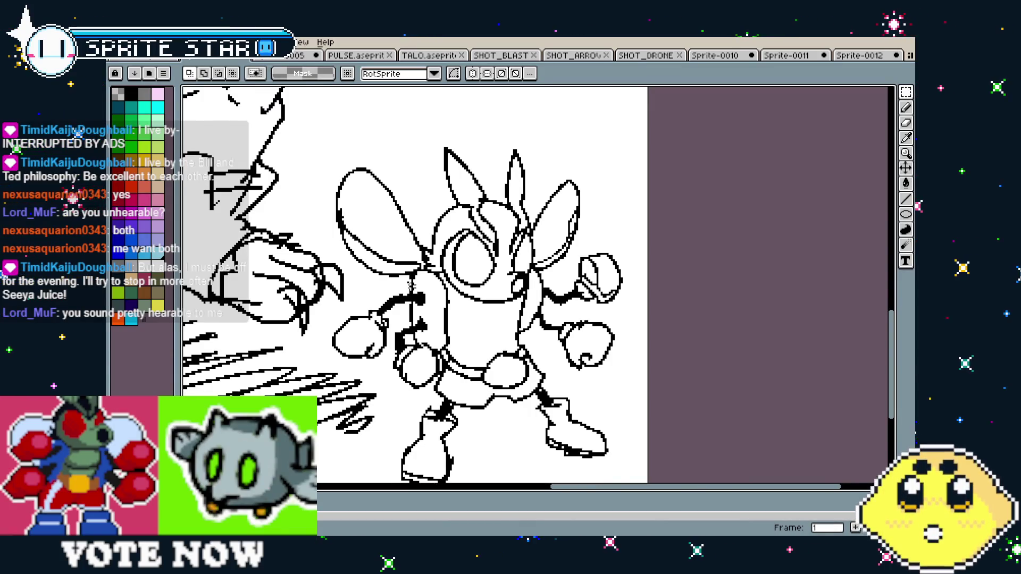
pyautogui.scroll(-2, 411, 286)
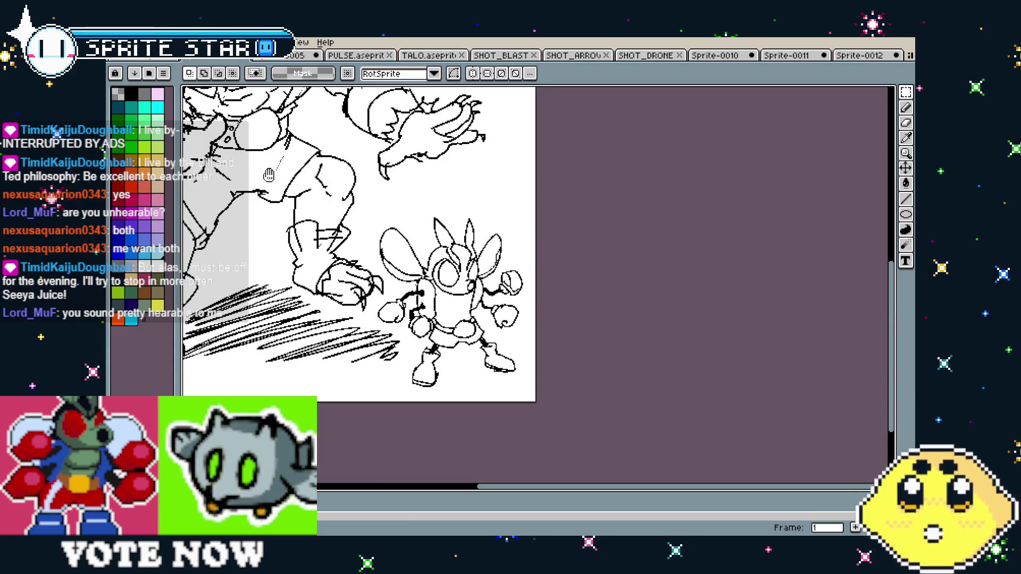
pyautogui.scroll(2, 268, 175)
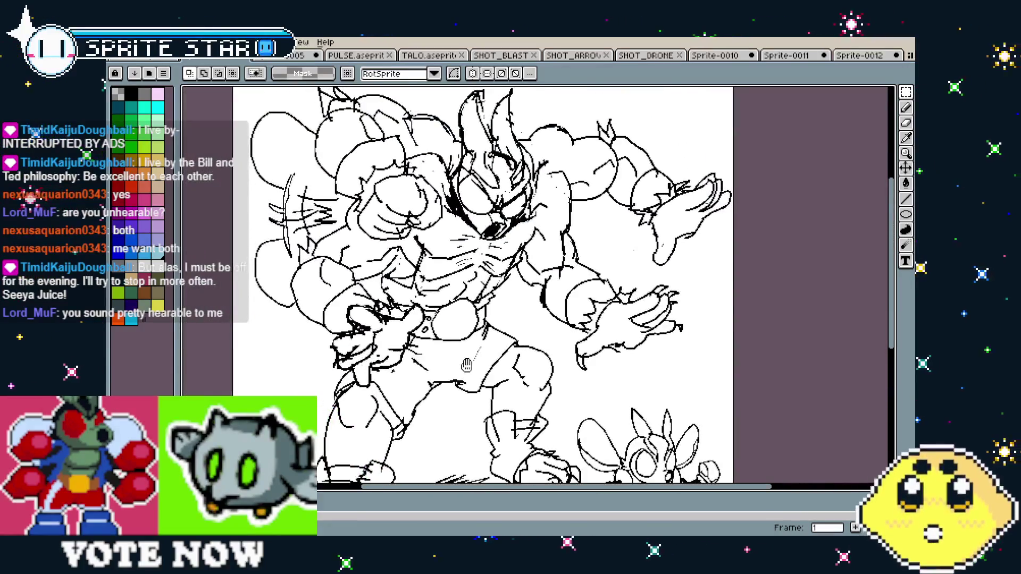
pyautogui.moveTo(466, 366); pyautogui.dragTo(421, 346)
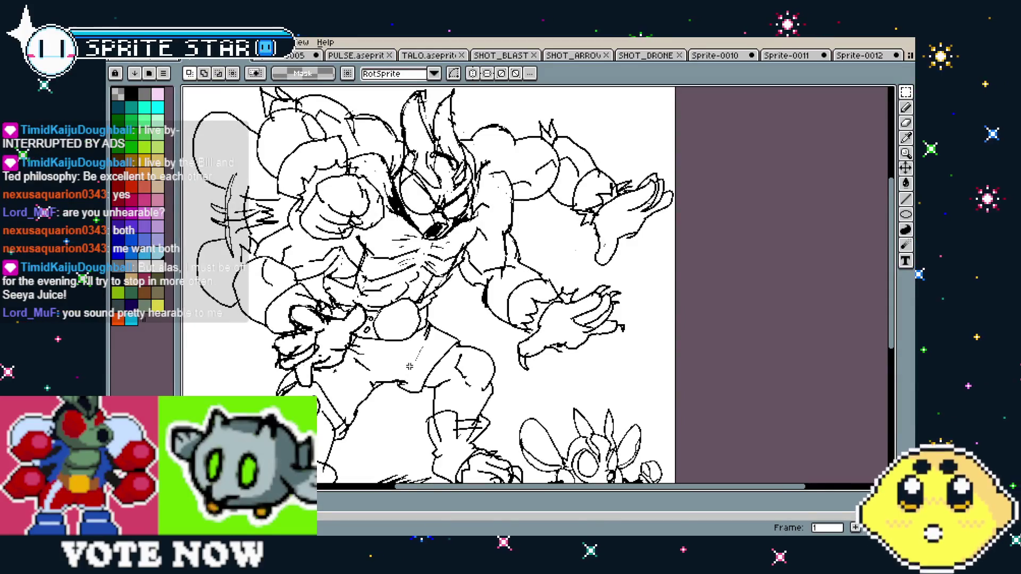
pyautogui.scroll(-2, 403, 308)
pyautogui.scroll(1, 402, 308)
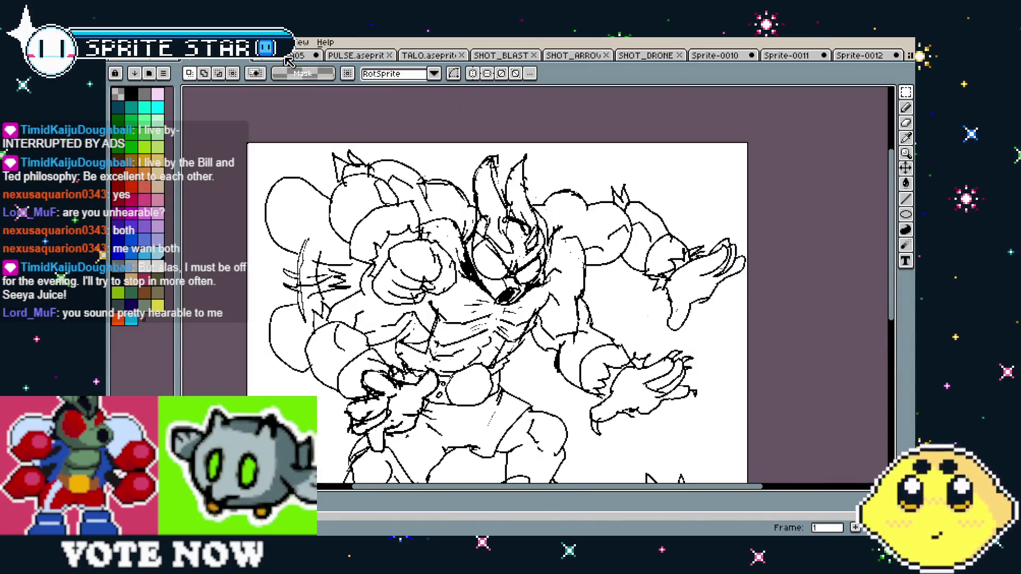
pyautogui.scroll(-5, 318, 107)
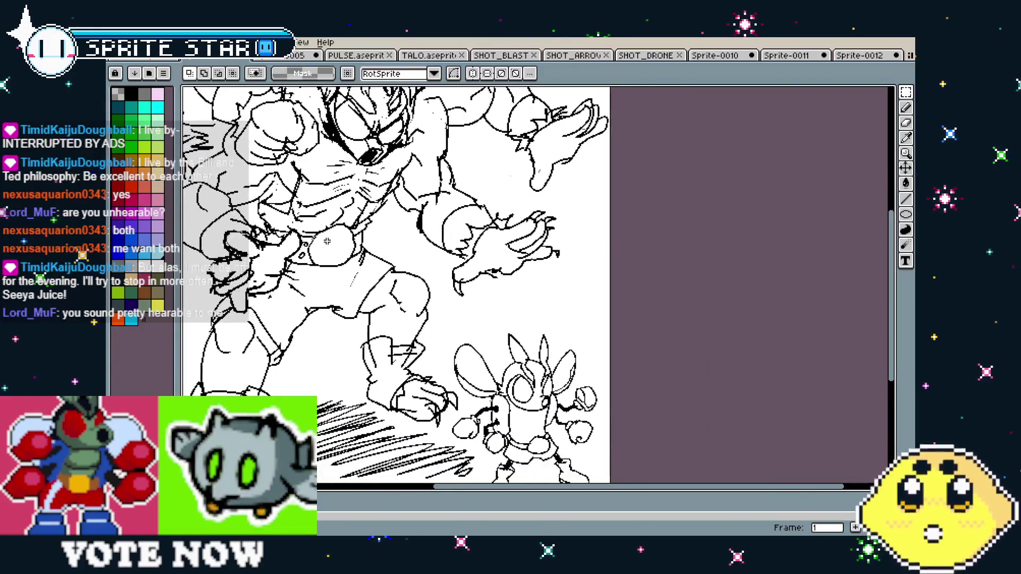
pyautogui.hotkey('ctrl', 'Tab')
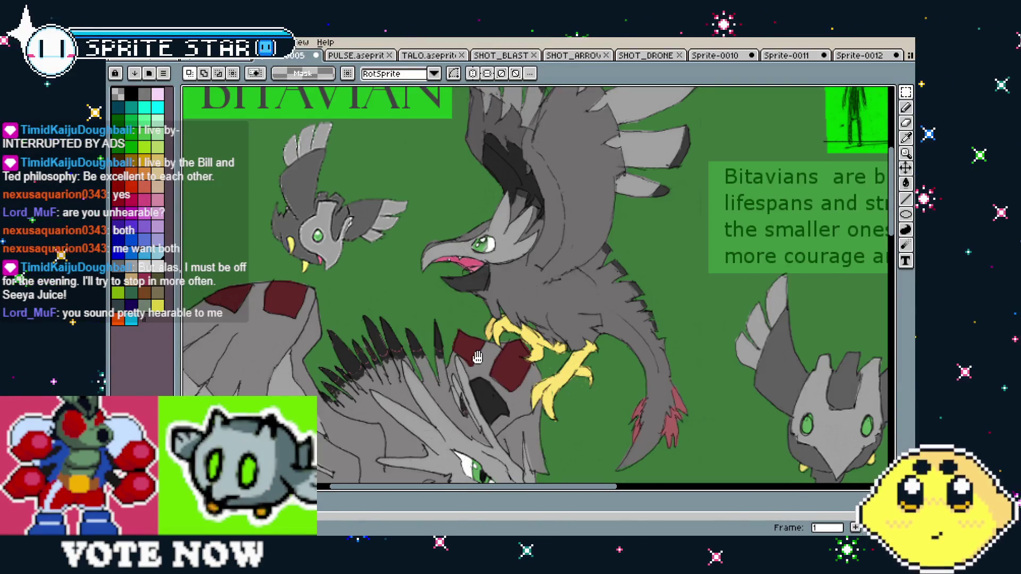
pyautogui.moveTo(474, 367); pyautogui.dragTo(602, 393)
pyautogui.scroll(-1, 434, 258)
pyautogui.scroll(4, 433, 258)
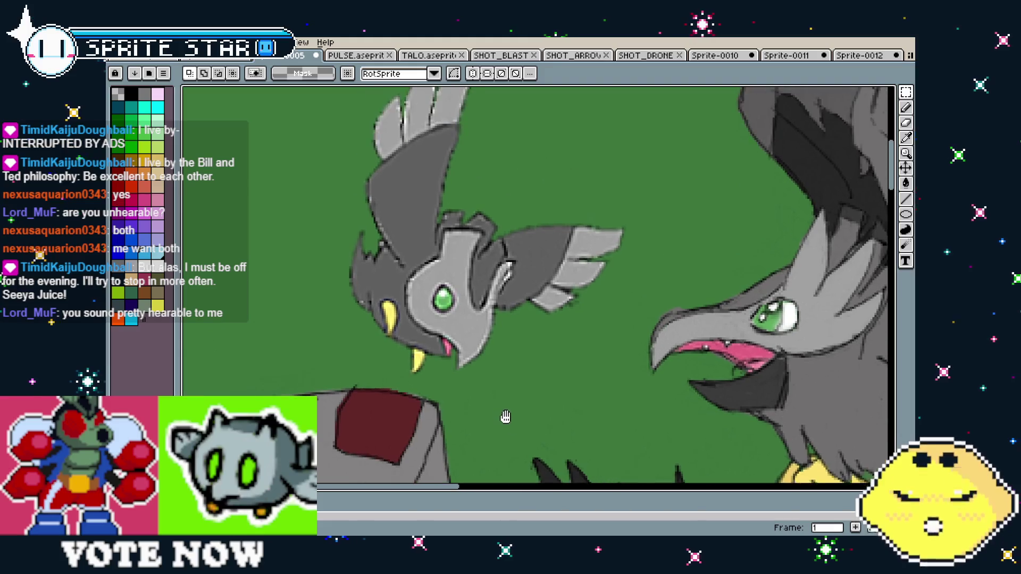
pyautogui.scroll(1, 467, 380)
pyautogui.scroll(-1, 458, 368)
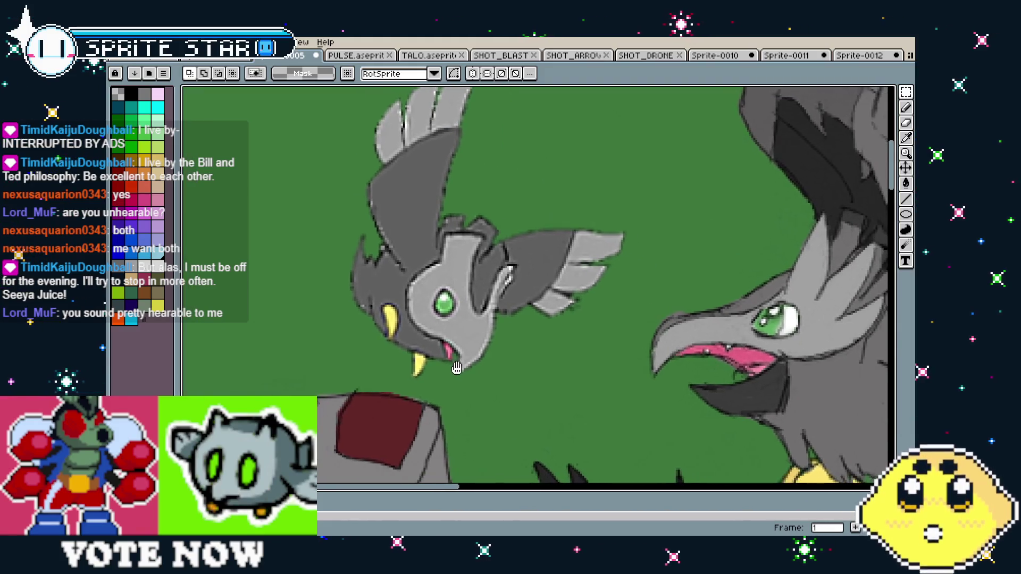
pyautogui.hscroll(2, 463, 381)
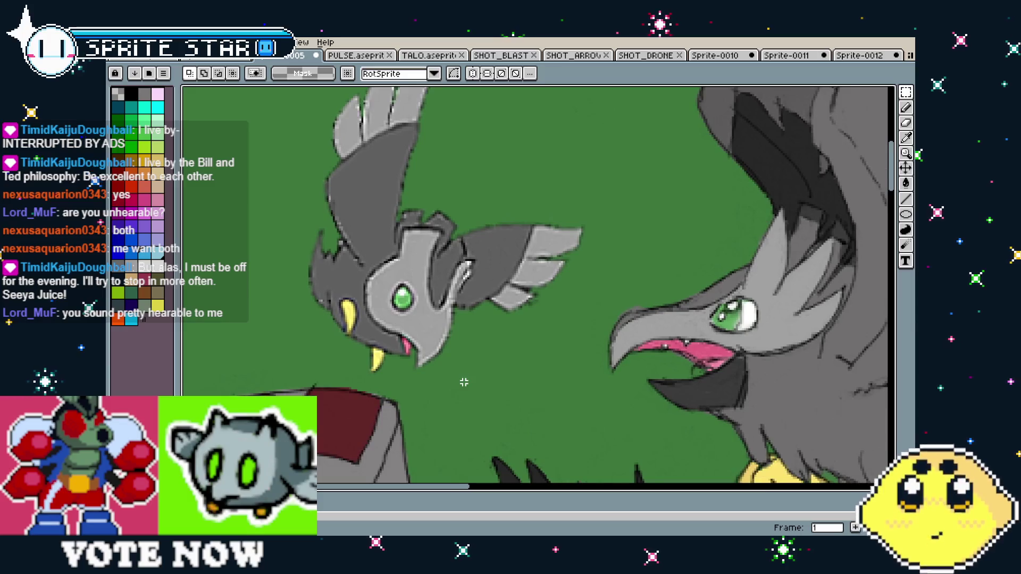
pyautogui.moveTo(464, 382); pyautogui.dragTo(429, 378)
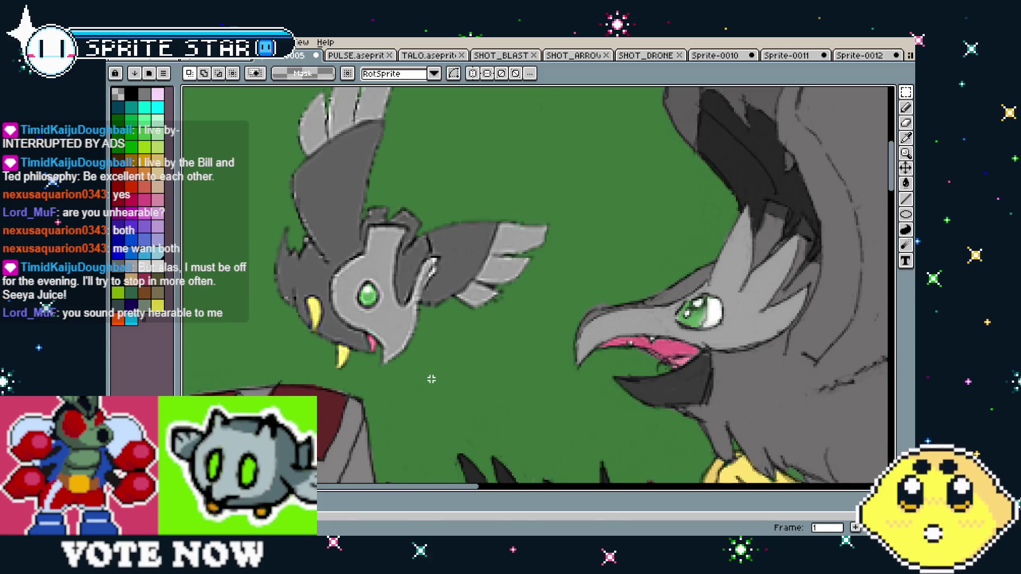
pyautogui.scroll(-1, 429, 378)
pyautogui.moveTo(563, 391); pyautogui.dragTo(437, 319)
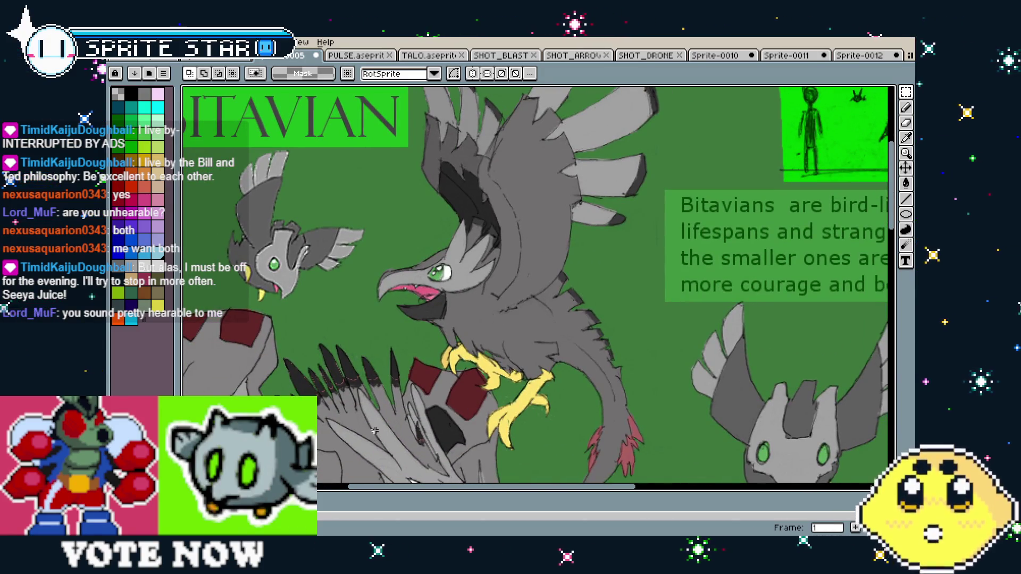
pyautogui.moveTo(385, 396); pyautogui.dragTo(486, 157)
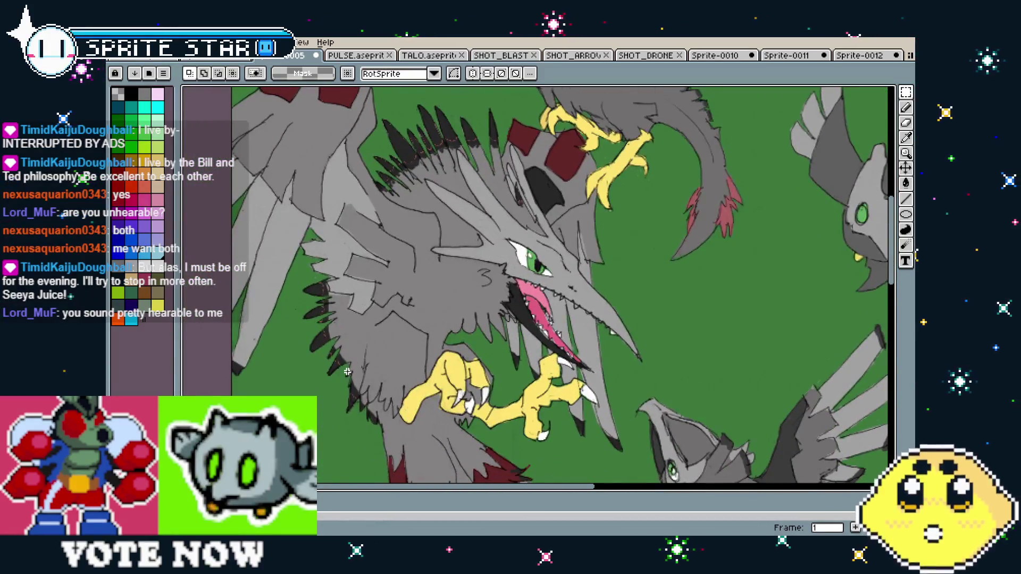
pyautogui.scroll(3, 485, 409)
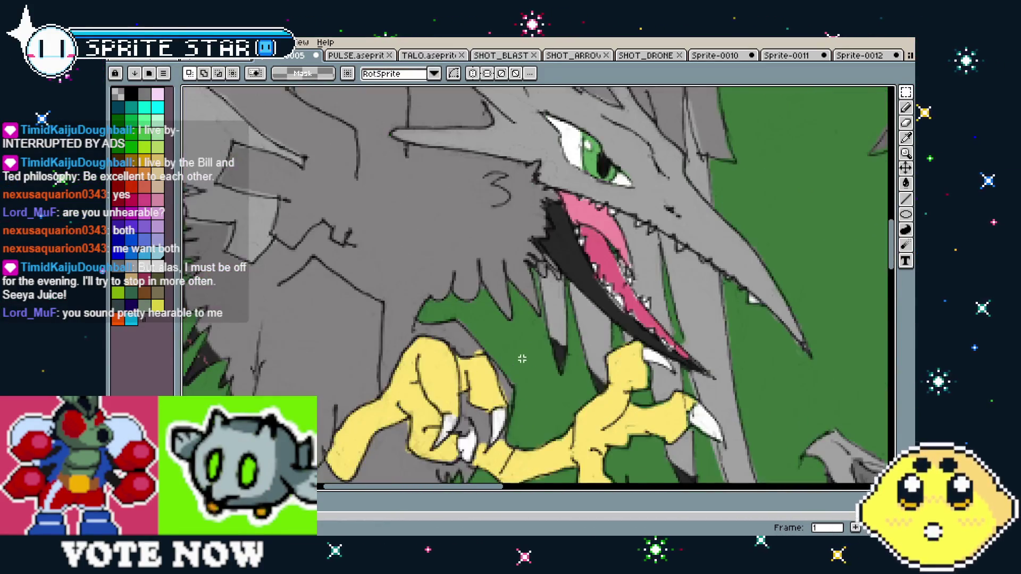
pyautogui.moveTo(485, 409)
pyautogui.mouseDown()
pyautogui.moveTo(437, 396)
pyautogui.moveTo(439, 376)
pyautogui.moveTo(532, 426)
pyautogui.moveTo(419, 401)
pyautogui.moveTo(360, 419)
pyautogui.mouseUp()
pyautogui.scroll(-3, 436, 397)
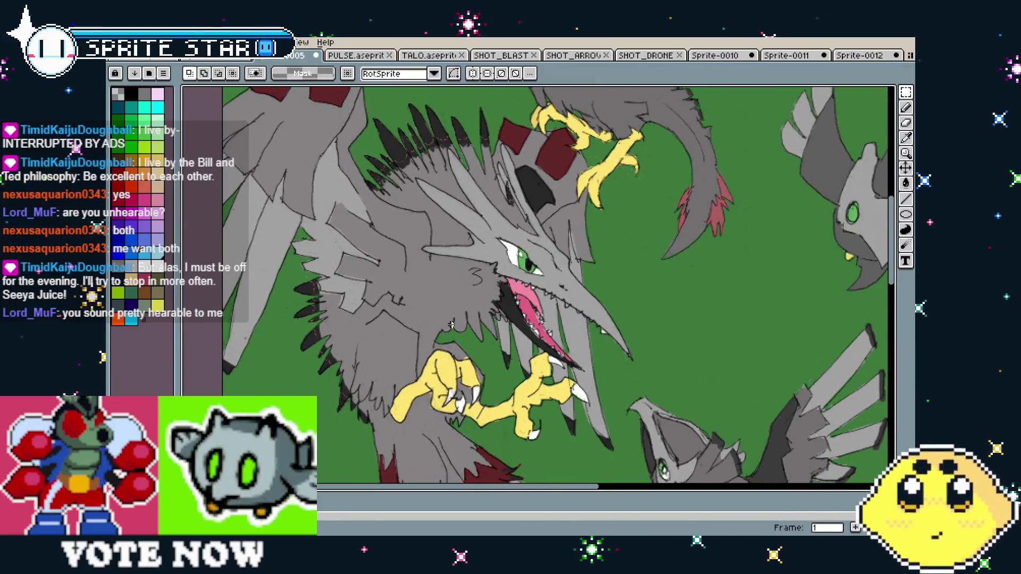
pyautogui.moveTo(429, 344); pyautogui.dragTo(438, 368)
pyautogui.scroll(-3, 442, 362)
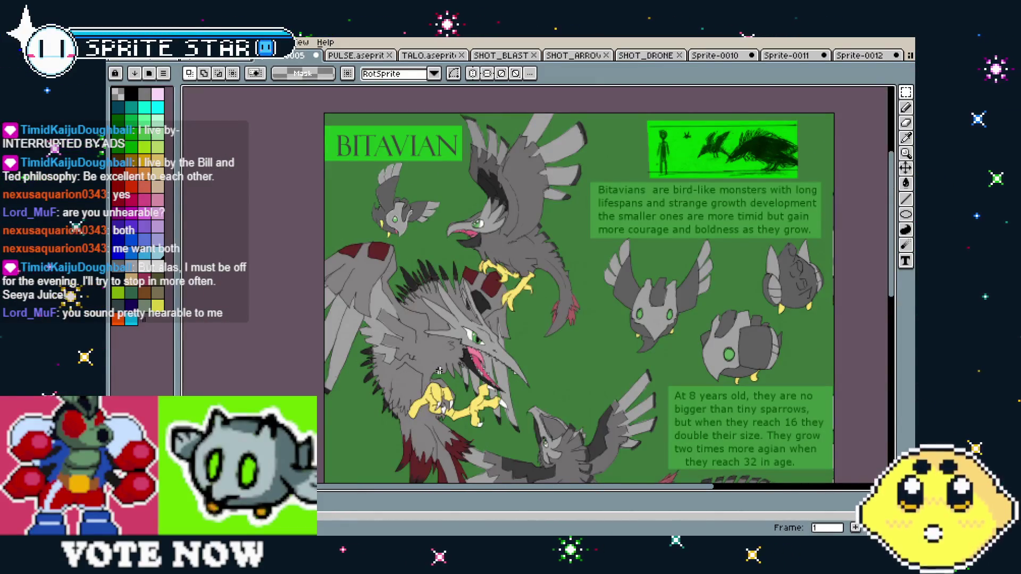
pyautogui.scroll(3, 443, 359)
pyautogui.hscroll(3, 443, 360)
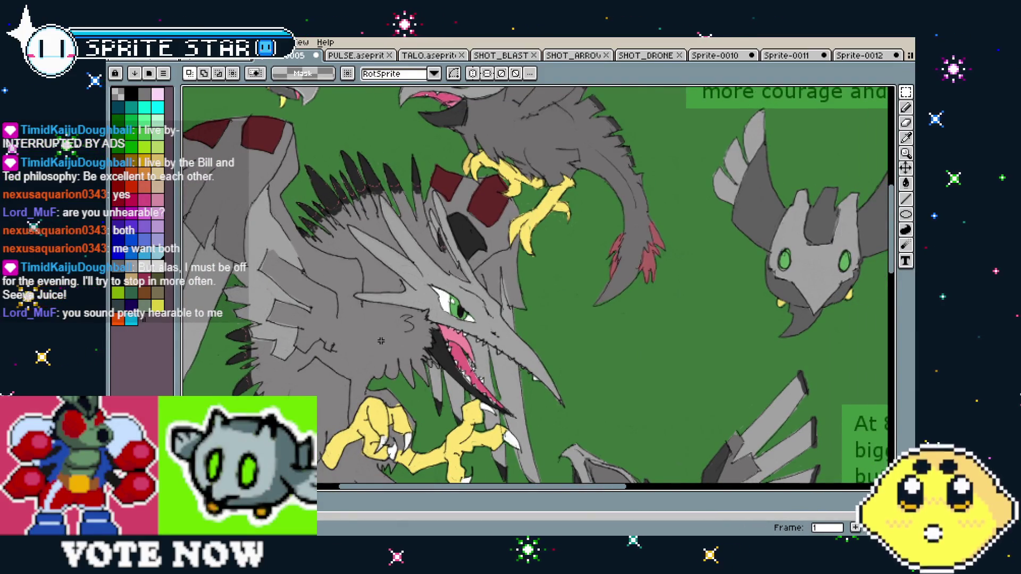
pyautogui.moveTo(381, 339); pyautogui.dragTo(415, 354)
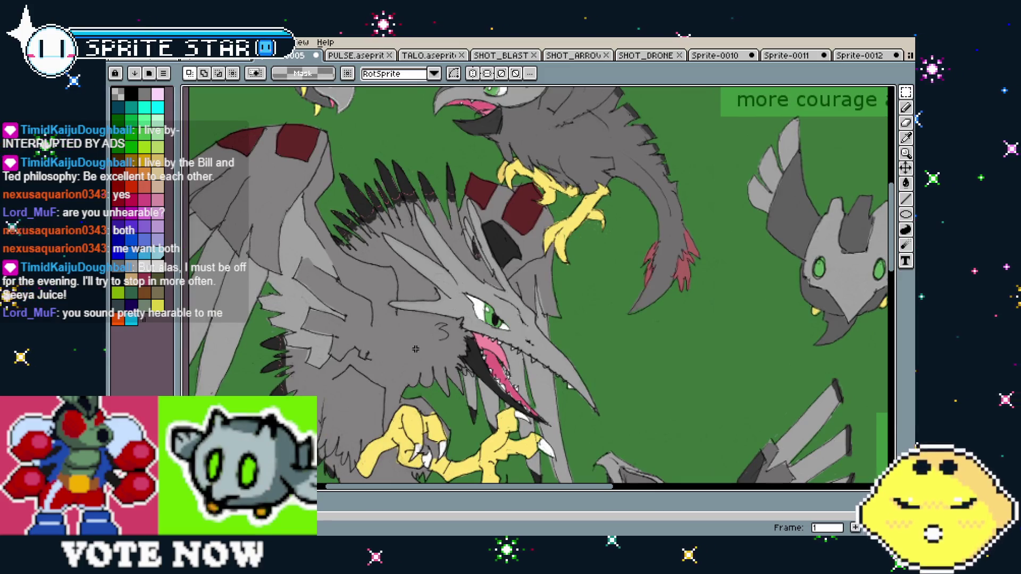
pyautogui.moveTo(533, 346); pyautogui.dragTo(542, 348)
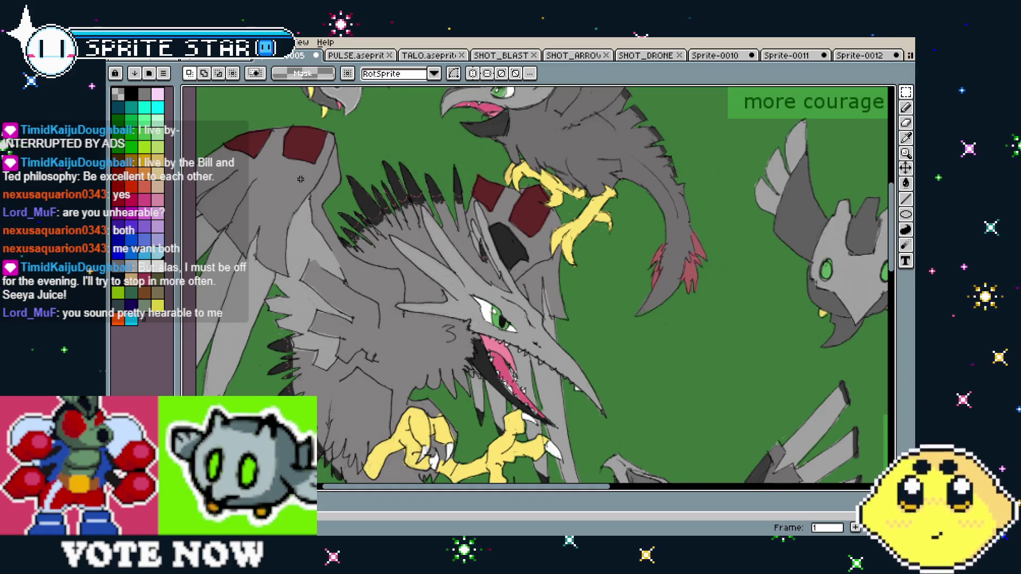
pyautogui.scroll(-1, 301, 180)
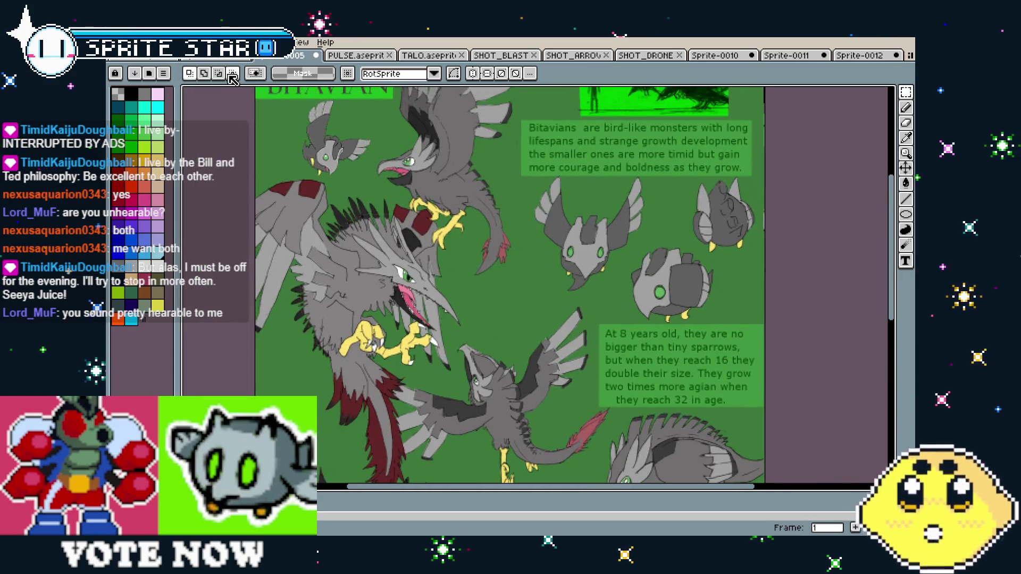
pyautogui.click(231, 57)
pyautogui.scroll(-1, 360, 302)
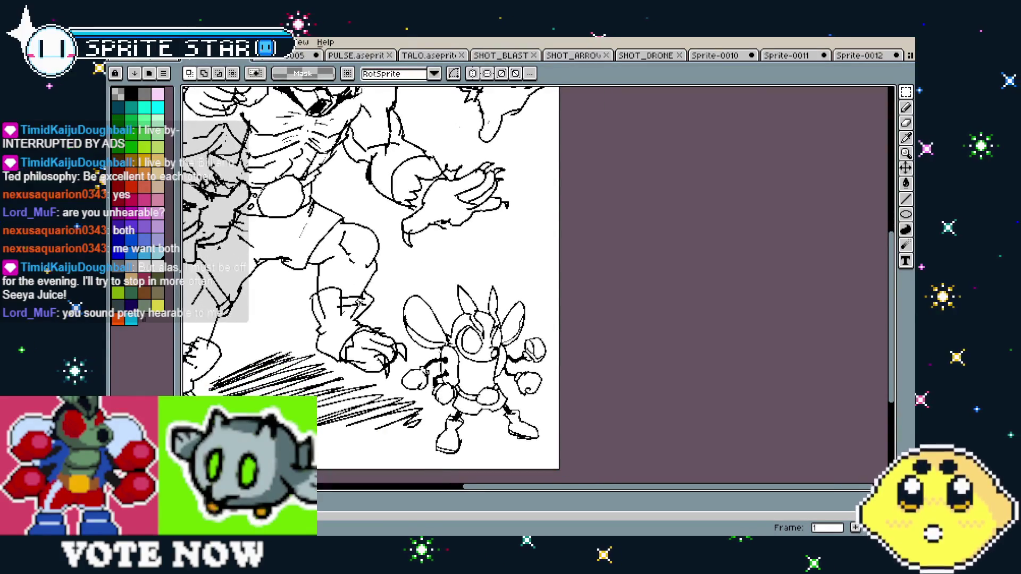
pyautogui.scroll(-1, 360, 302)
pyautogui.scroll(1, 360, 302)
pyautogui.scroll(1, 636, 353)
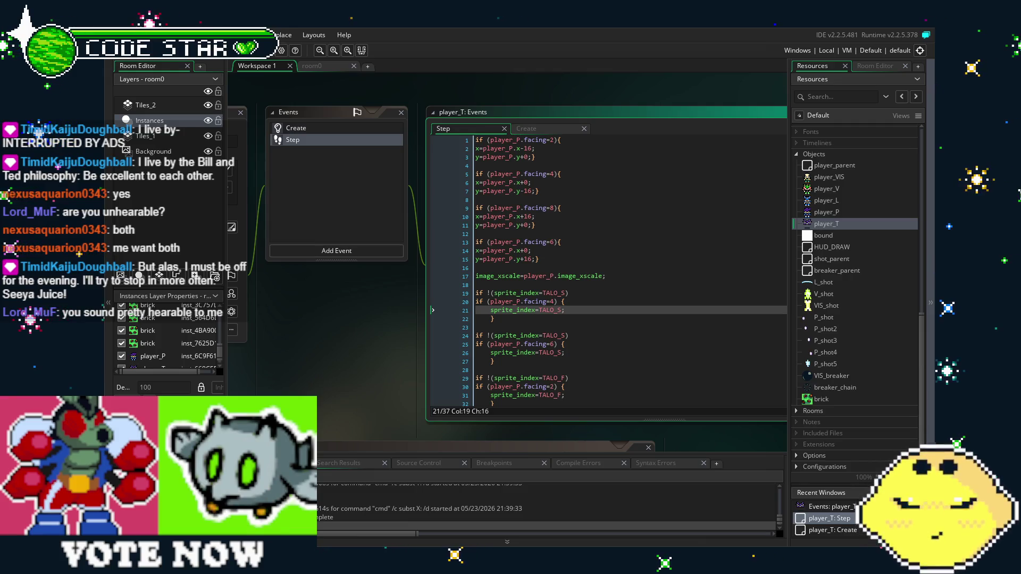
pyautogui.scroll(1, 363, 353)
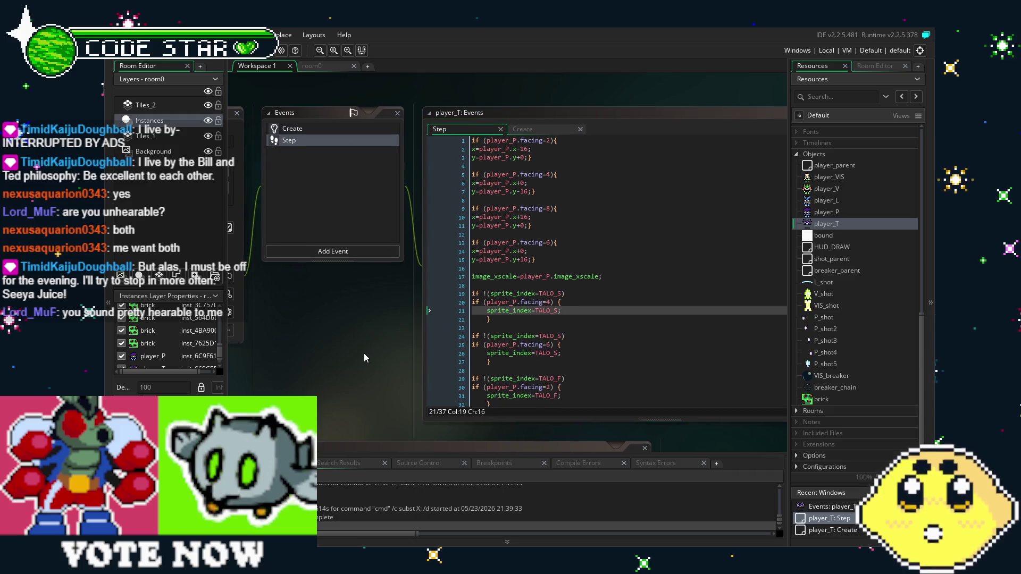
pyautogui.scroll(-2, 636, 353)
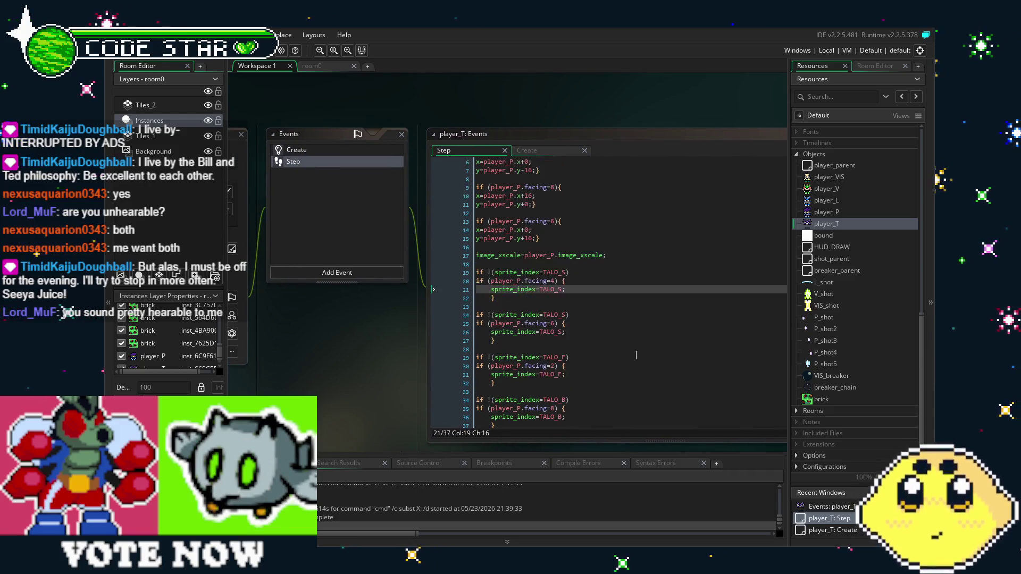
pyautogui.scroll(2, 589, 355)
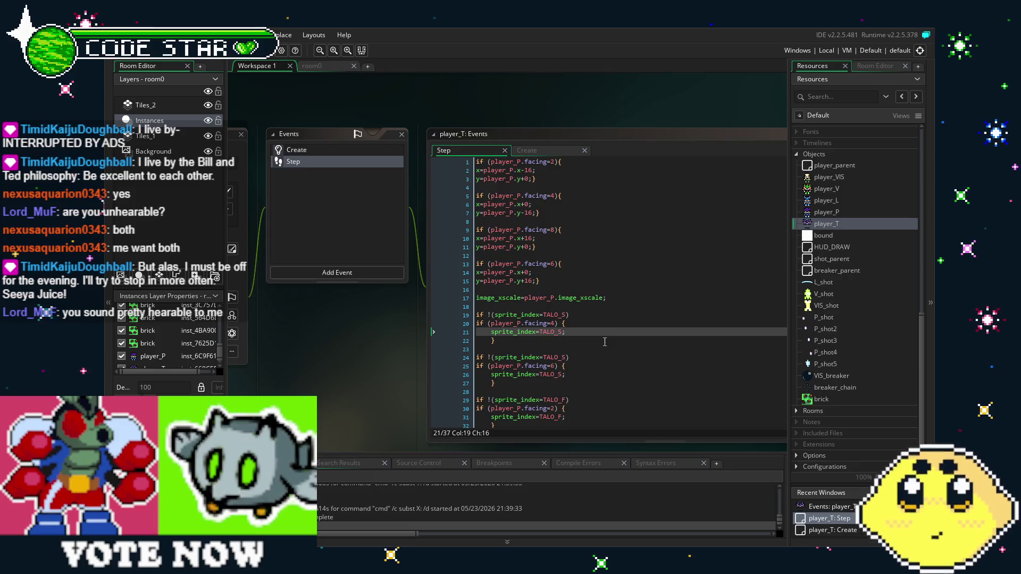
pyautogui.click(588, 380)
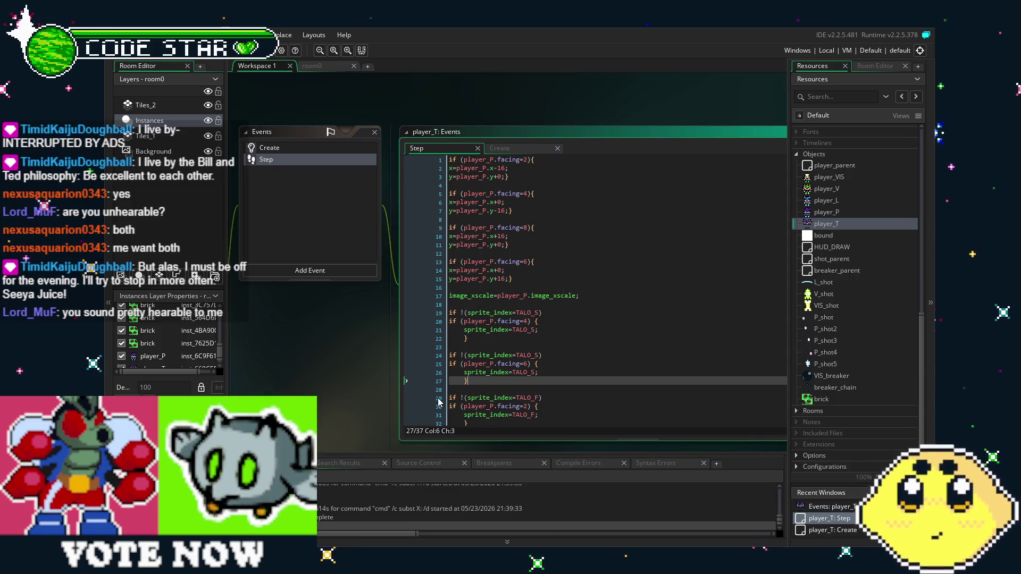
pyautogui.moveTo(394, 383); pyautogui.dragTo(339, 362)
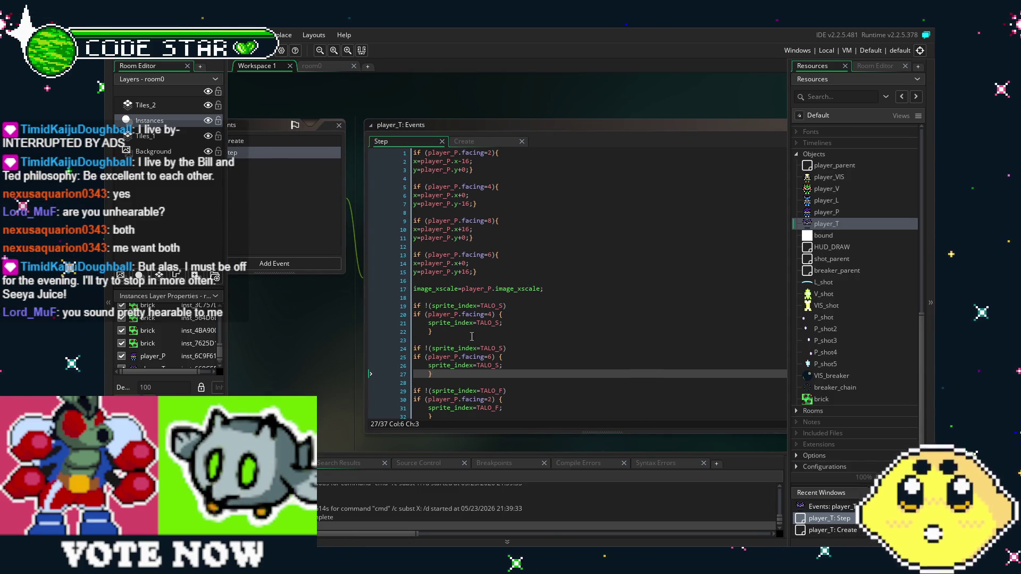
pyautogui.scroll(-3, 472, 336)
pyautogui.moveTo(305, 381); pyautogui.dragTo(362, 383)
pyautogui.scroll(3, 548, 327)
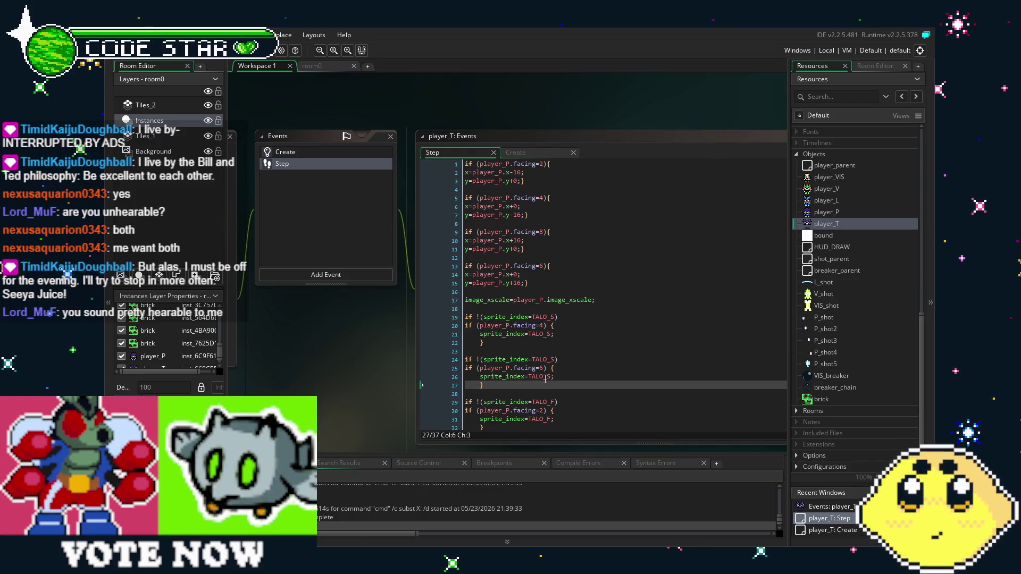
pyautogui.scroll(-2, 564, 356)
pyautogui.scroll(-1, 566, 354)
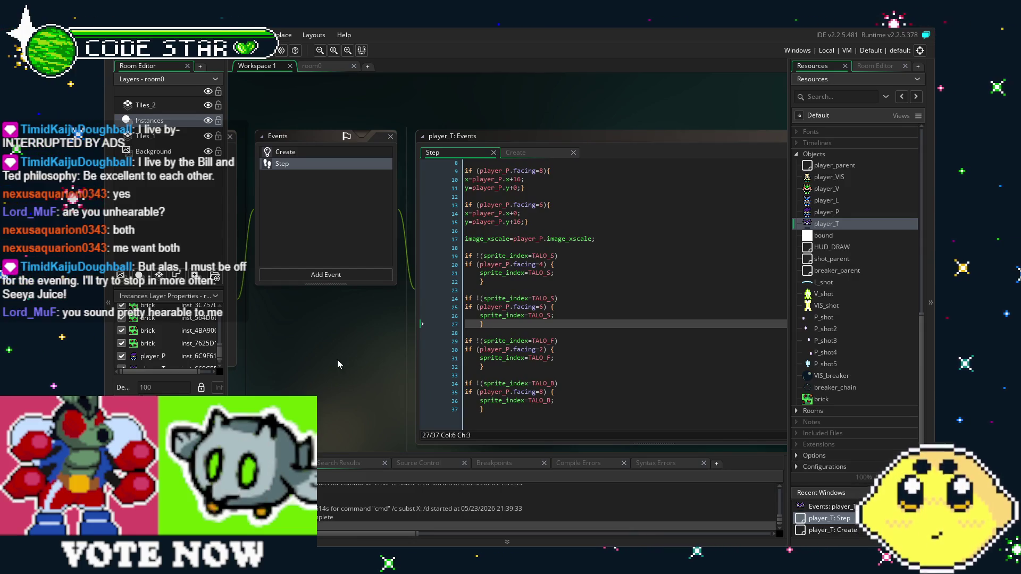
pyautogui.moveTo(337, 360); pyautogui.dragTo(318, 361)
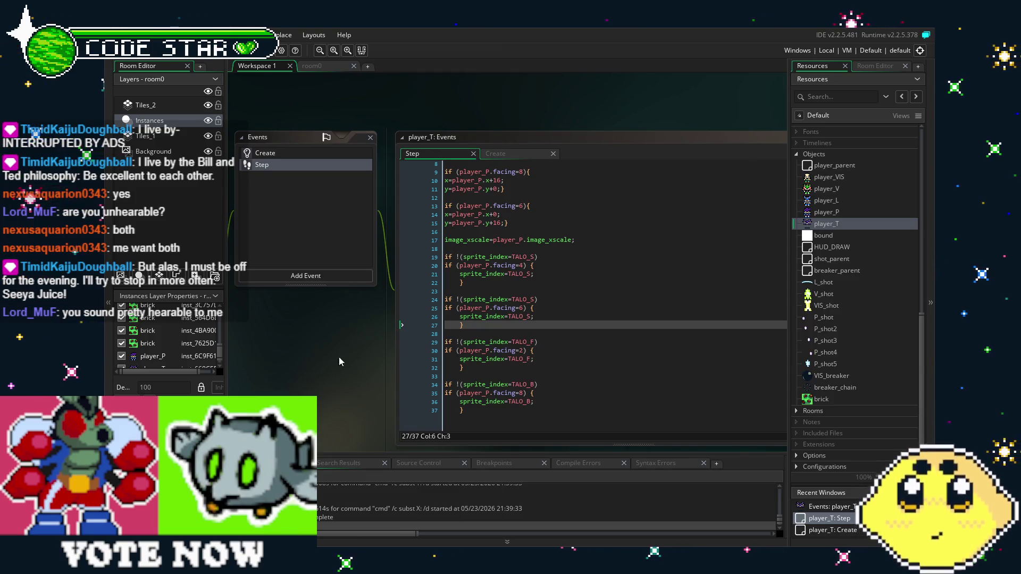
pyautogui.click(291, 156)
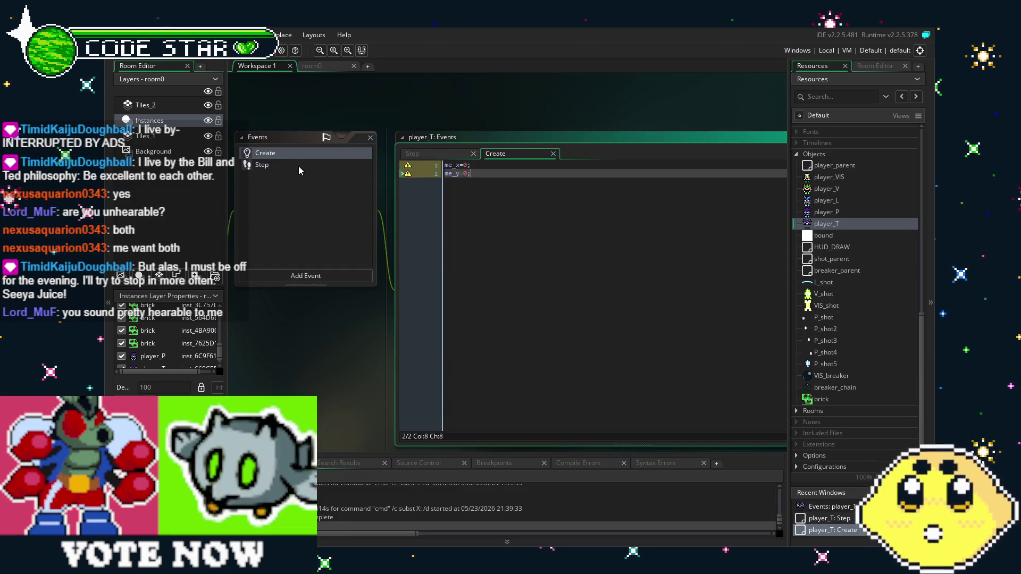
pyautogui.click(298, 167)
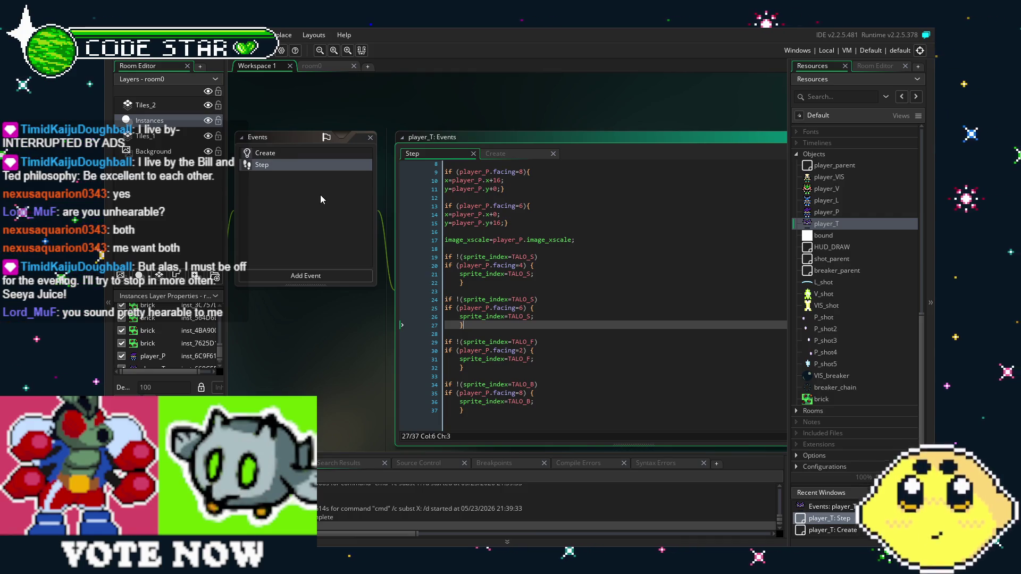
pyautogui.scroll(2, 491, 341)
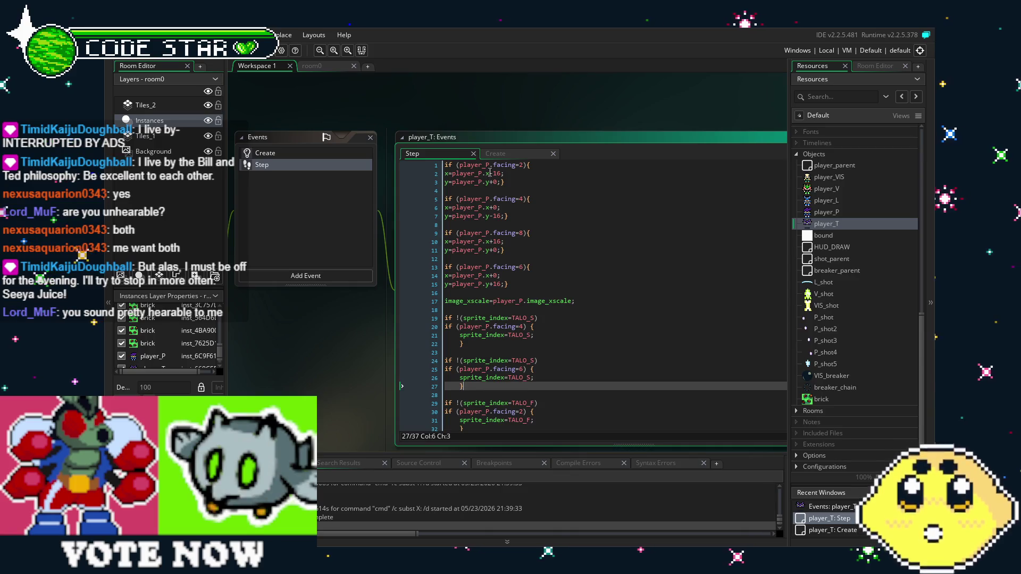
# Step: Change the ±16 offsets on lines 2, 7, 10 and 15 to ±8
pyautogui.click(498, 174)
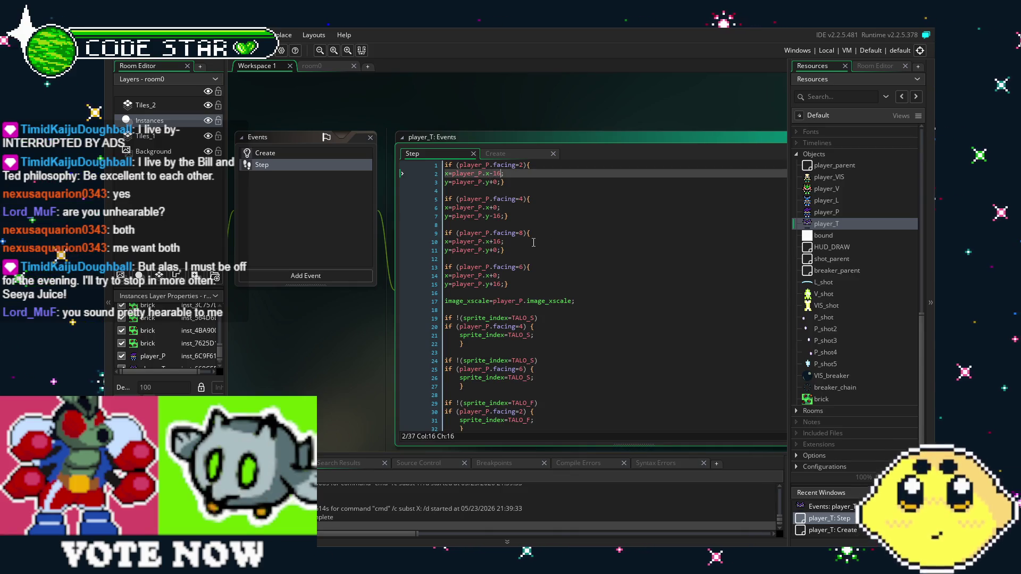
pyautogui.write('8')
pyautogui.press('Down')
pyautogui.press('Down')
pyautogui.press('Down')
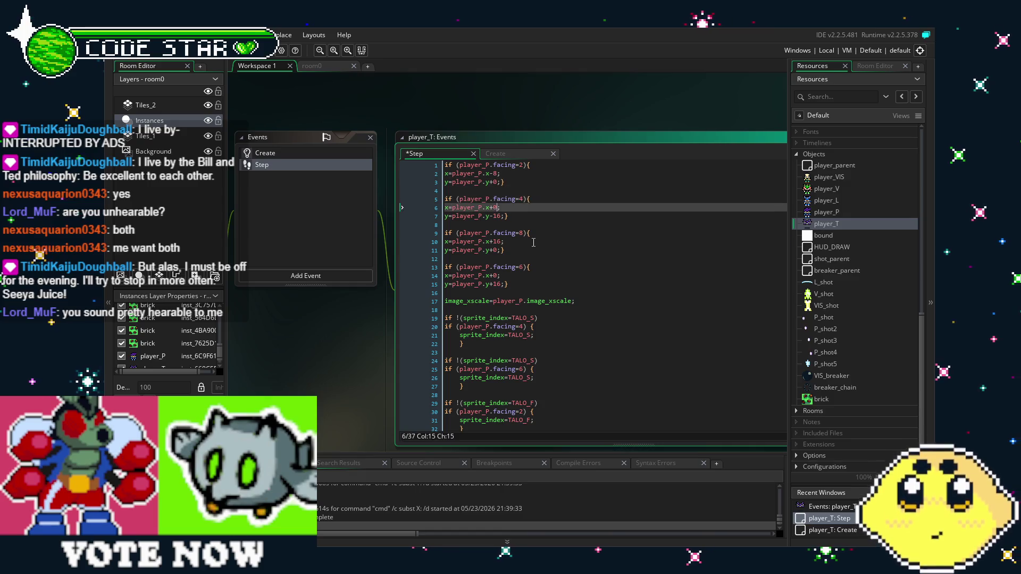
pyautogui.press('Left')
pyautogui.press('BackSpace')
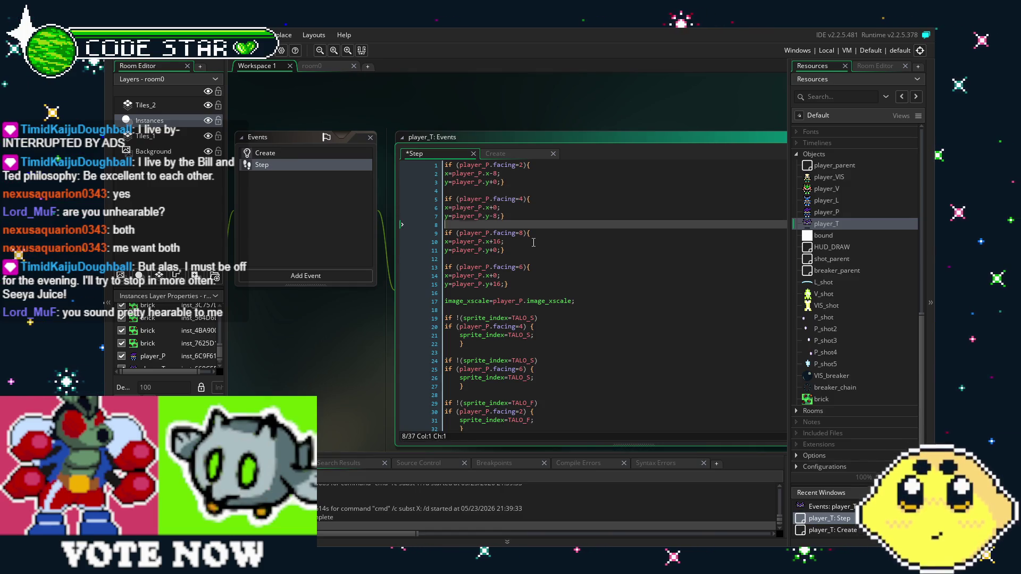
pyautogui.press('Down')
pyautogui.press('Down')
pyautogui.press('Down')
pyautogui.press('Delete')
pyautogui.press('Delete')
pyautogui.write('8')
pyautogui.press('Down')
pyautogui.press('Down')
pyautogui.press('Down')
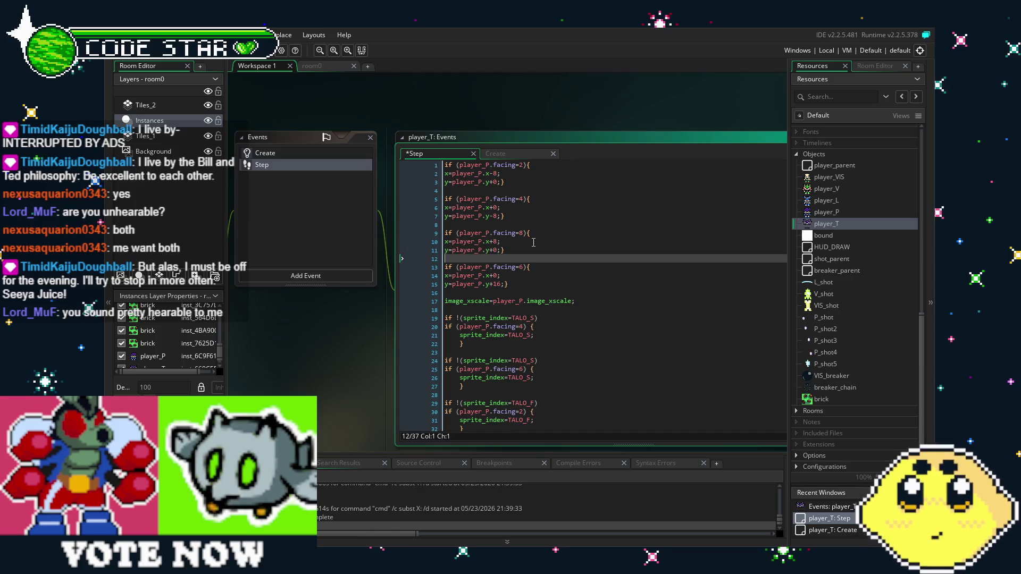
pyautogui.press('Right')
pyautogui.press('Down')
pyautogui.press('Down')
pyautogui.press('Down')
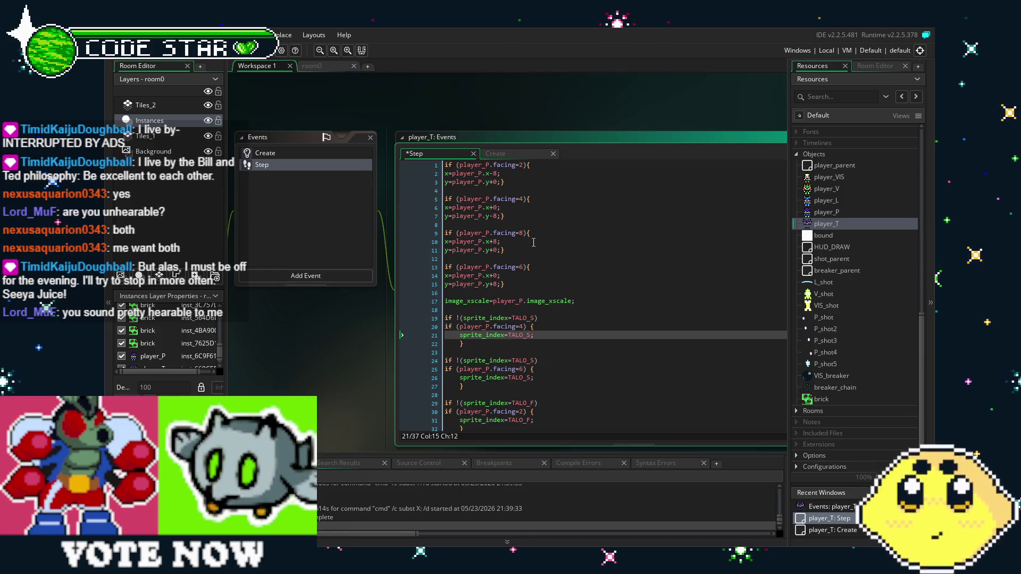
pyautogui.scroll(-3, 533, 242)
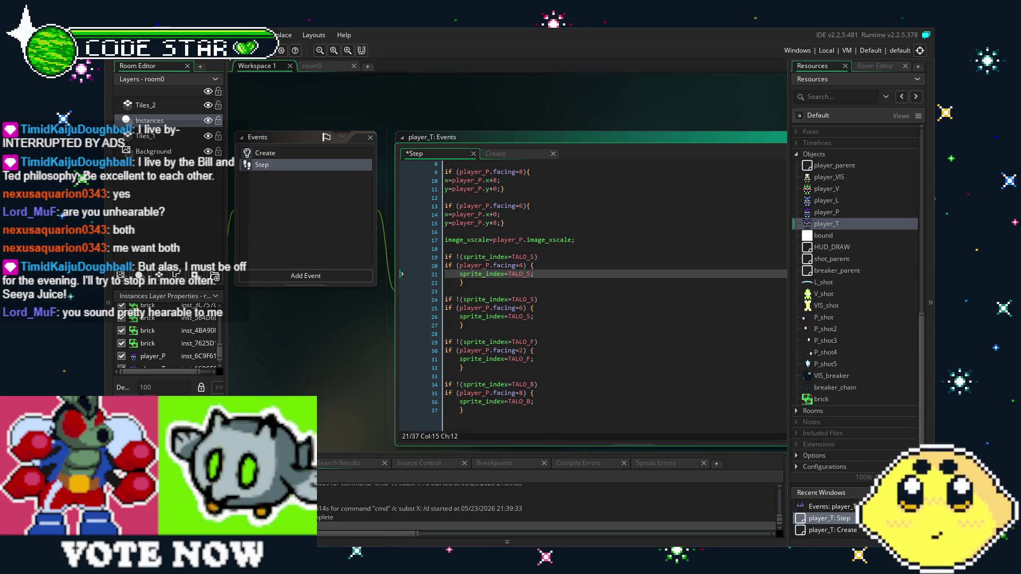
# Step: Build and run the game with F5, walk right briefly, then close it
pyautogui.press('F5')
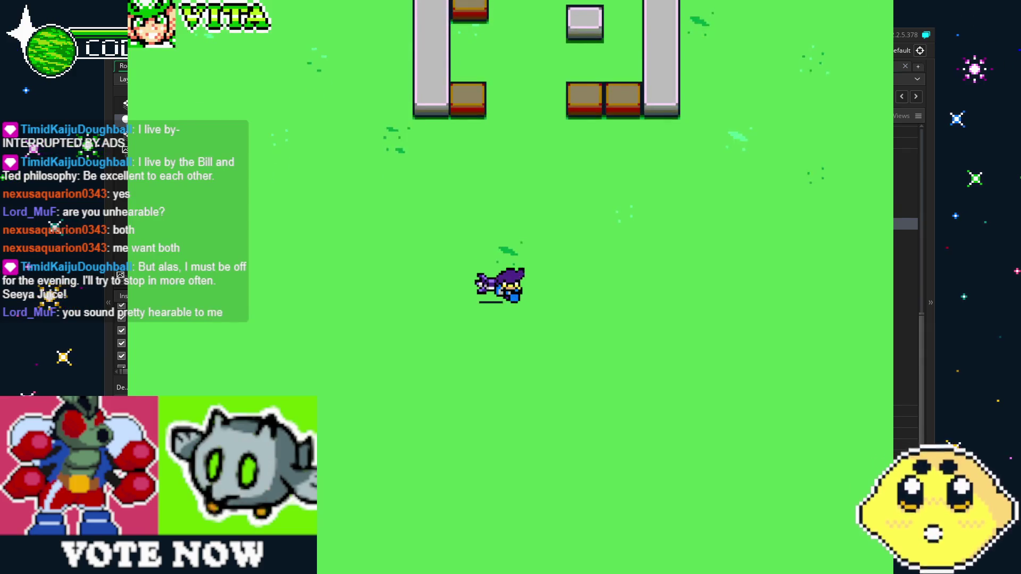
pyautogui.press('Right')
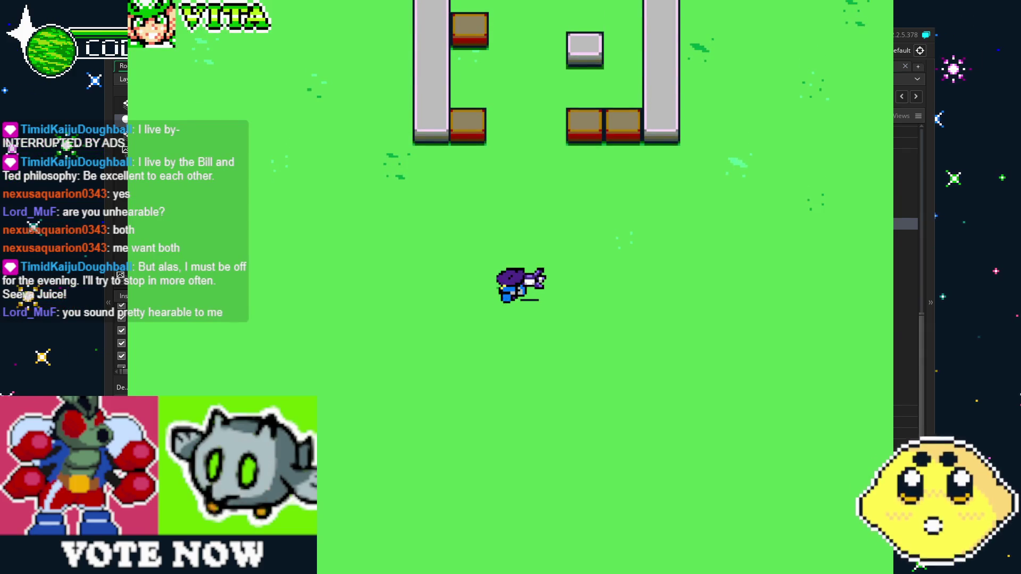
pyautogui.press('Escape')
pyautogui.scroll(-3, 511, 252)
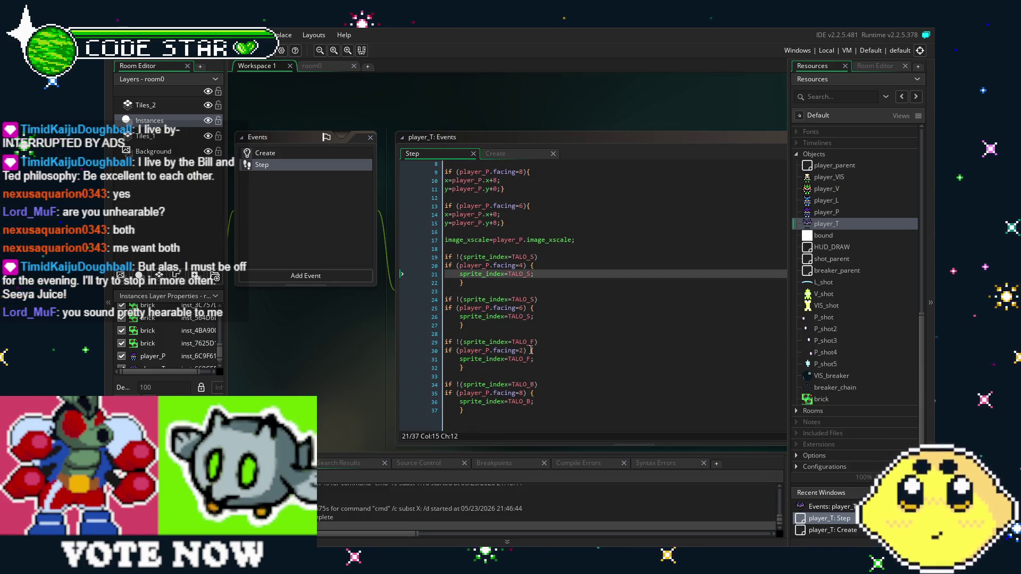
# Step: Give lines 3, 6, 11 and 14 4-pixel side offsets (y+4, x+4, x-4) and rebuild with F5
pyautogui.scroll(3, 500, 348)
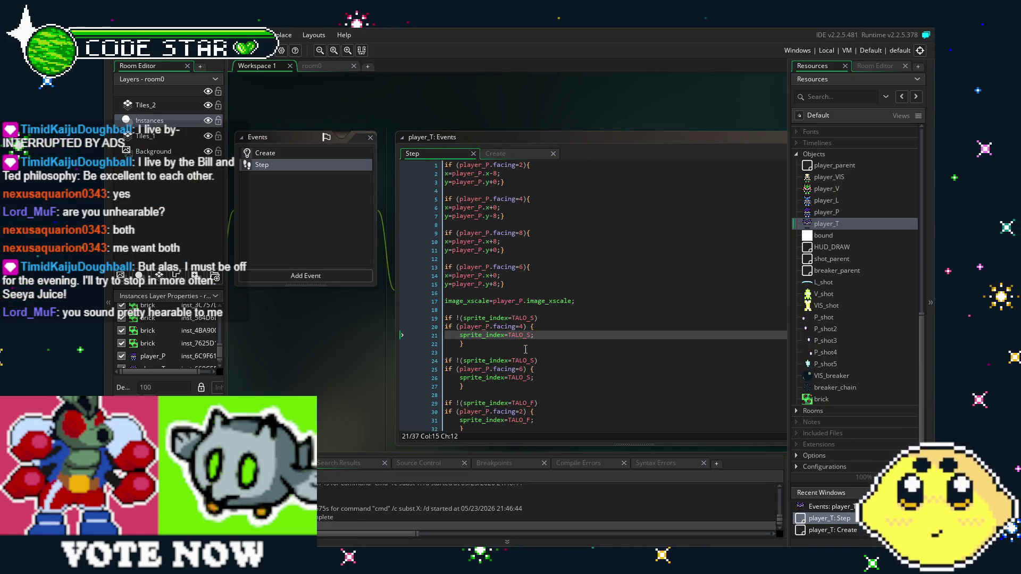
pyautogui.click(497, 250)
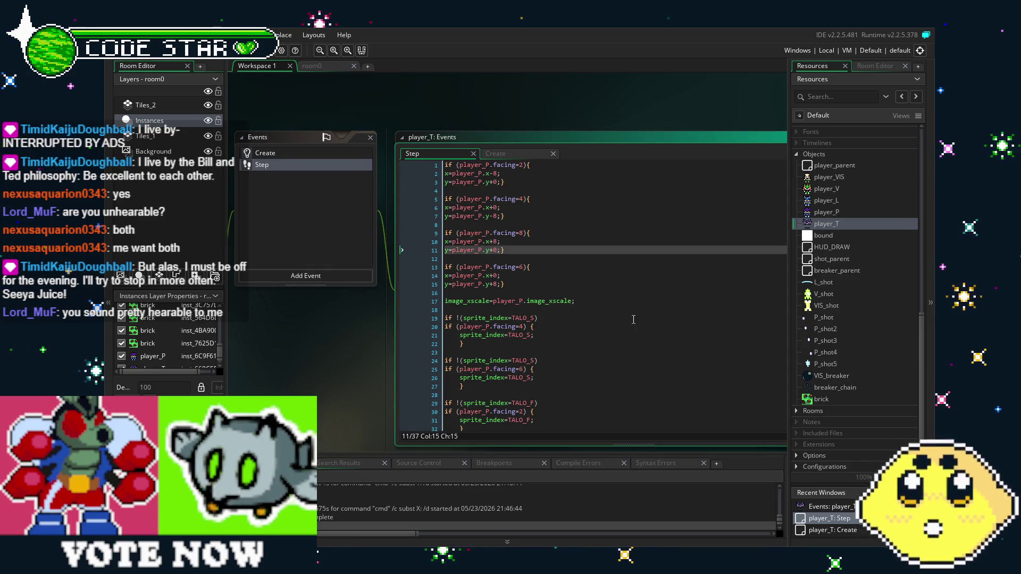
pyautogui.press('BackSpace')
pyautogui.write('8')
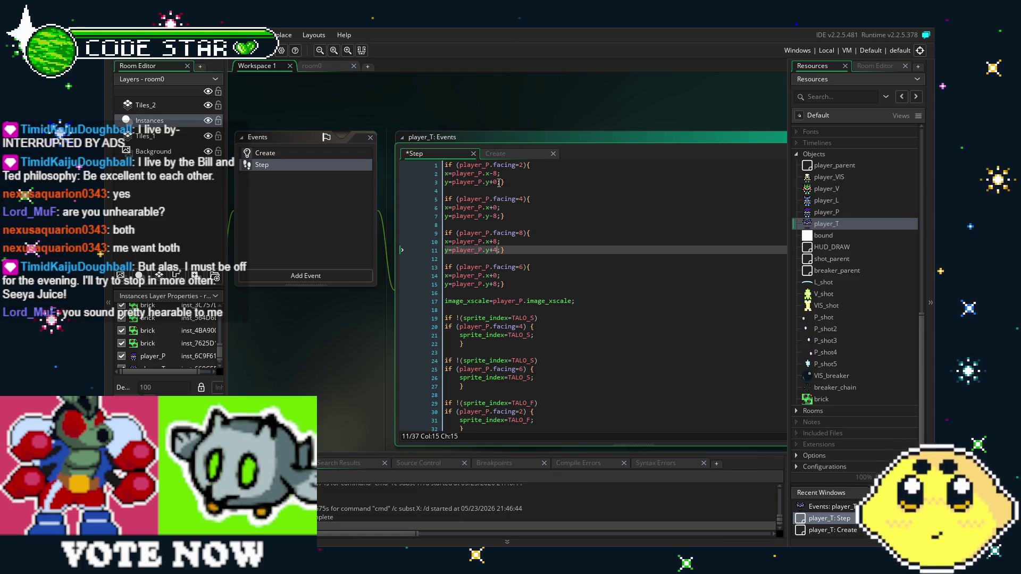
pyautogui.click(498, 182)
pyautogui.write('4')
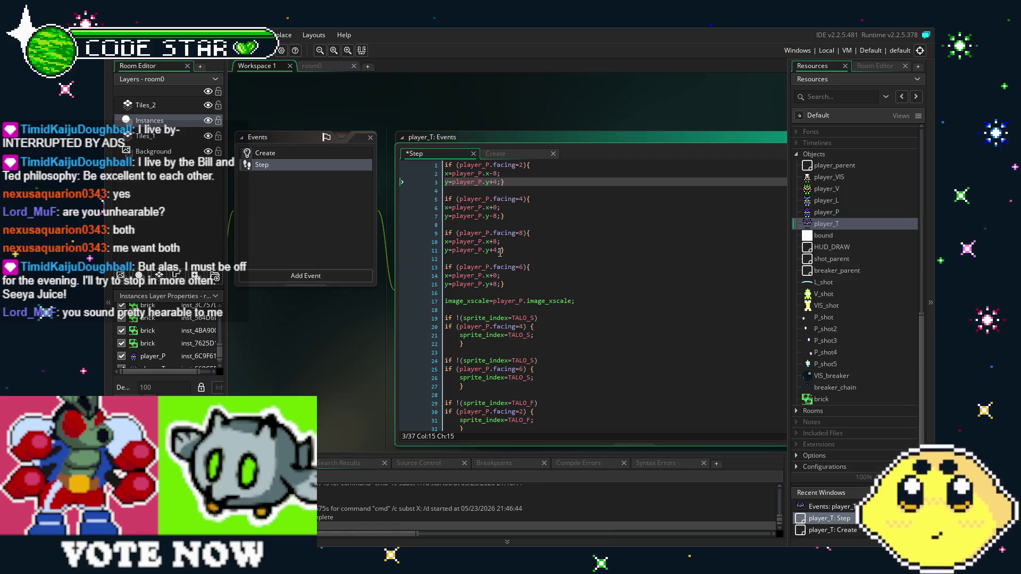
pyautogui.click(497, 276)
pyautogui.write('-4')
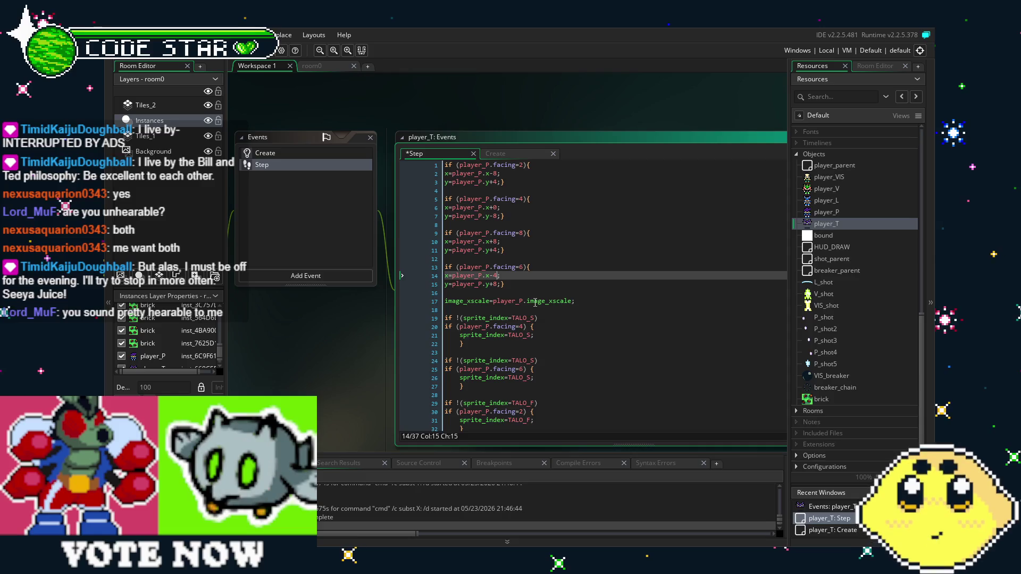
pyautogui.write('4')
pyautogui.click(497, 207)
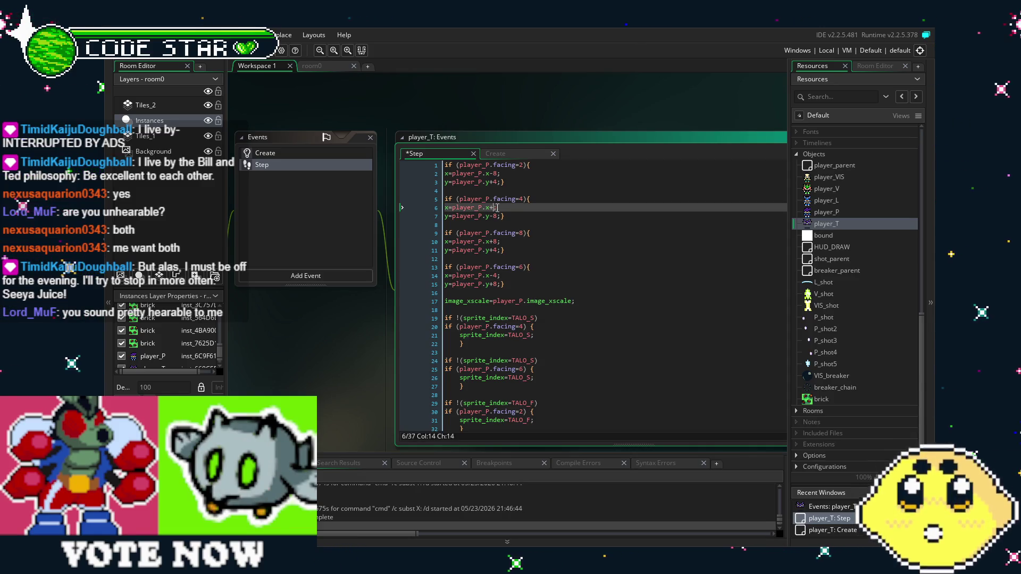
pyautogui.press('F5')
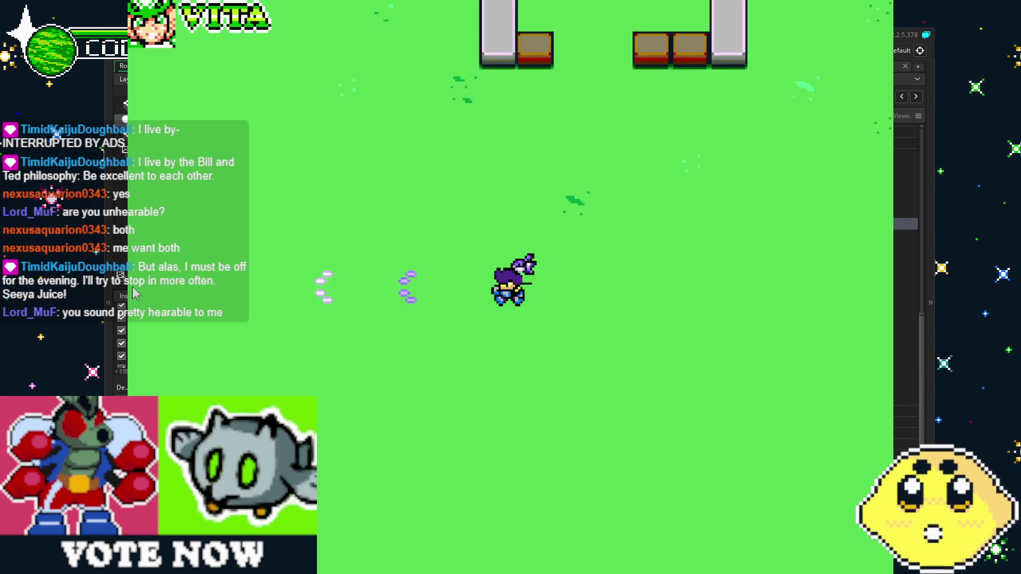
# Step: Move and attack down, right, up and left to check attack sprite placement, then close the game
pyautogui.press('Down')
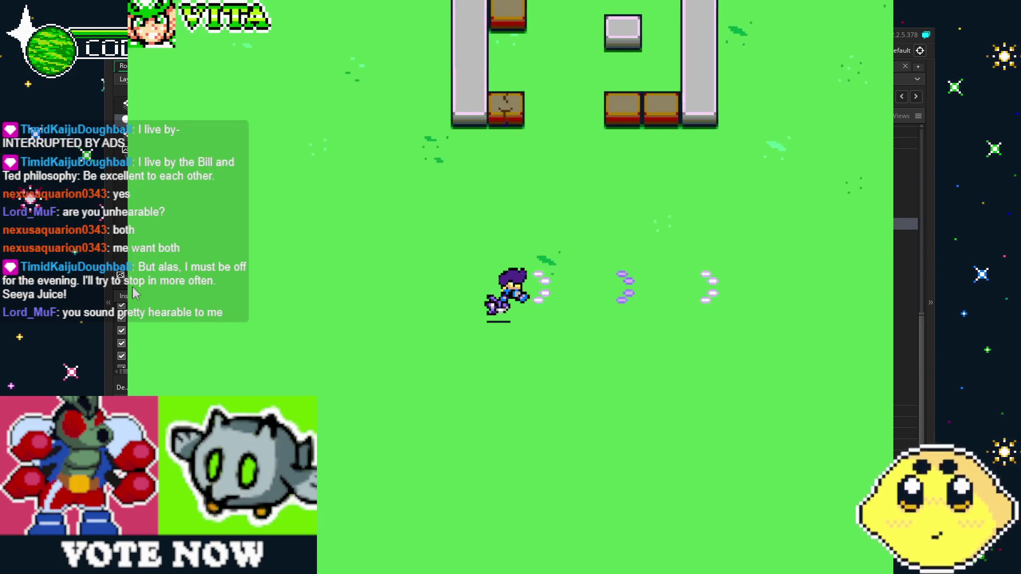
pyautogui.press('Right')
pyautogui.press('Up')
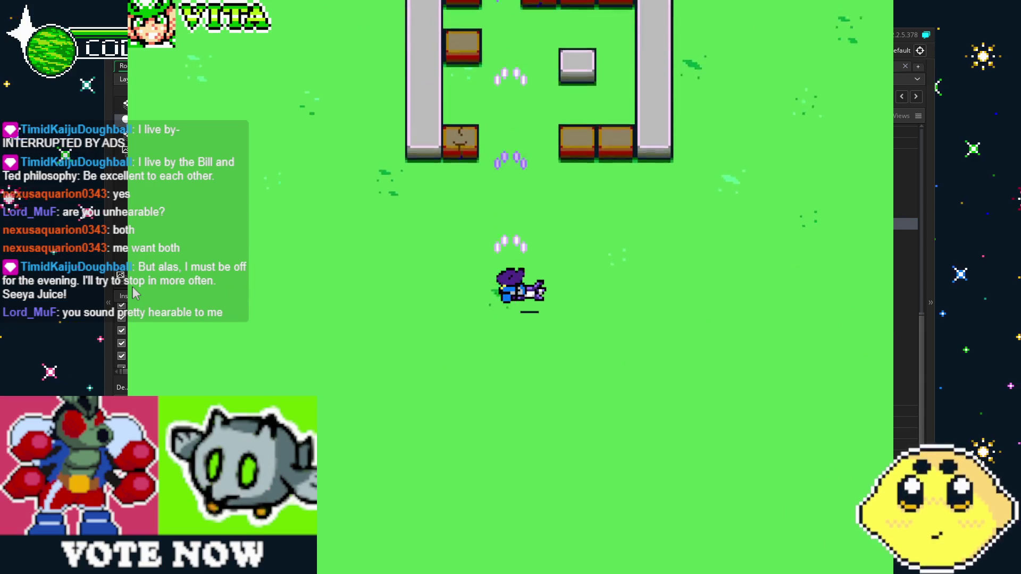
pyautogui.press('Left')
pyautogui.press('Right')
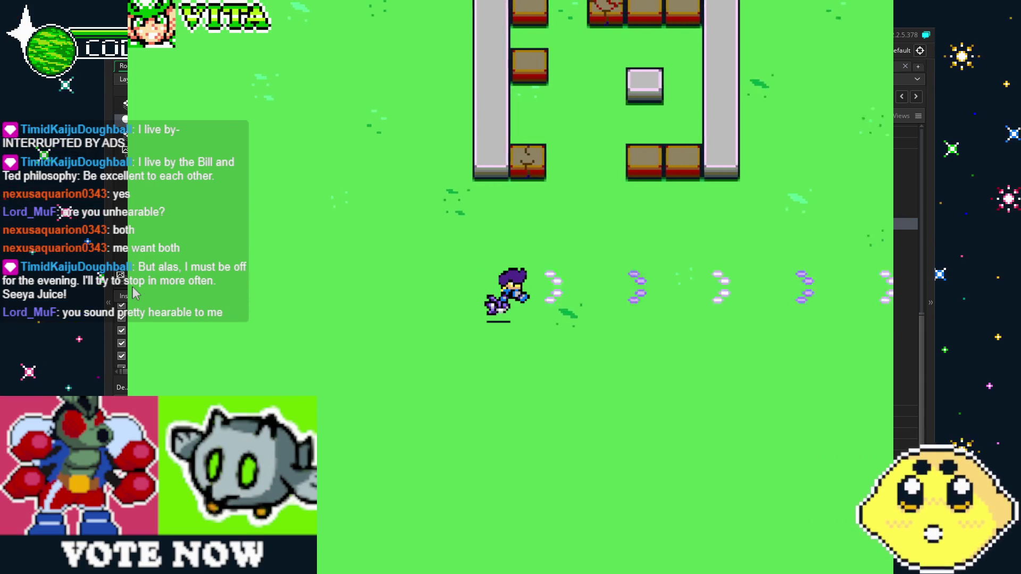
pyautogui.press('Left')
pyautogui.press('Right')
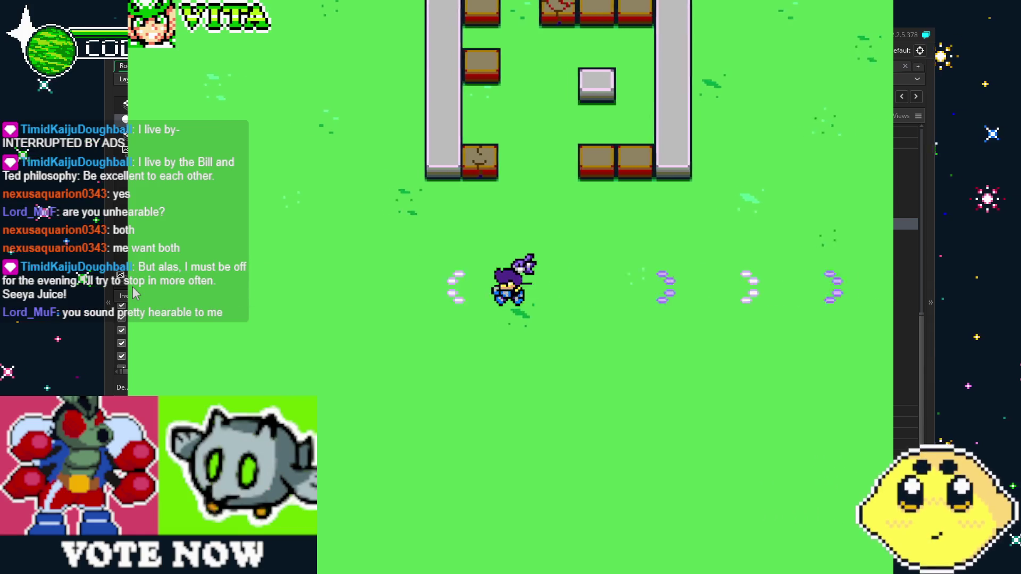
pyautogui.press('Left')
pyautogui.press('Right')
pyautogui.press('Right')
pyautogui.press('Left')
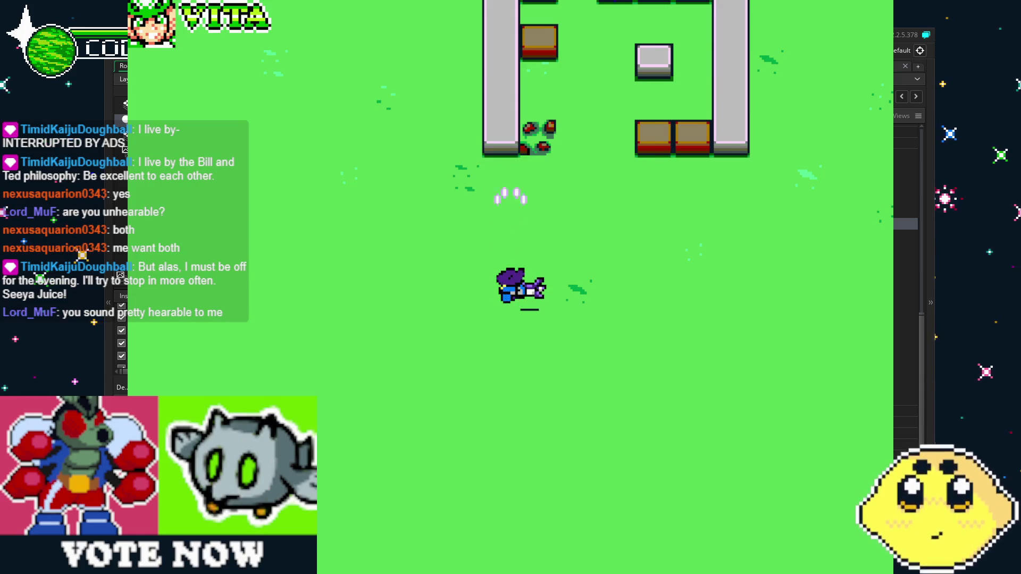
pyautogui.press('Escape')
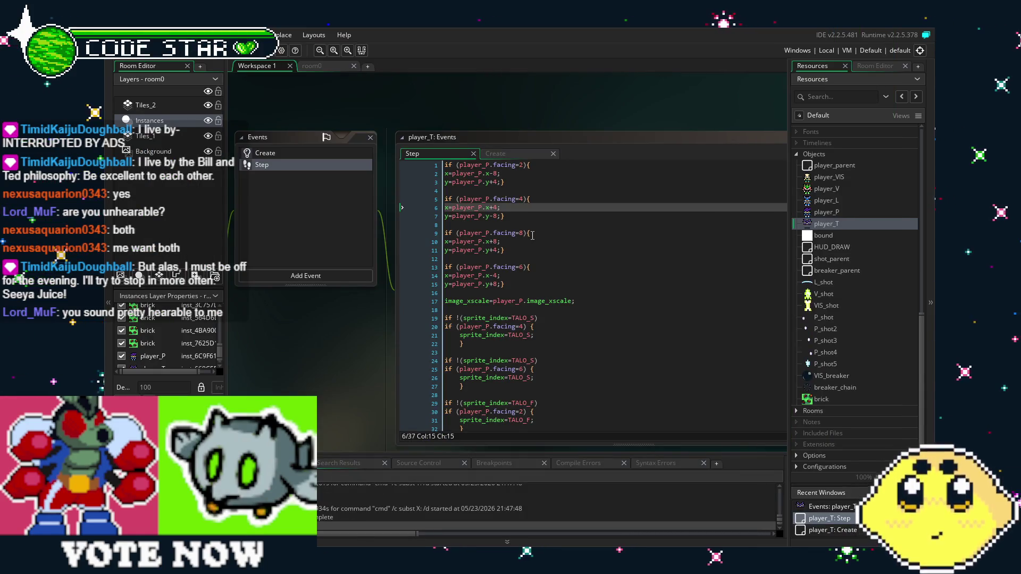
# Step: Replace the +4/-4 offsets on lines 3, 6, 11 and 14 with 8, then run with F5
pyautogui.press('BackSpace')
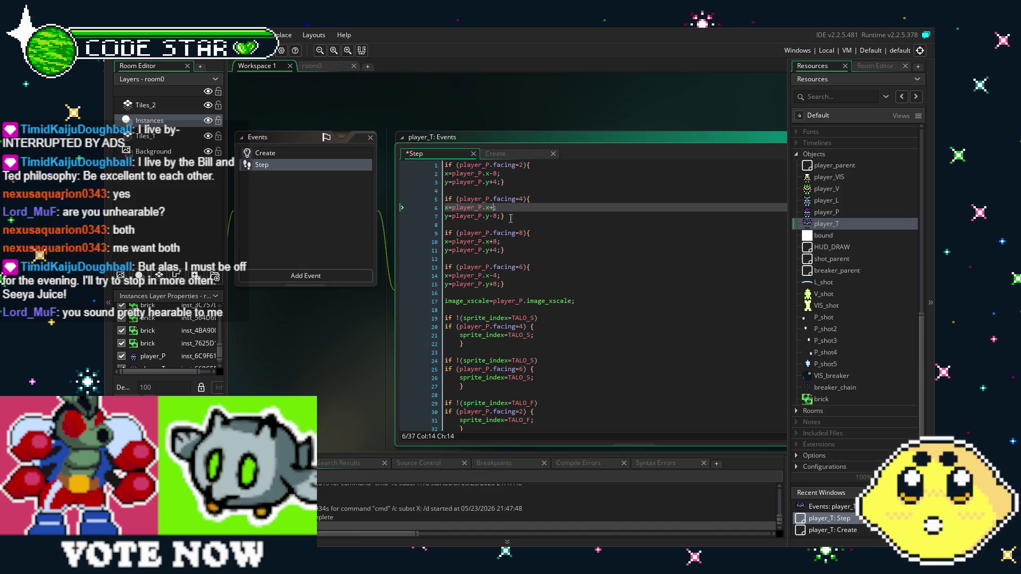
pyautogui.write('8')
pyautogui.press('Up')
pyautogui.press('Up')
pyautogui.press('Up')
pyautogui.press('BackSpace')
pyautogui.write('8')
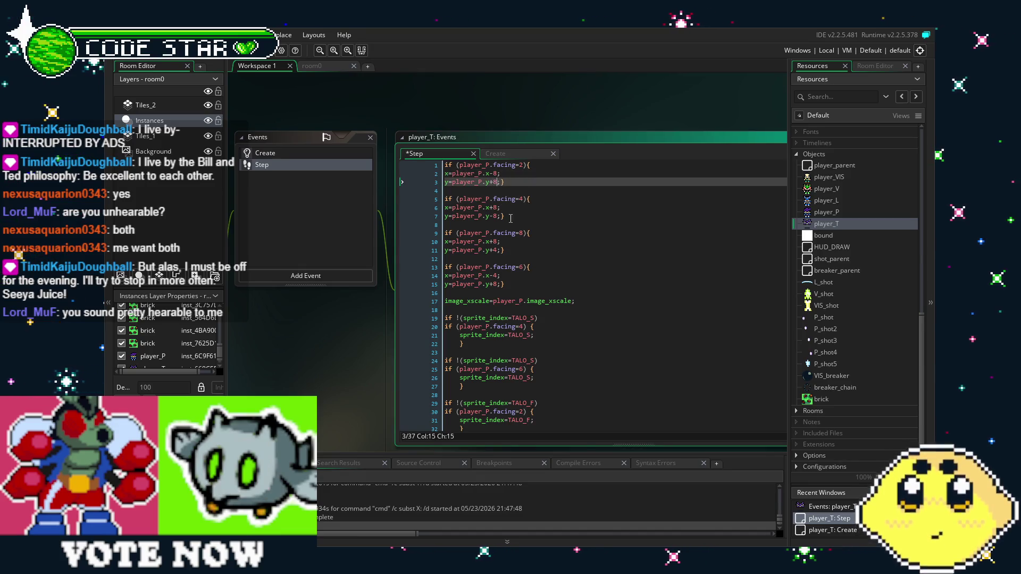
pyautogui.press('Down')
pyautogui.press('Down')
pyautogui.press('Down')
pyautogui.press('Down')
pyautogui.press('Down')
pyautogui.press('BackSpace')
pyautogui.write('8')
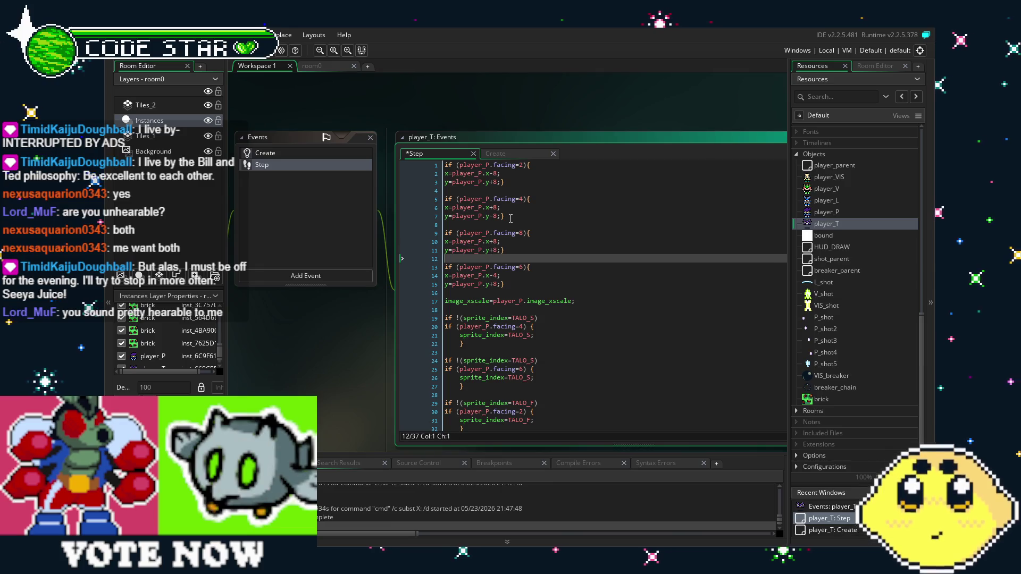
pyautogui.press('Down')
pyautogui.press('Down')
pyautogui.press('Down')
pyautogui.press('Up')
pyautogui.press('BackSpace')
pyautogui.write('8')
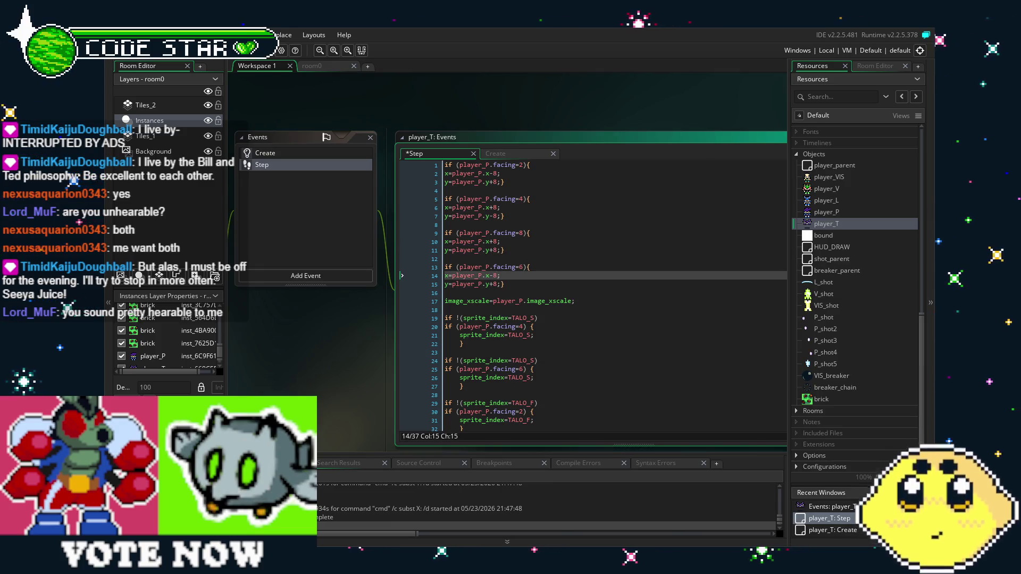
pyautogui.press('F5')
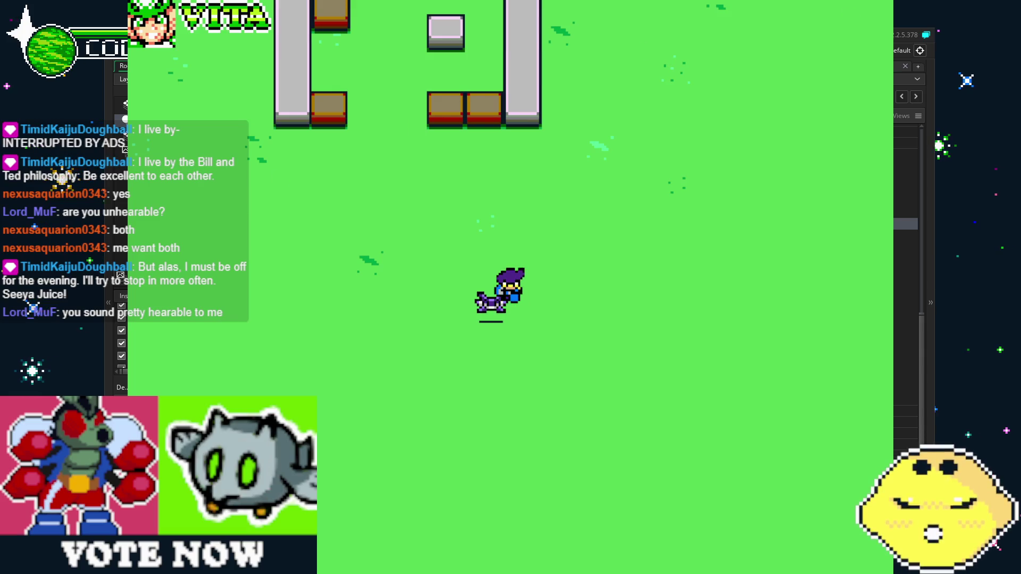
# Step: Close the test run and change line 3 to y=player_P.y-8
pyautogui.press('Escape')
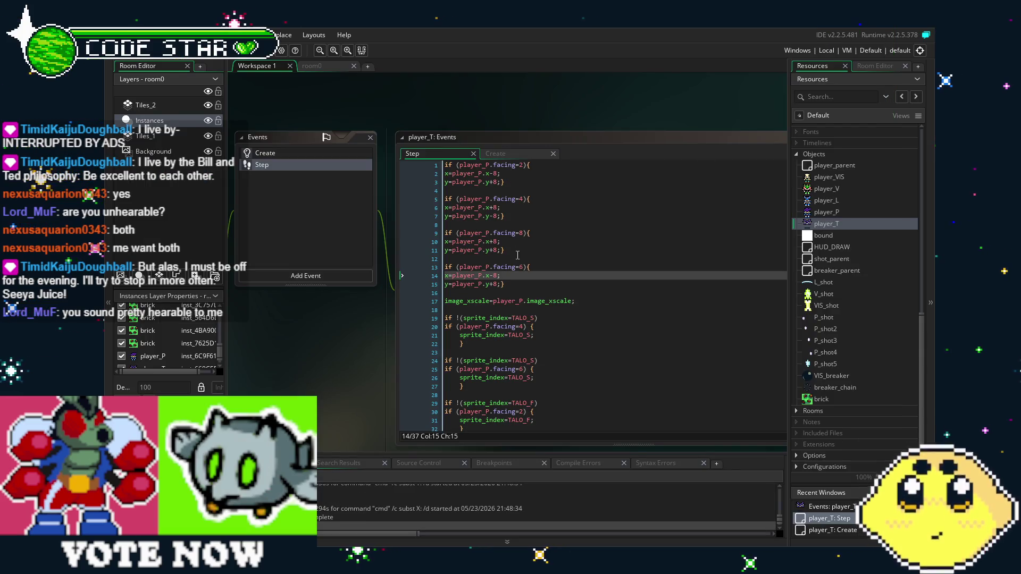
pyautogui.click(495, 182)
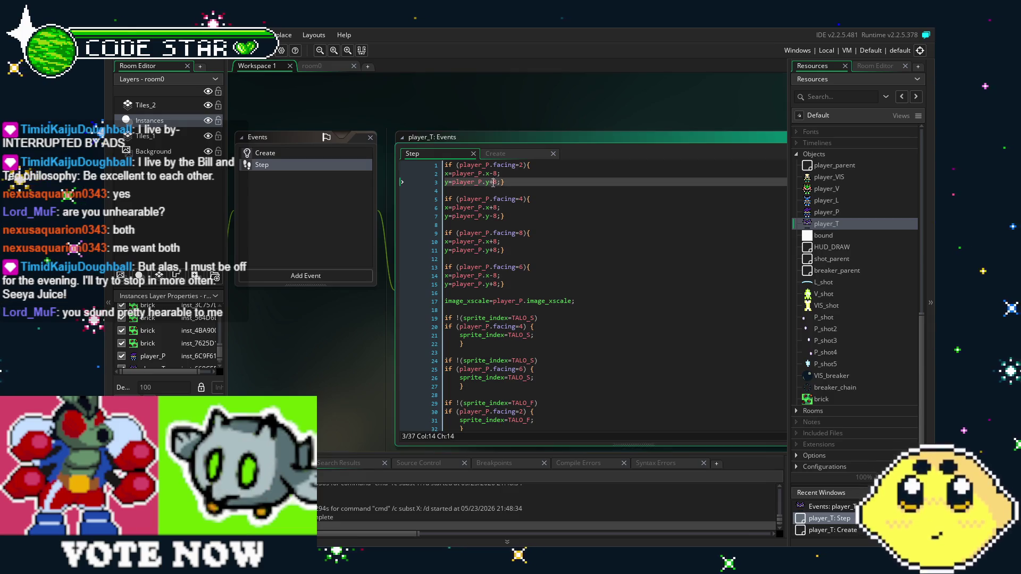
pyautogui.press('BackSpace')
pyautogui.write('-')
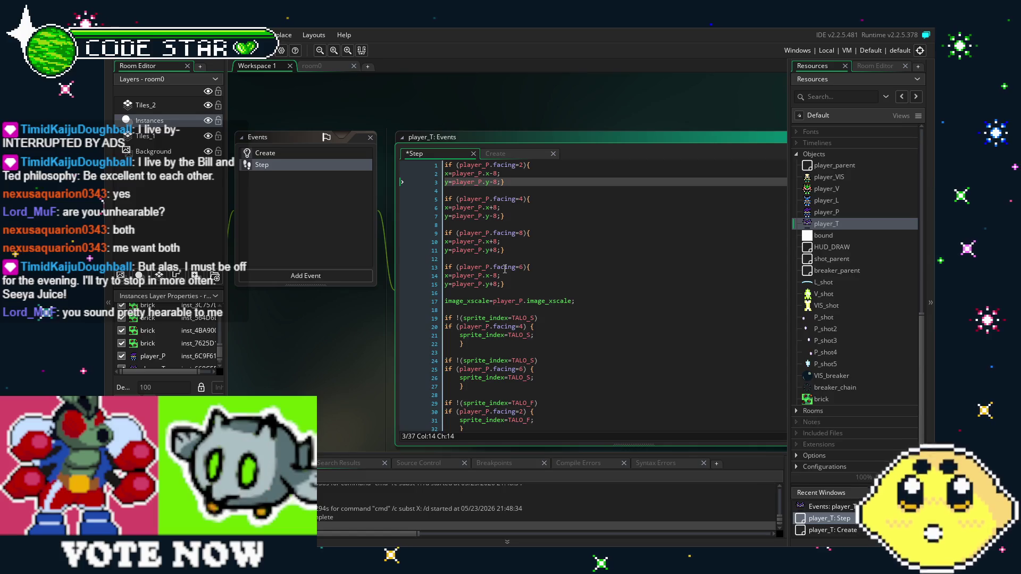
# Step: Add a new line after line 11 inside the facing-8 block for a depth setting
pyautogui.click(502, 284)
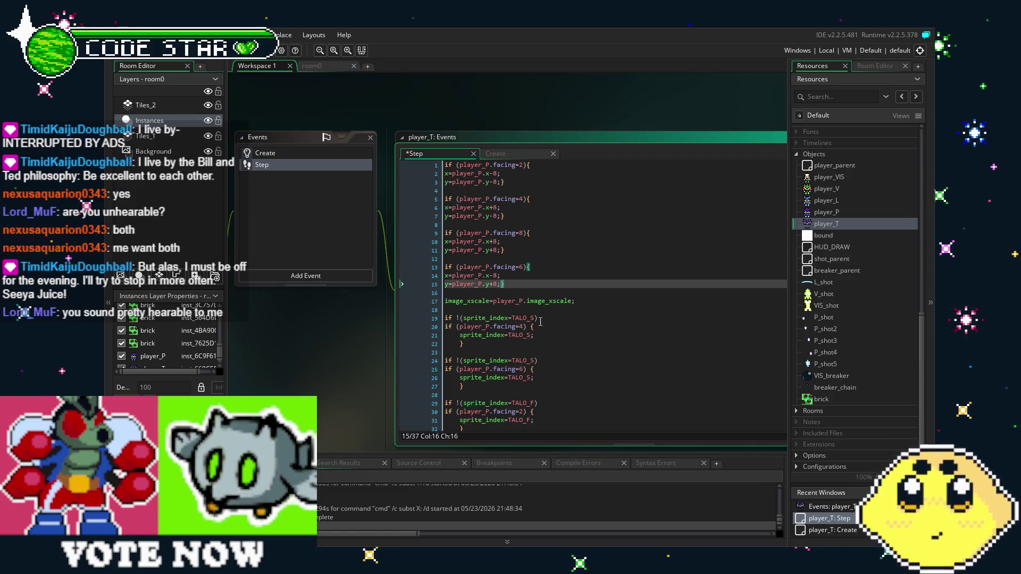
pyautogui.click(502, 250)
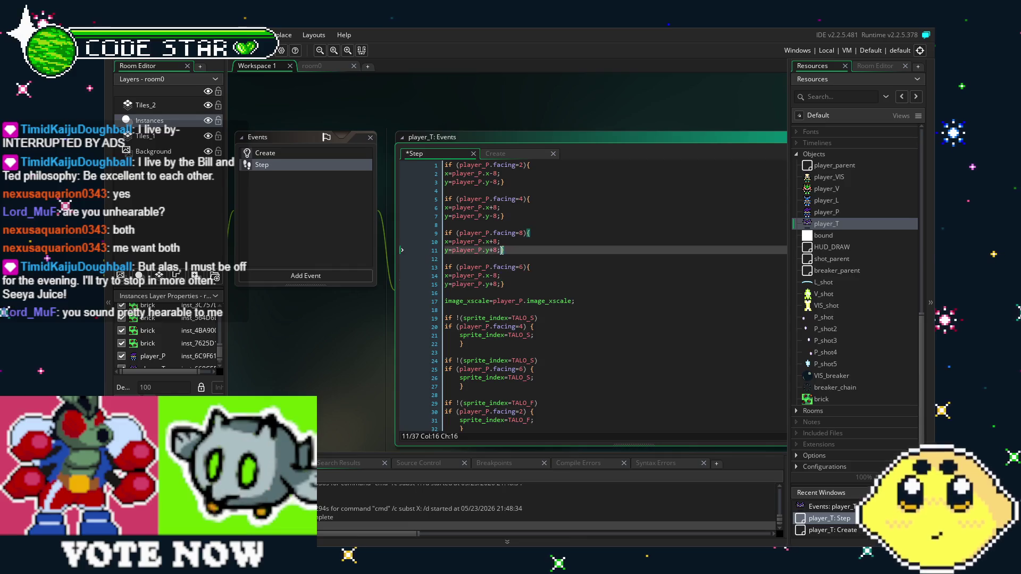
pyautogui.press('Return')
pyautogui.write('depth=-2;}')
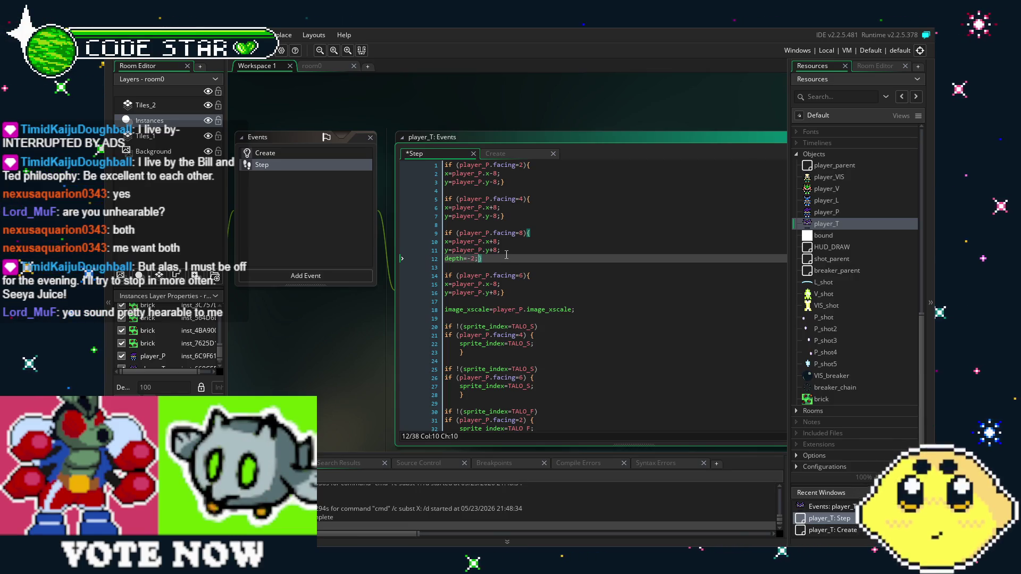
# Step: Save the Step code with depth=-10000 in the facing-8 block and check the value
pyautogui.hotkey('ctrl', 's')
pyautogui.write('10000')
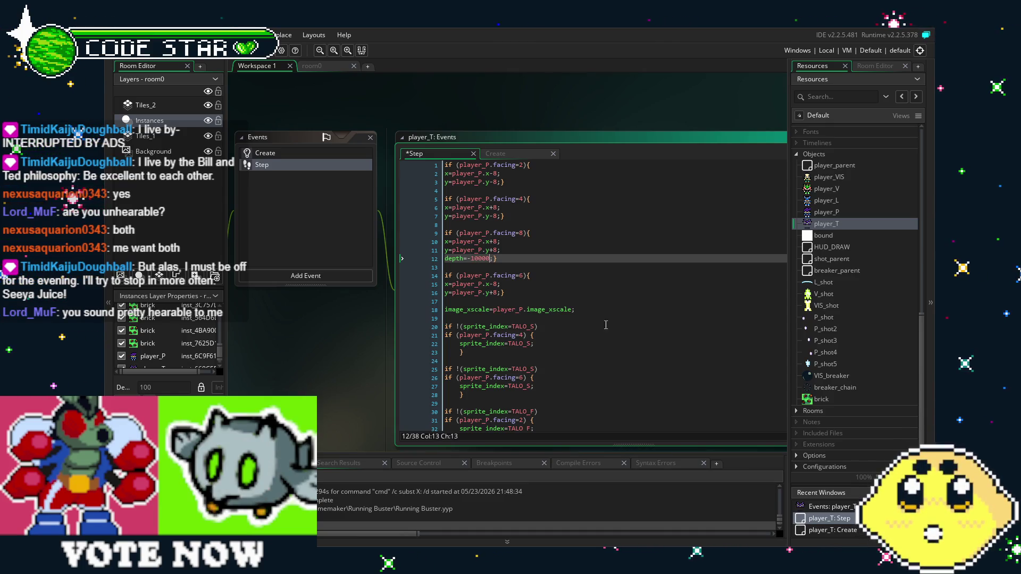
pyautogui.click(559, 299)
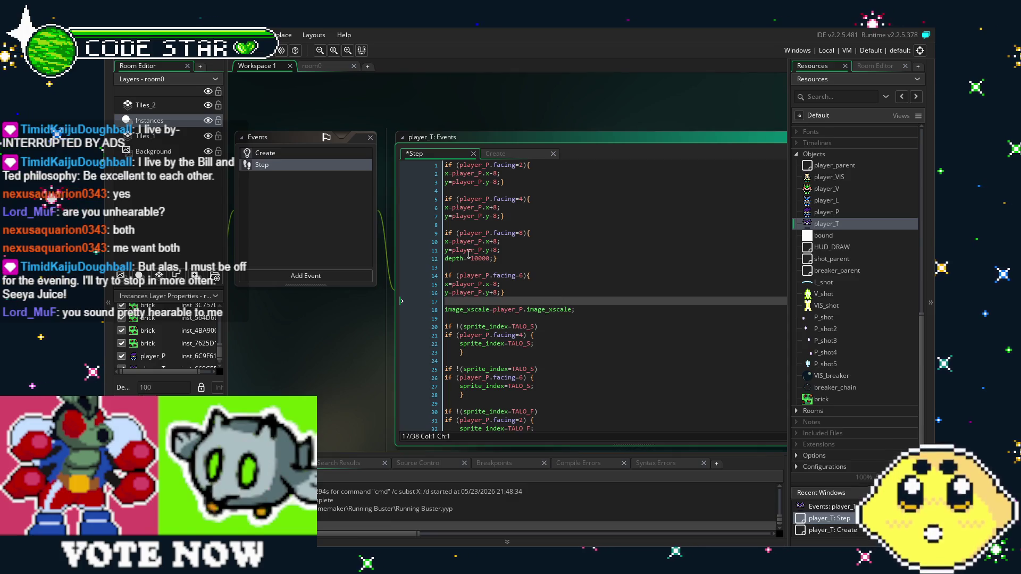
pyautogui.click(489, 266)
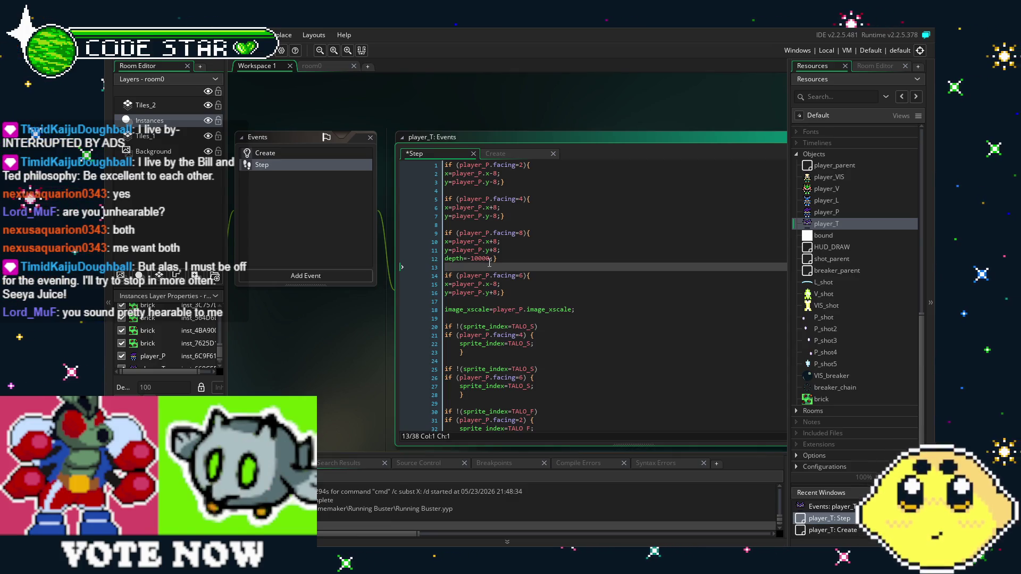
pyautogui.click(489, 259)
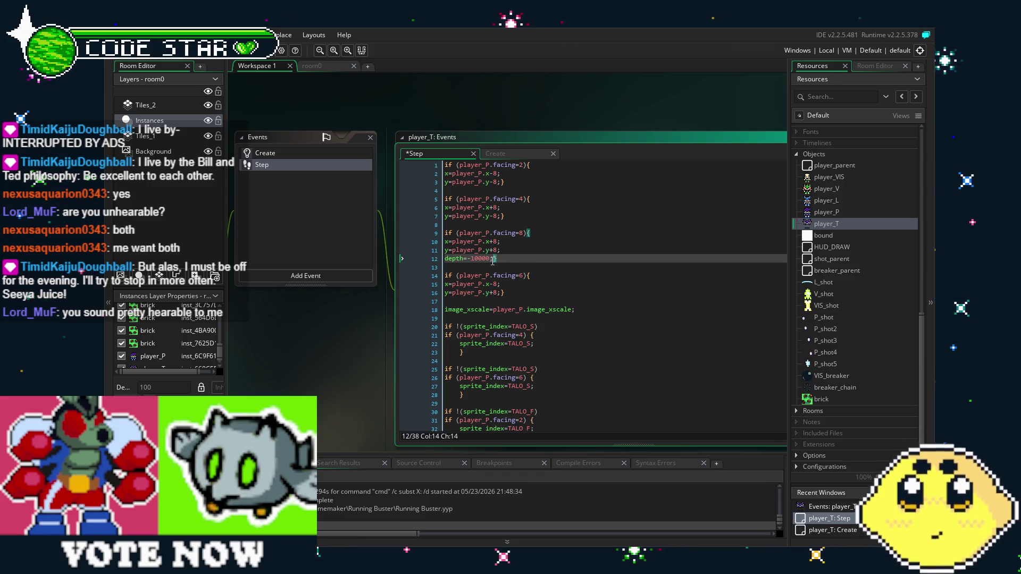
# Step: Edit the depth value on line 12, trimming a zero, then reselect the depth line
pyautogui.moveTo(488, 261); pyautogui.dragTo(450, 263)
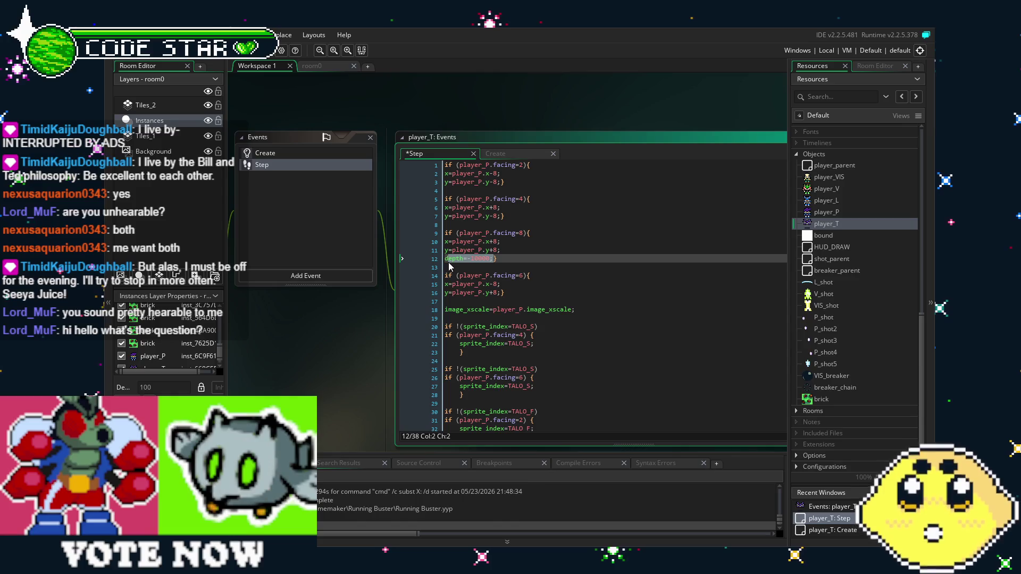
pyautogui.click(488, 259)
pyautogui.press('BackSpace')
pyautogui.click(493, 268)
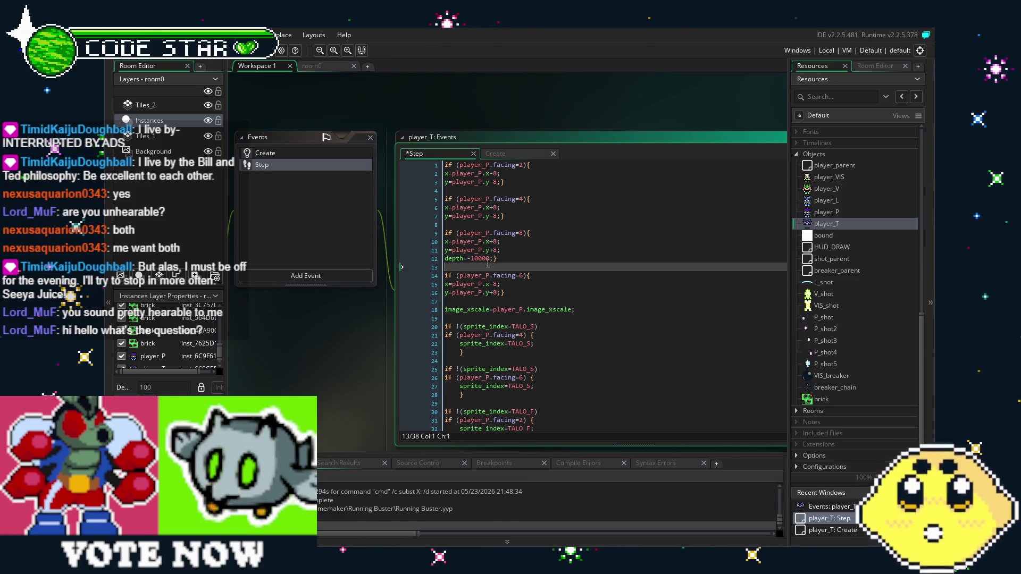
pyautogui.click(494, 259)
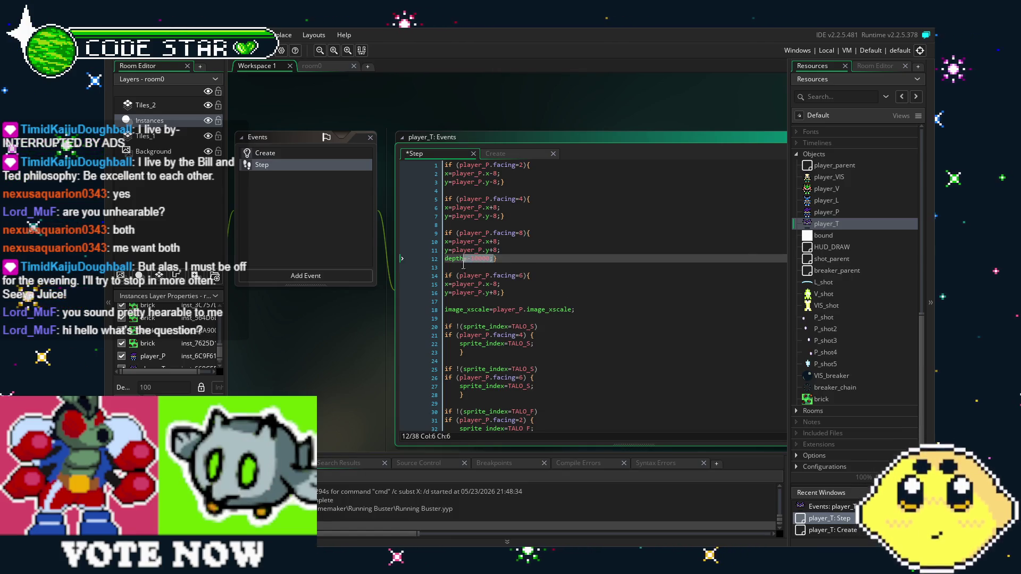
pyautogui.moveTo(495, 260); pyautogui.dragTo(444, 260)
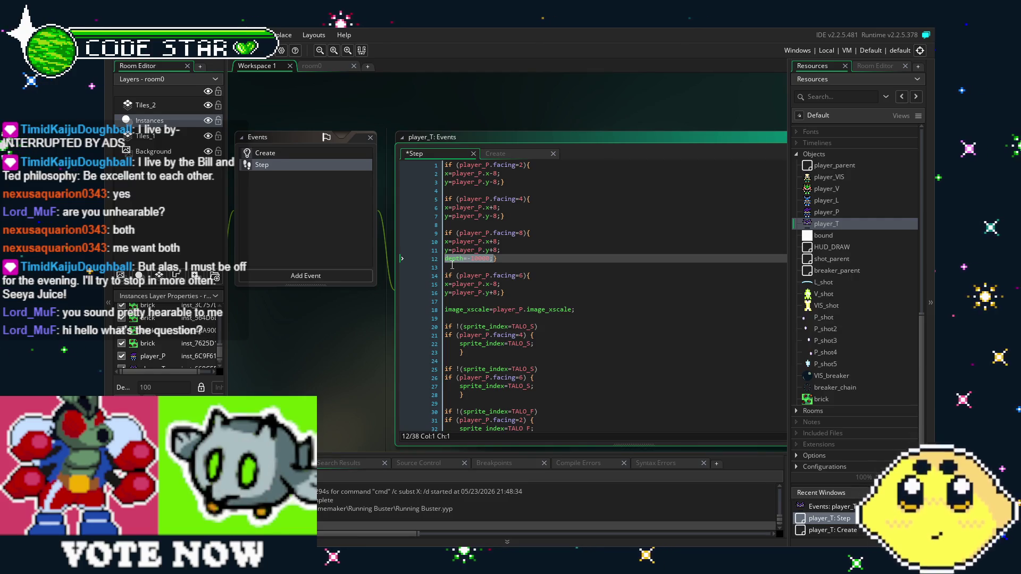
pyautogui.click(546, 285)
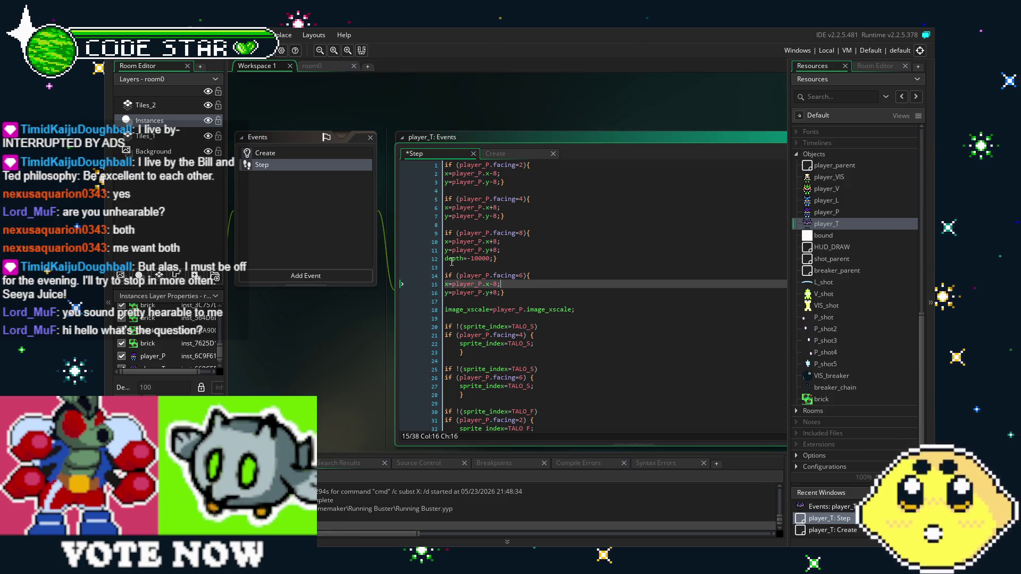
pyautogui.moveTo(455, 259); pyautogui.dragTo(482, 260)
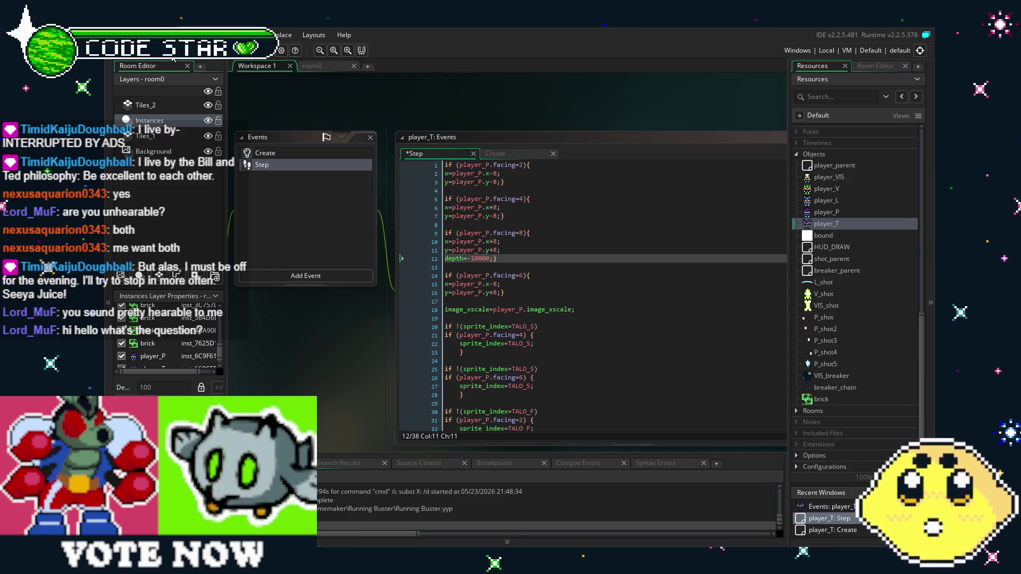
# Step: Delete the depth=-10000 line, leaving only the x+8, y+8 offsets in the facing-8 block
pyautogui.moveTo(322, 355); pyautogui.dragTo(312, 353)
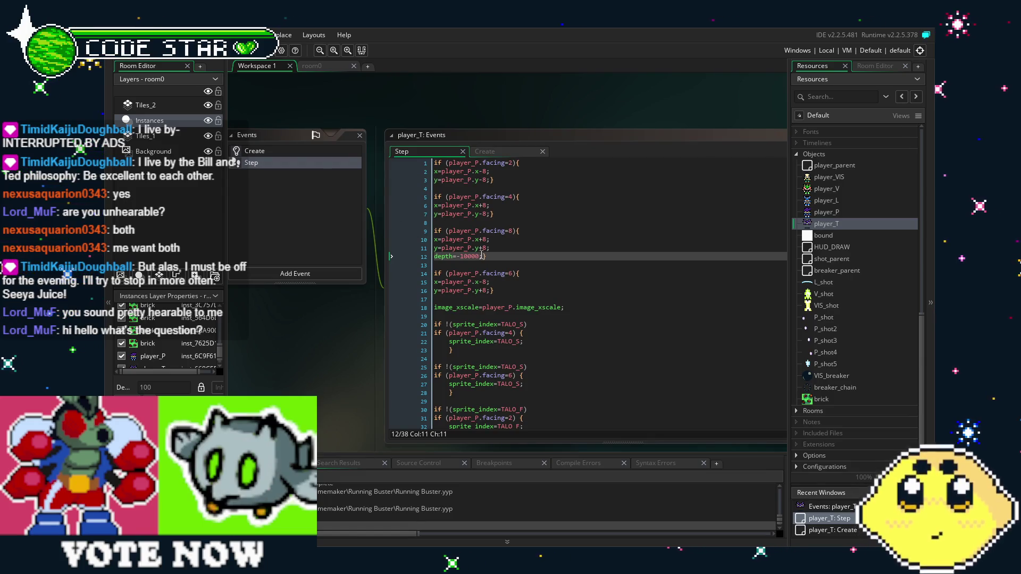
pyautogui.moveTo(481, 255); pyautogui.dragTo(461, 256)
pyautogui.press('BackSpace')
pyautogui.press('BackSpace')
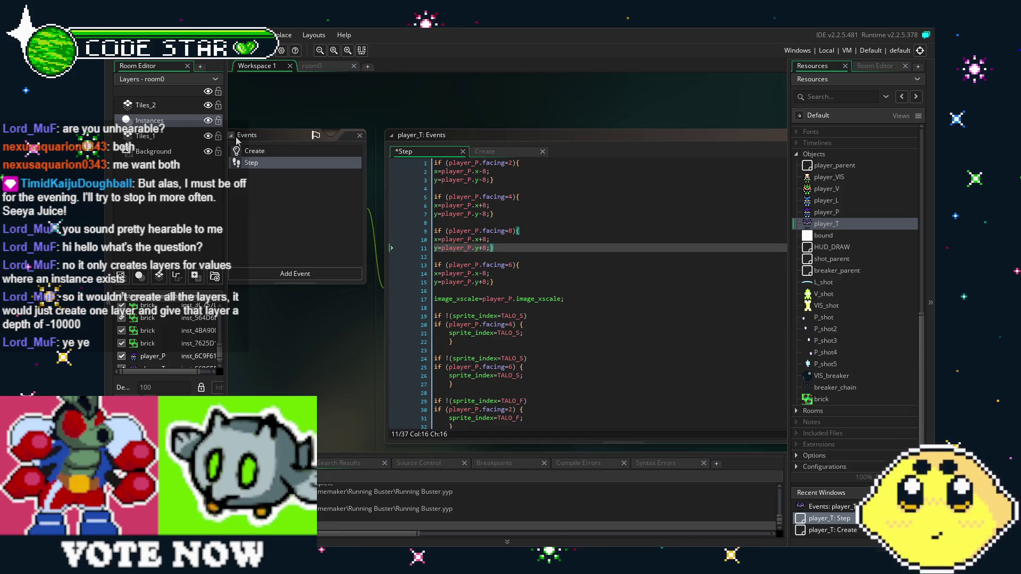
# Step: Glance at player_T's Create event code, then go back to the Step event
pyautogui.click(250, 151)
pyautogui.click(263, 165)
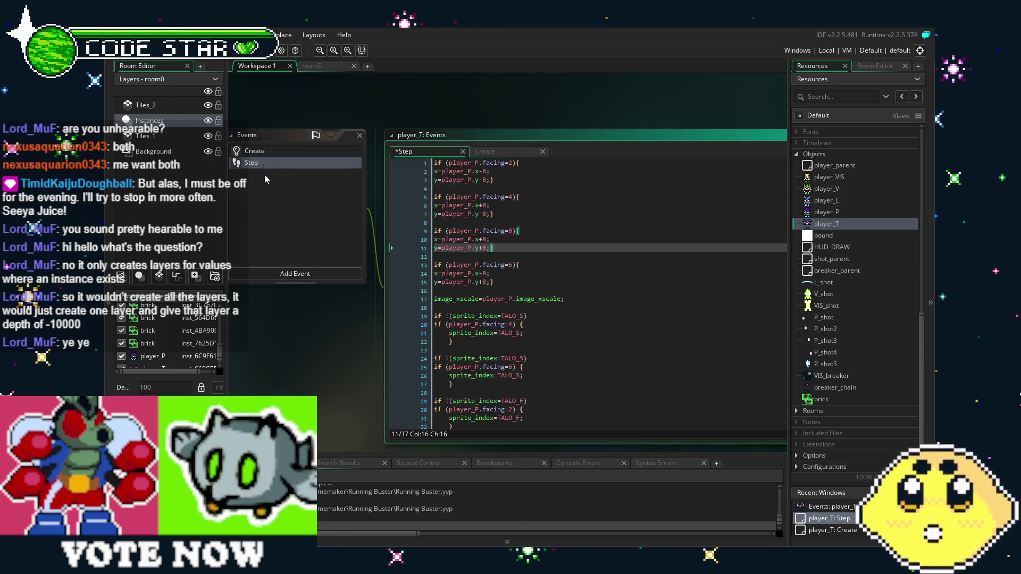
pyautogui.moveTo(318, 376); pyautogui.dragTo(359, 372)
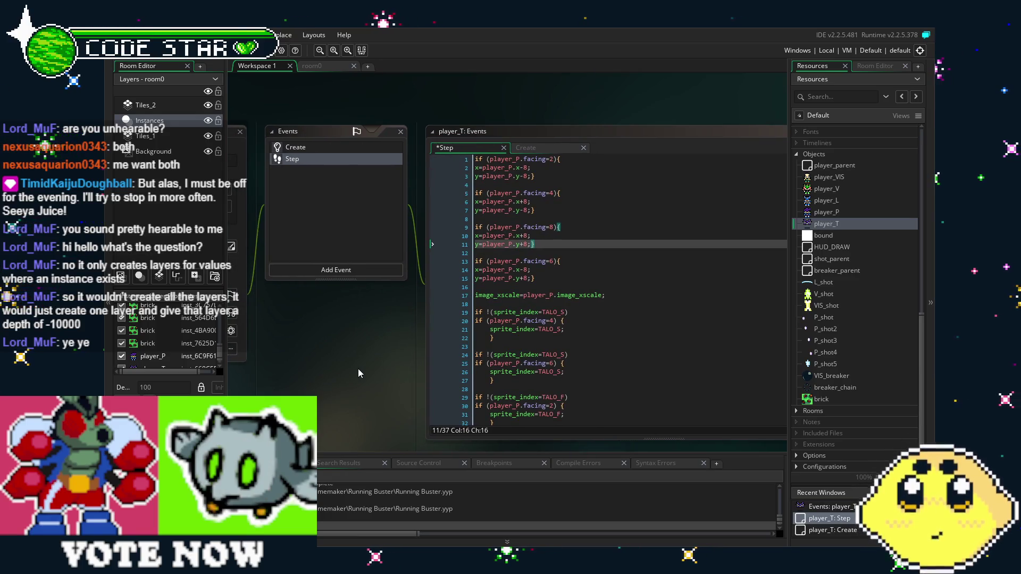